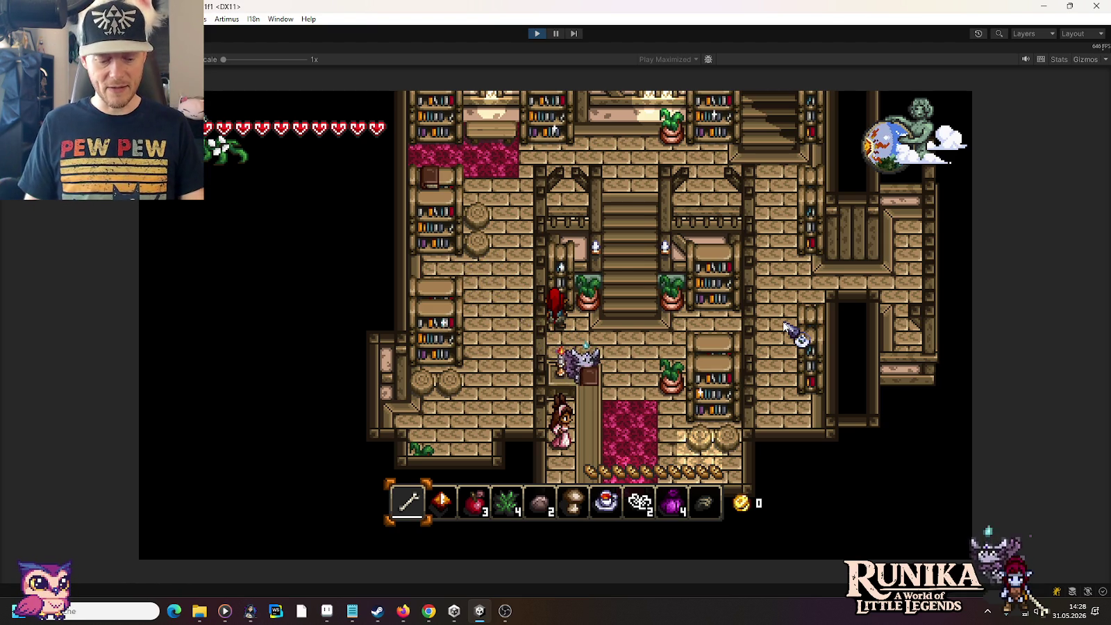
Step: Stop Unity's Play mode and bring up Aseprite
click(535, 35)
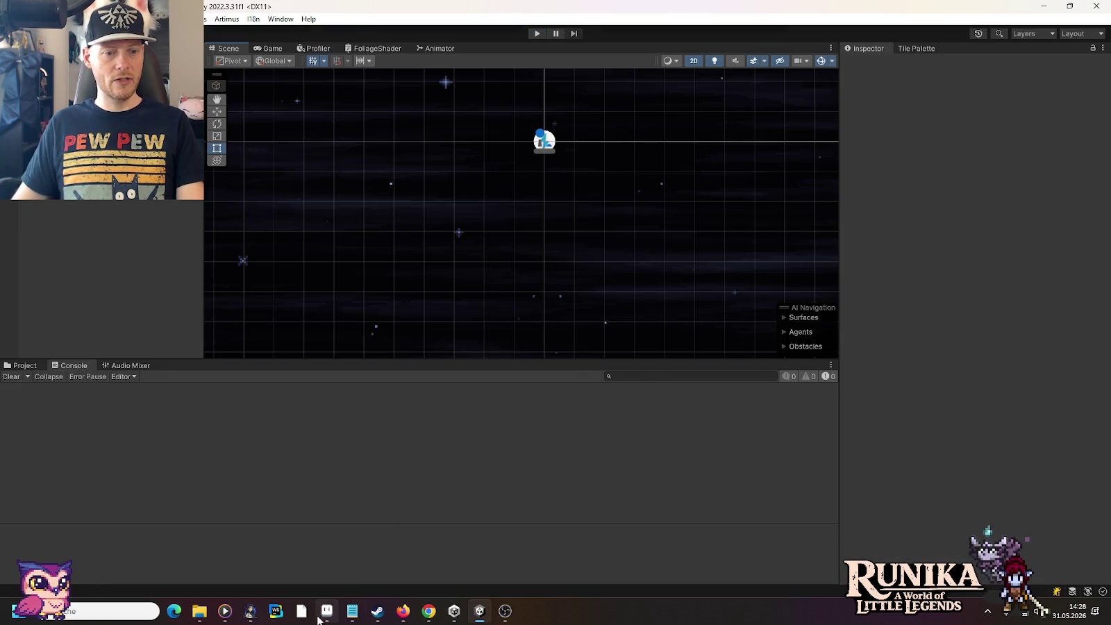
click(321, 618)
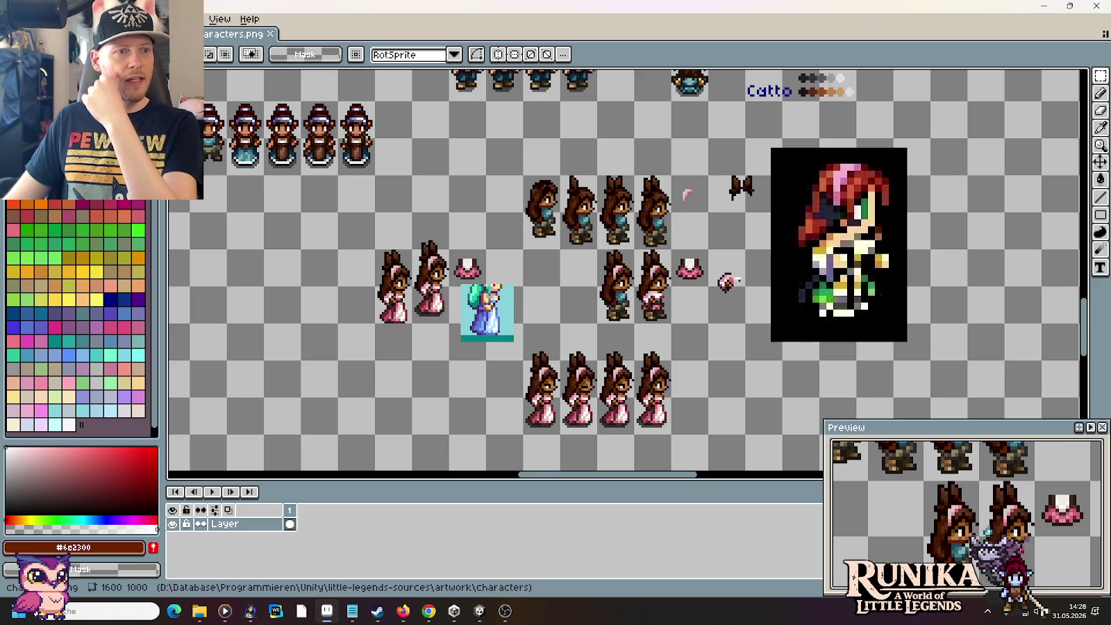
Step: Open menu-frame.png from the Starbattle Originals folder
key(ctrl+o)
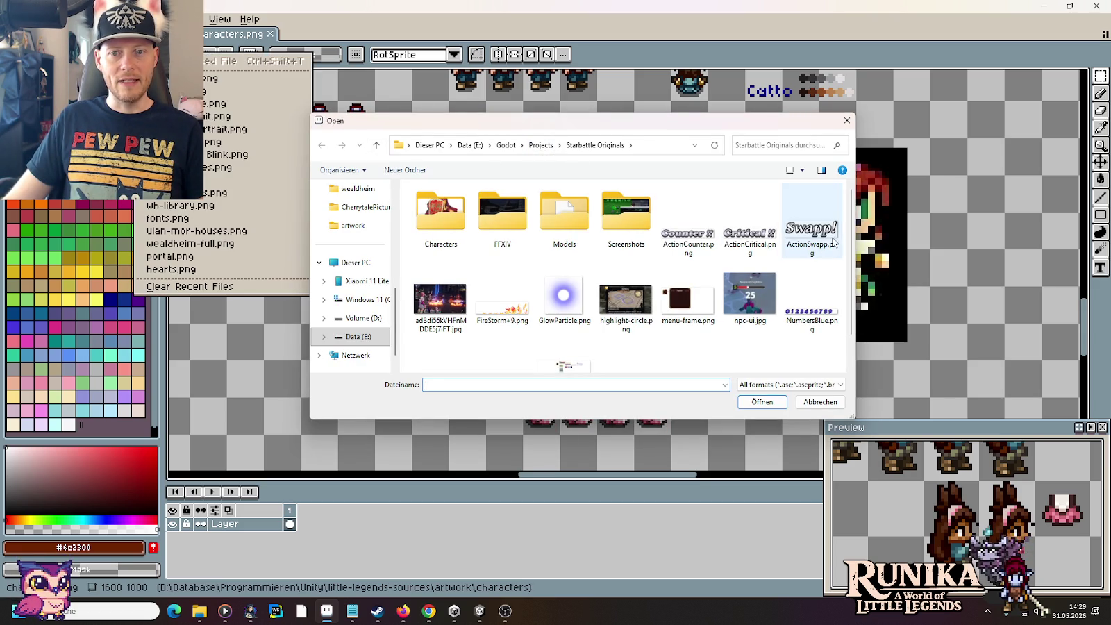
scroll(852, 291, down, 2)
drag(851, 290, 850, 200)
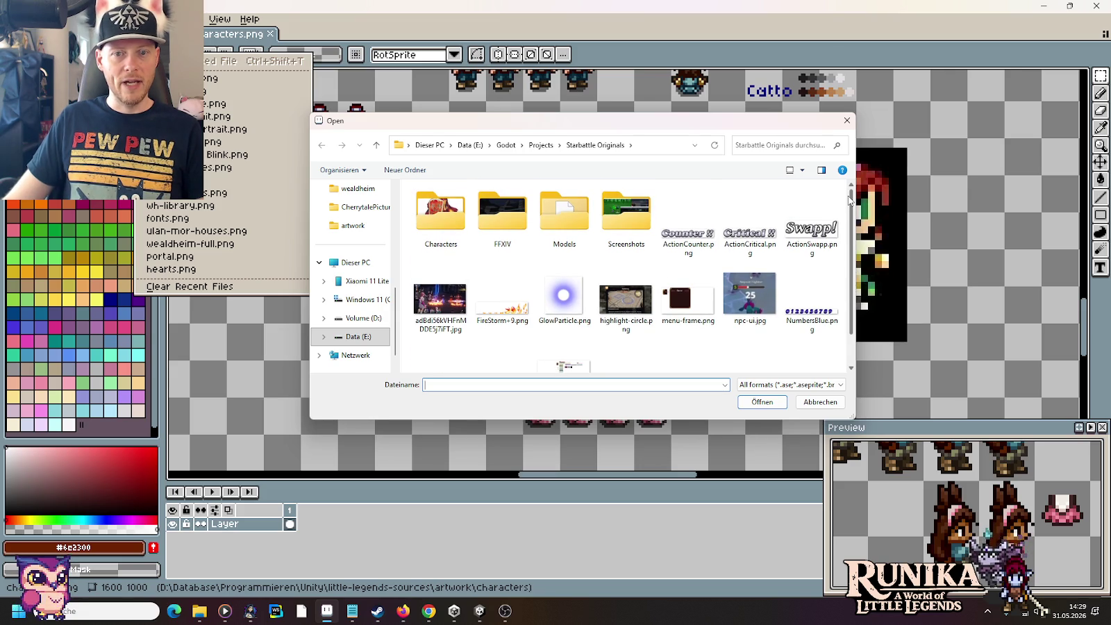
click(675, 310)
click(764, 403)
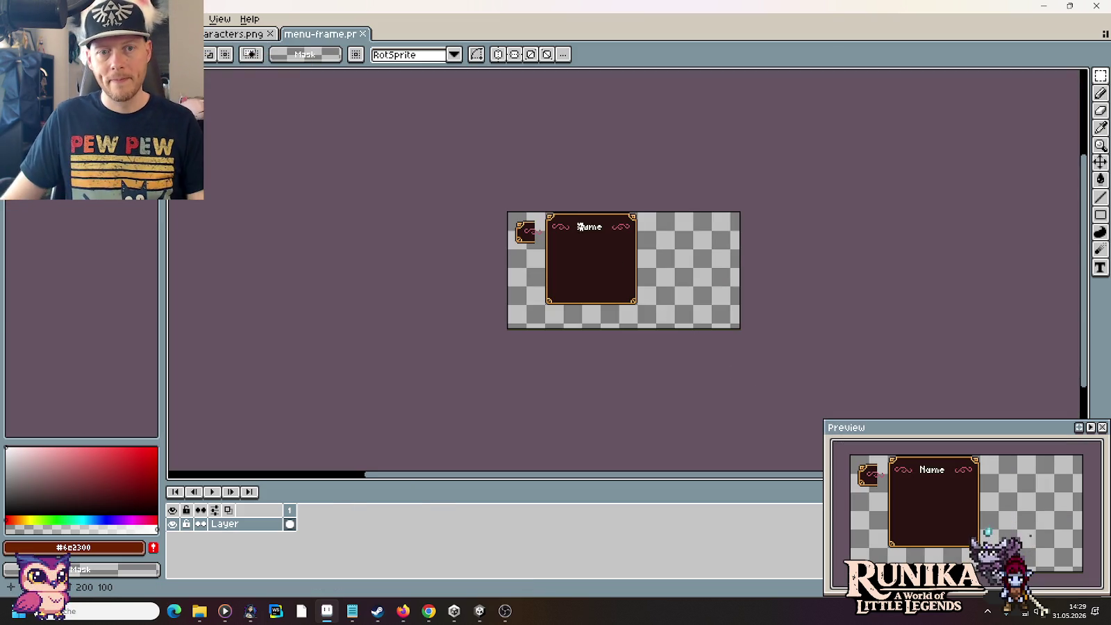
Step: Zoom in and marquee-select the whole Name frame, then return to the characters sprite sheet
scroll(578, 235, up, 1)
scroll(580, 235, up, 1)
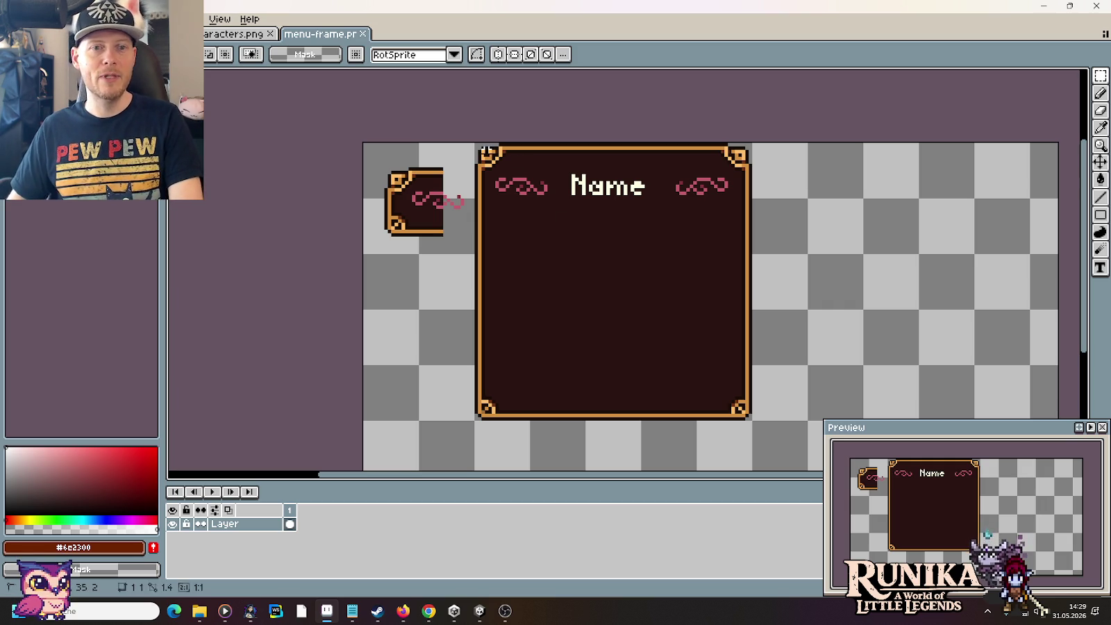
drag(486, 150, 750, 417)
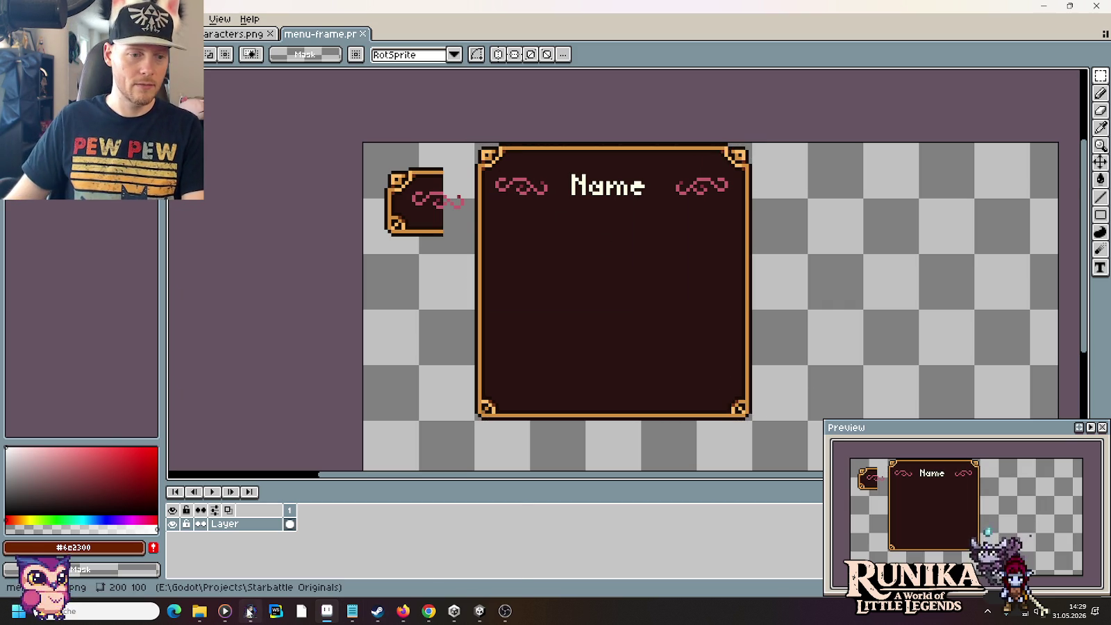
click(177, 33)
scroll(929, 351, up, 2)
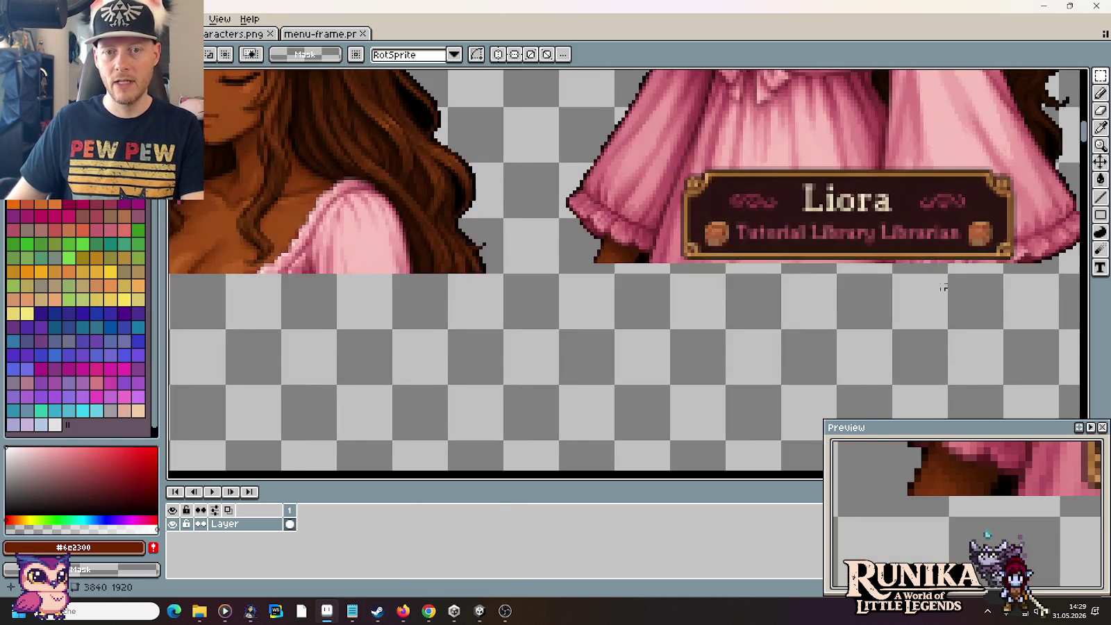
scroll(769, 284, right, 3)
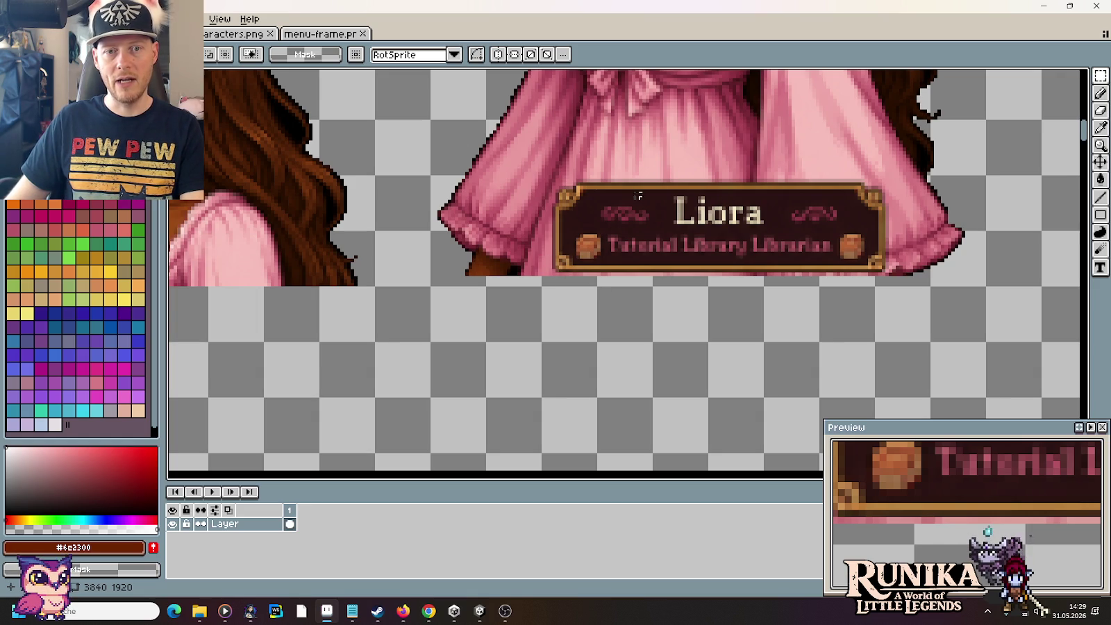
click(318, 34)
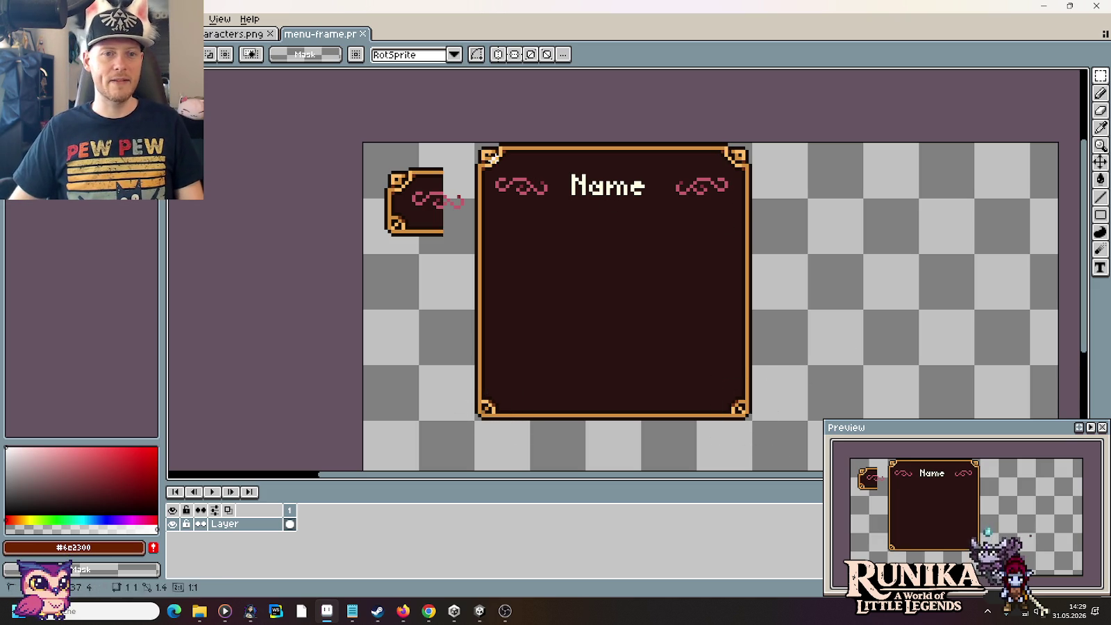
drag(708, 255, 720, 391)
scroll(713, 379, down, 1)
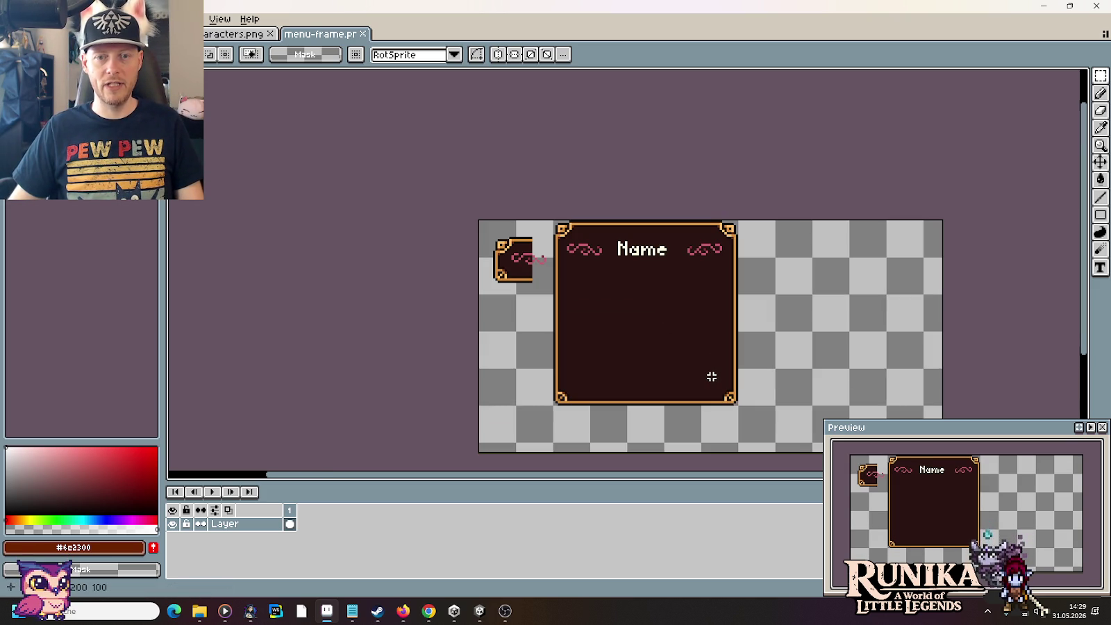
scroll(712, 378, up, 1)
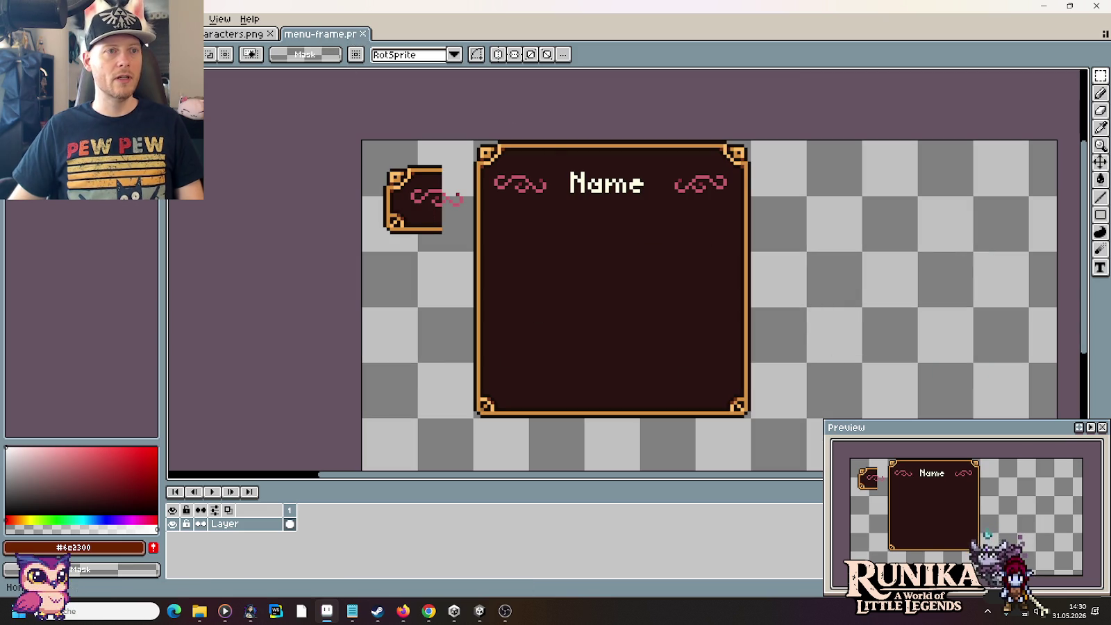
Step: Open animal-products.png from little-legends-sources > artwork > items
key(ctrl+o)
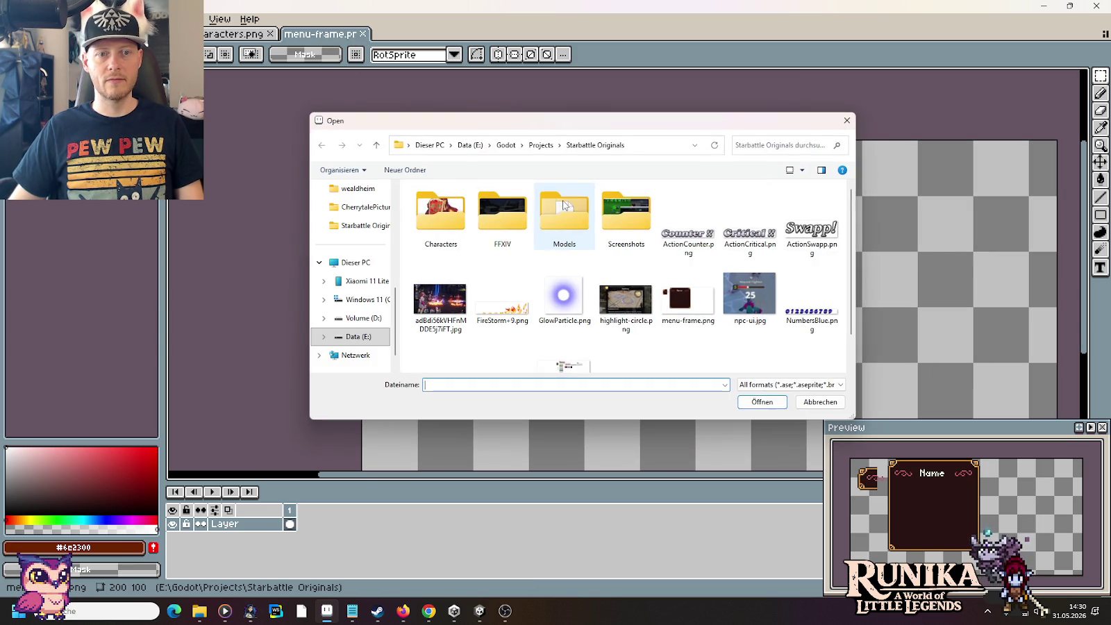
scroll(362, 278, up, 3)
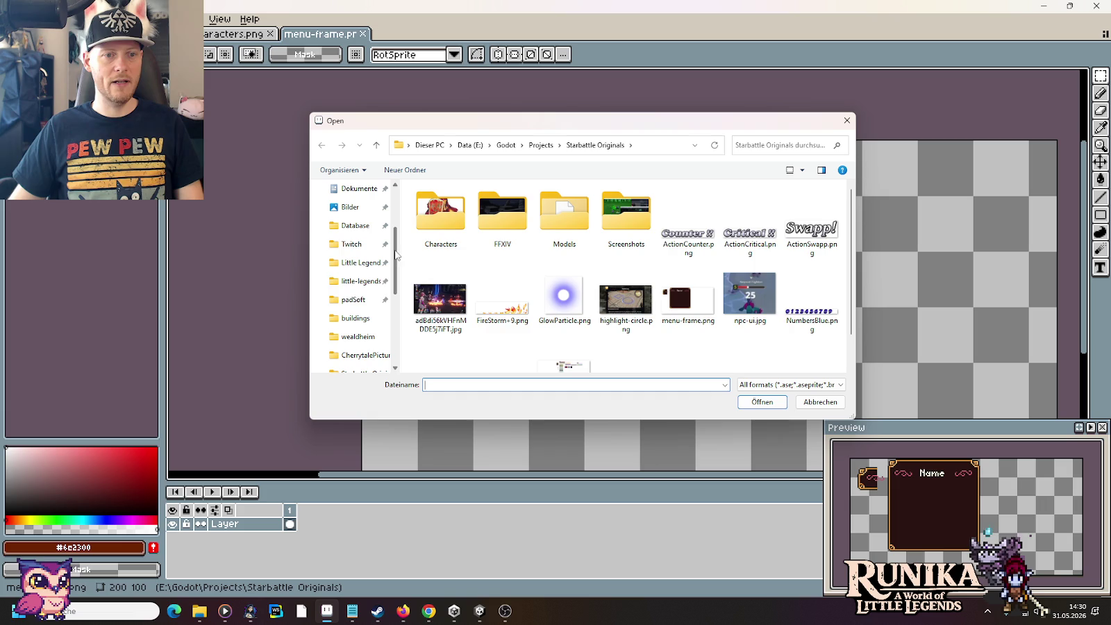
click(361, 281)
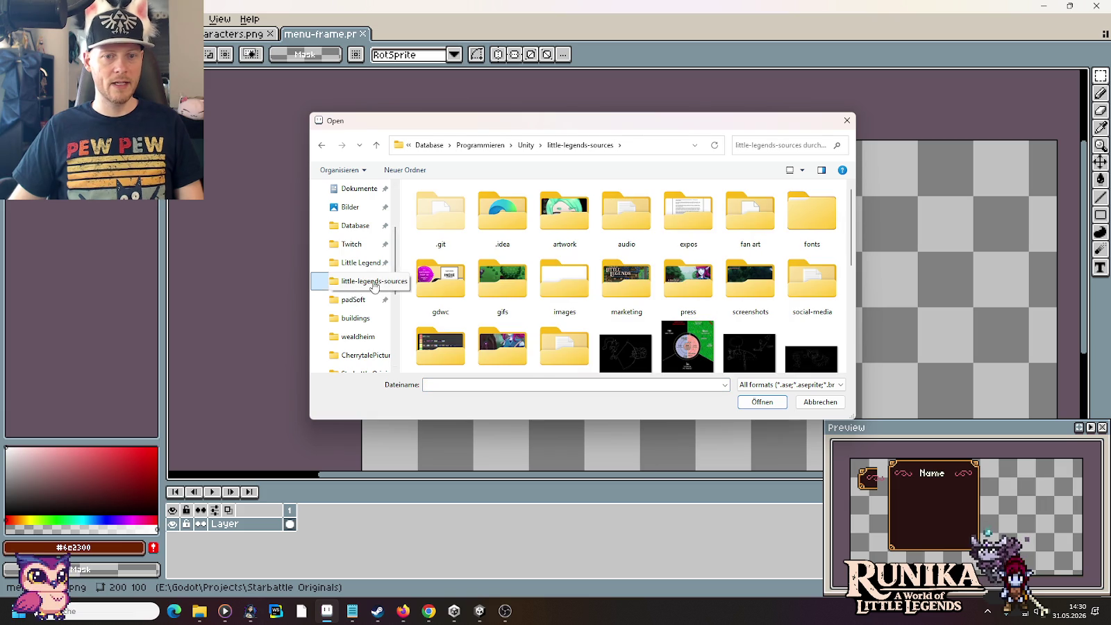
double_click(562, 214)
scroll(762, 292, down, 2)
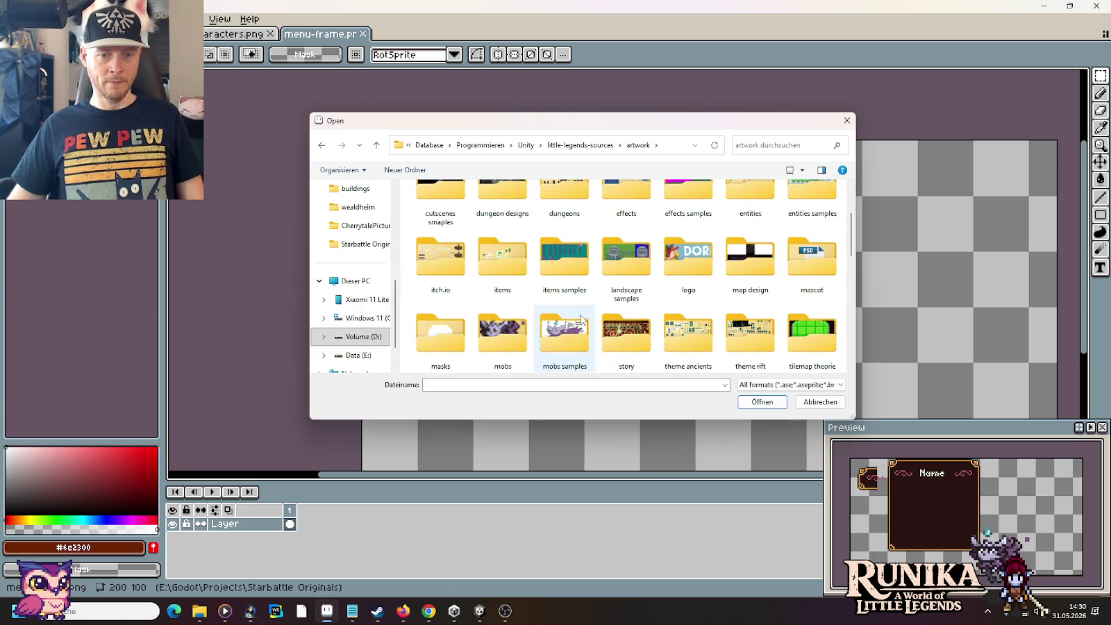
double_click(506, 260)
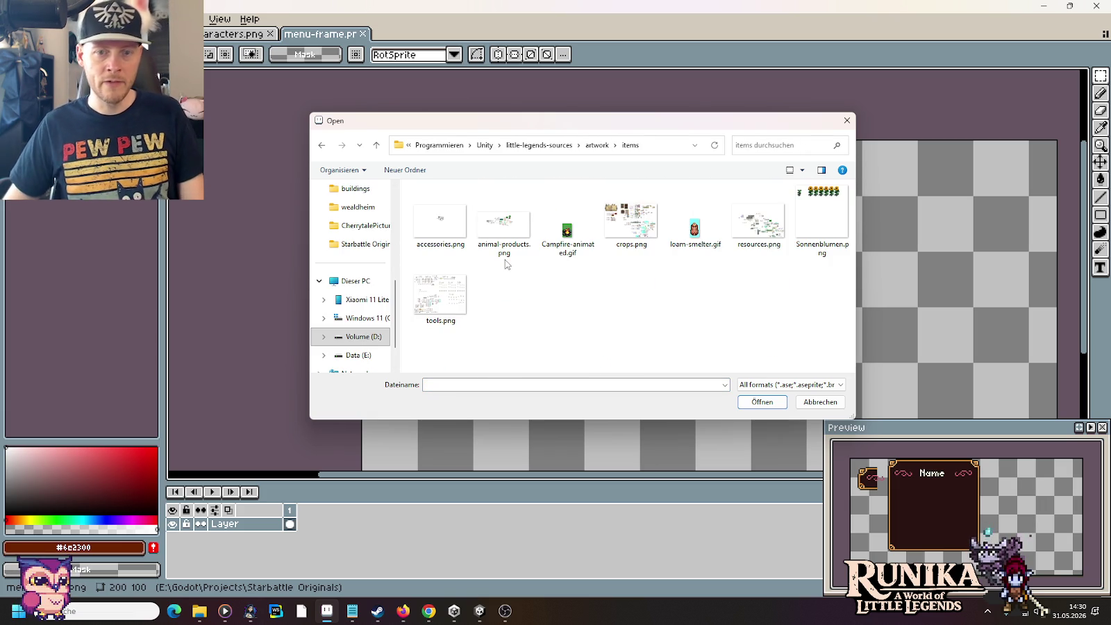
double_click(515, 221)
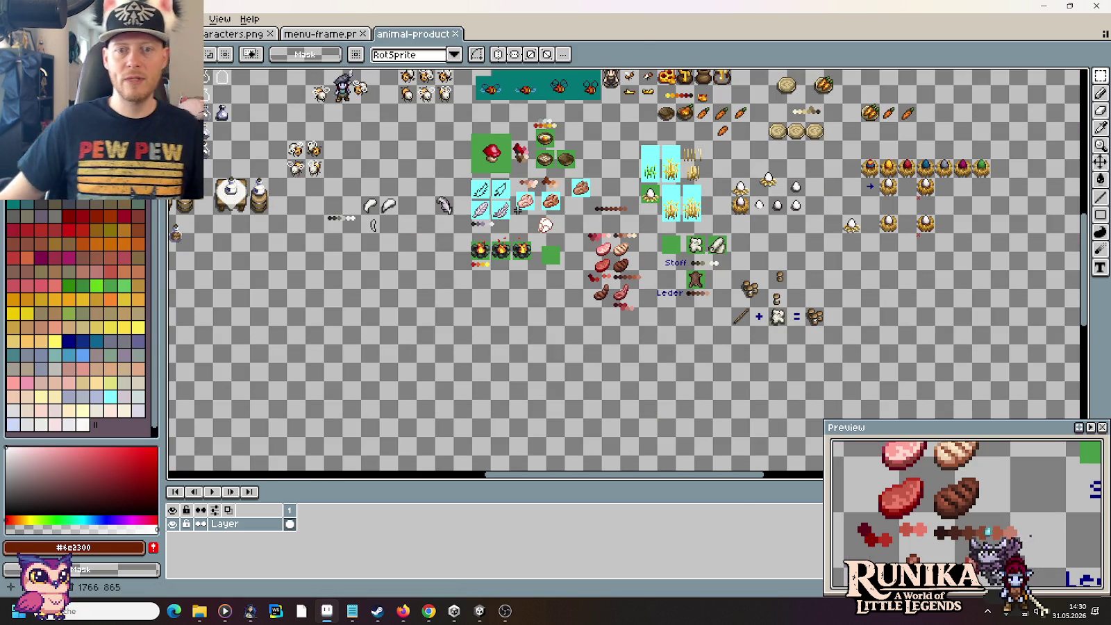
Step: Pan around the animal-products sheet to survey its bee, honey, meat, egg and leather sprites
drag(417, 147, 547, 264)
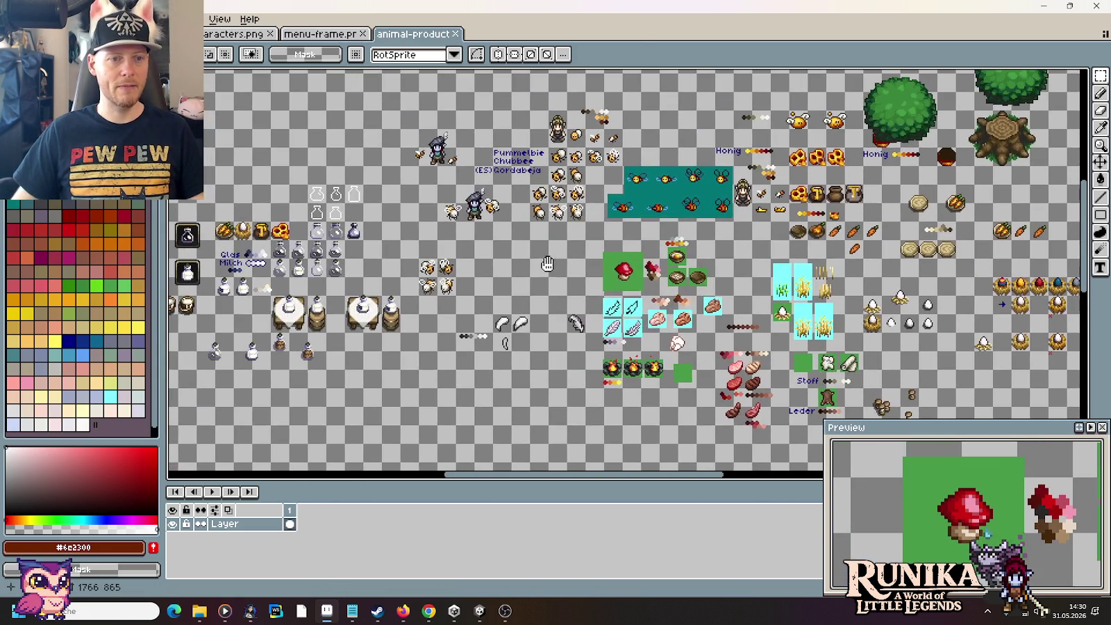
mouse_move(399, 244)
mouse_down()
mouse_move(530, 205)
mouse_move(348, 299)
mouse_up()
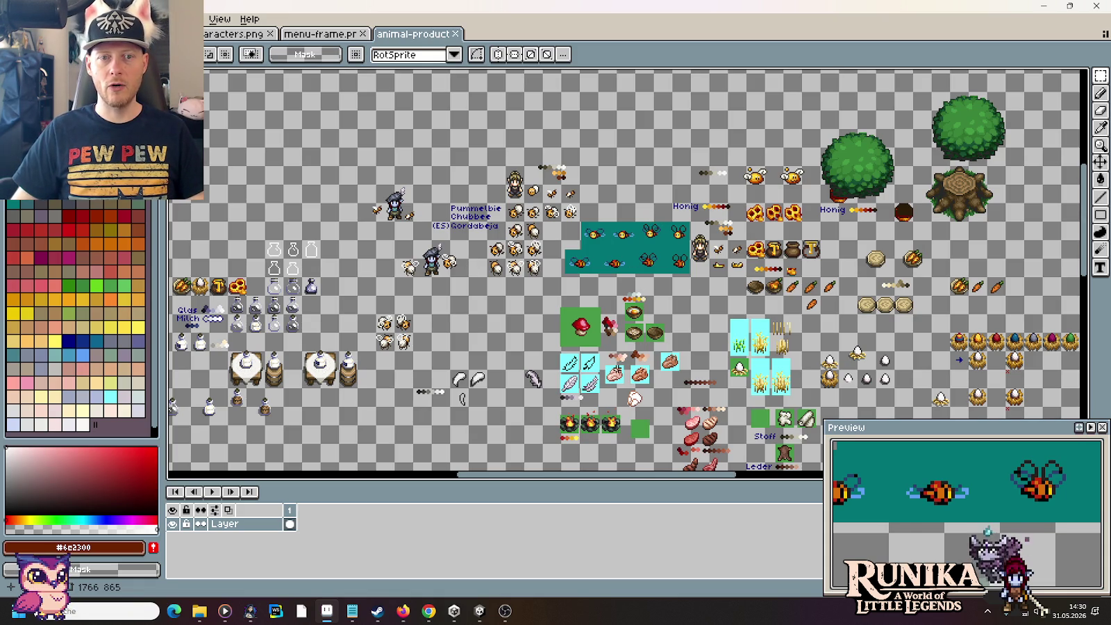
drag(551, 375, 475, 274)
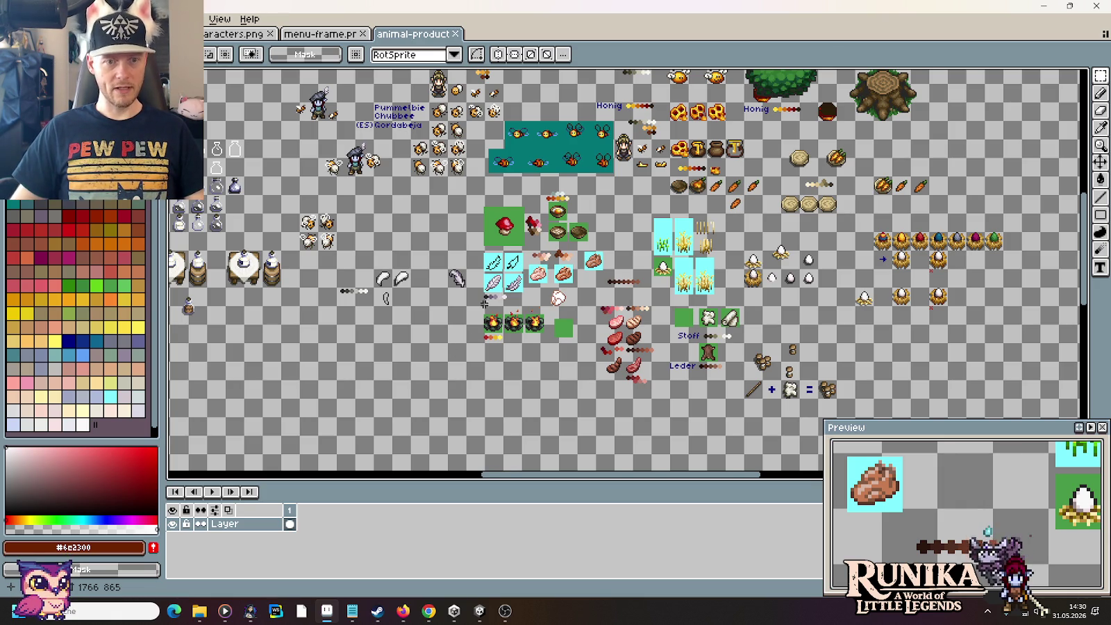
drag(484, 304, 709, 341)
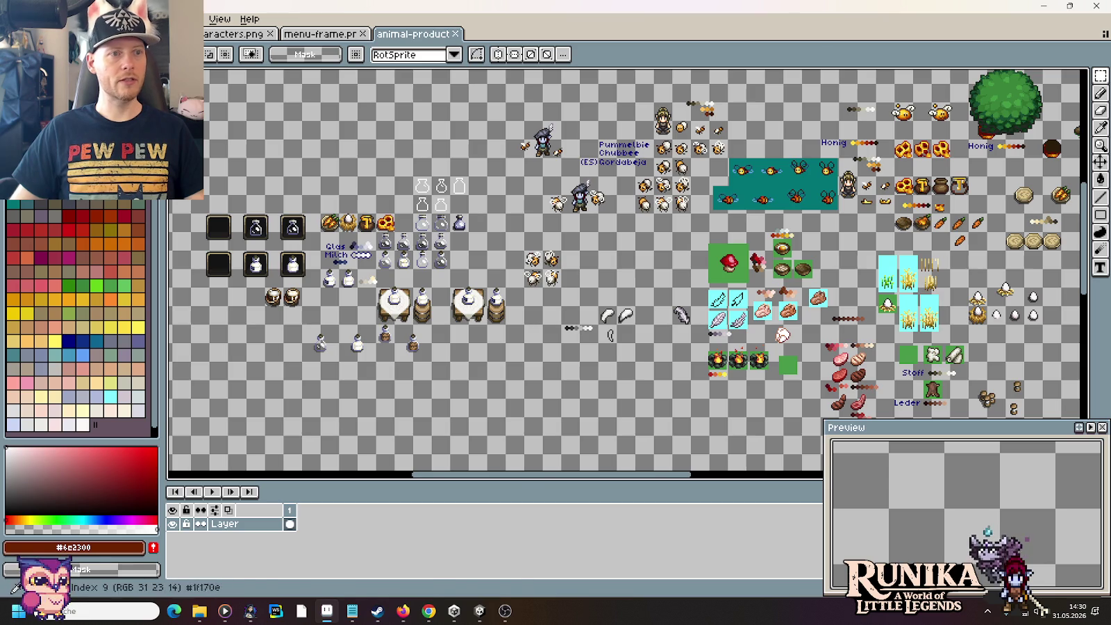
Step: Open color-palettes.png from the artwork folder
click(31, 19)
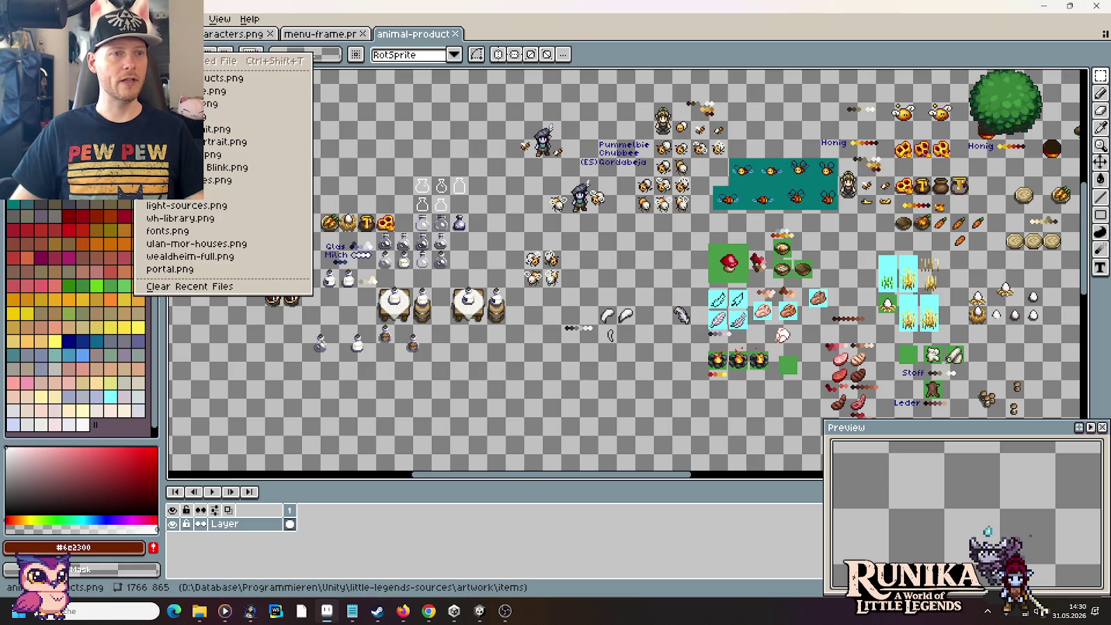
key(ctrl+o)
click(595, 146)
scroll(566, 295, down, 3)
scroll(566, 295, down, 3)
scroll(567, 295, down, 2)
double_click(452, 309)
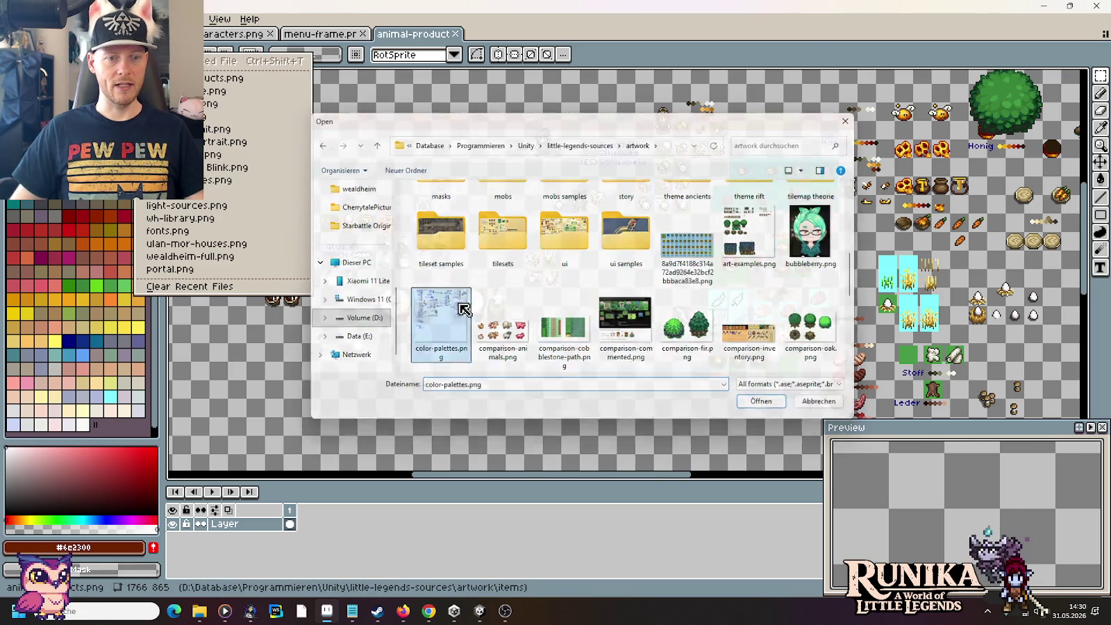
scroll(591, 198, up, 2)
scroll(528, 179, up, 3)
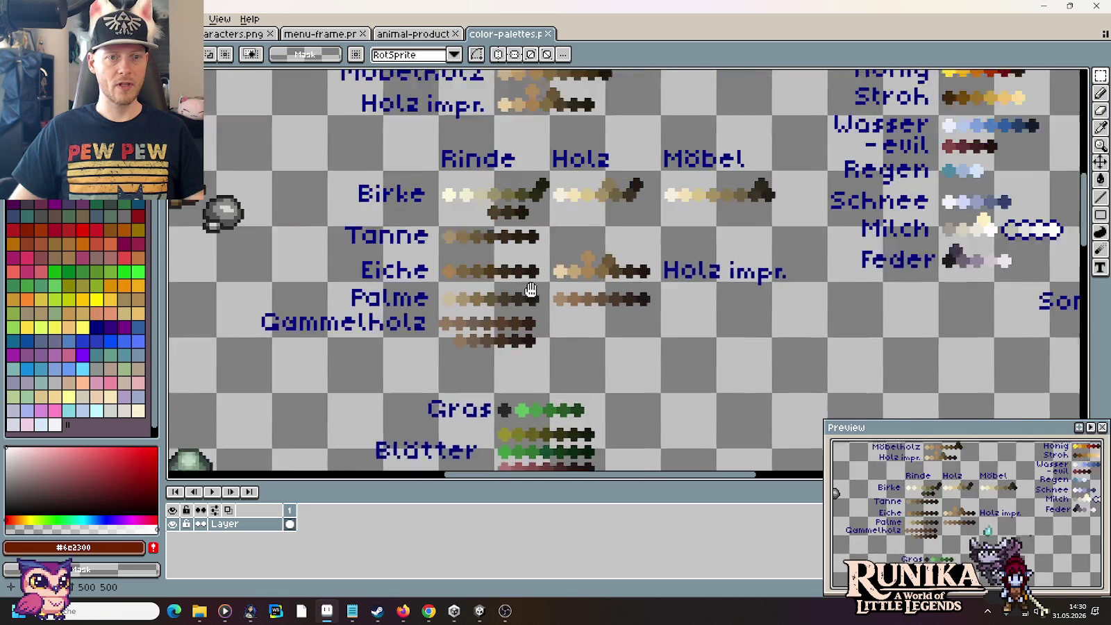
scroll(521, 183, up, 1)
scroll(517, 278, up, 2)
scroll(626, 264, up, 1)
scroll(695, 250, up, 1)
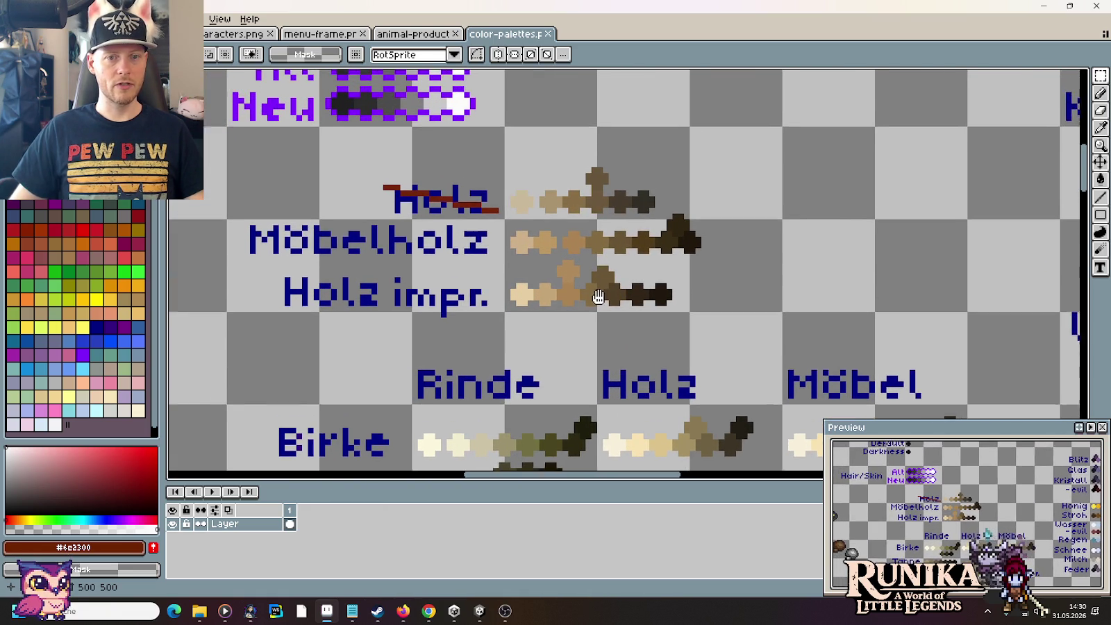
scroll(728, 251, up, 1)
Step: Copy the Möbelholz palette row into the animal-products sheet
drag(715, 267, 231, 217)
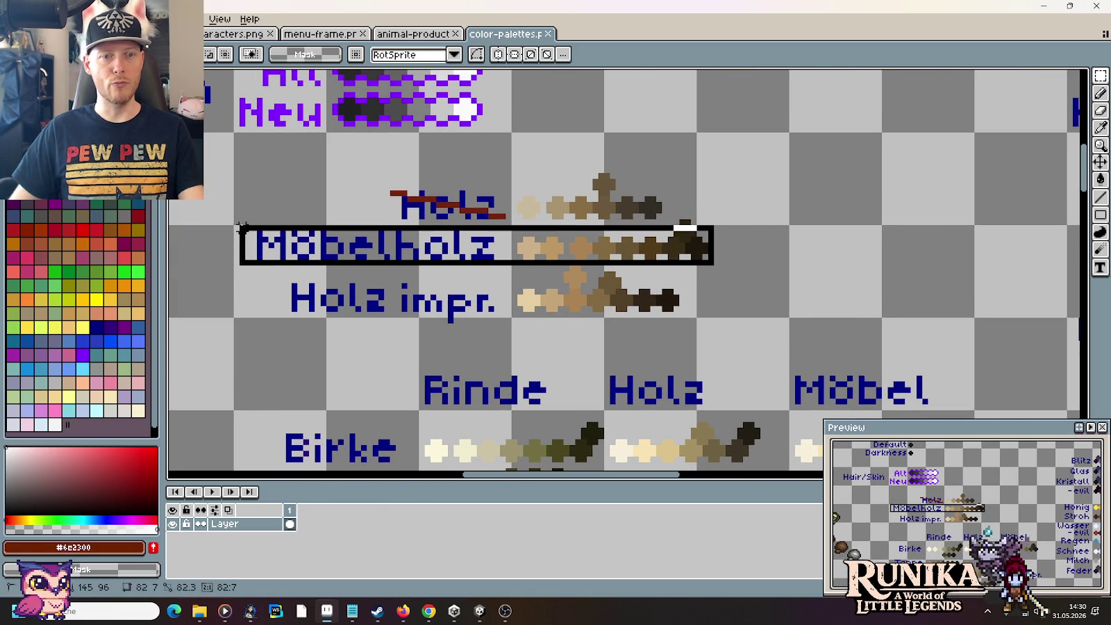
click(413, 33)
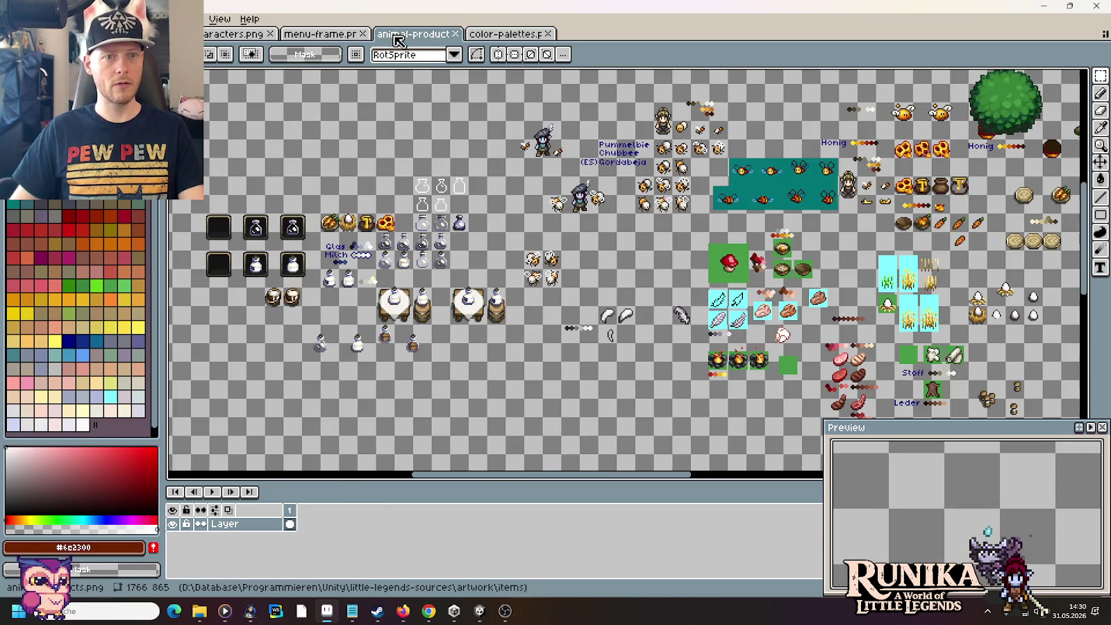
scroll(679, 256, up, 2)
scroll(679, 256, up, 1)
key(ctrl+v)
drag(679, 263, 576, 257)
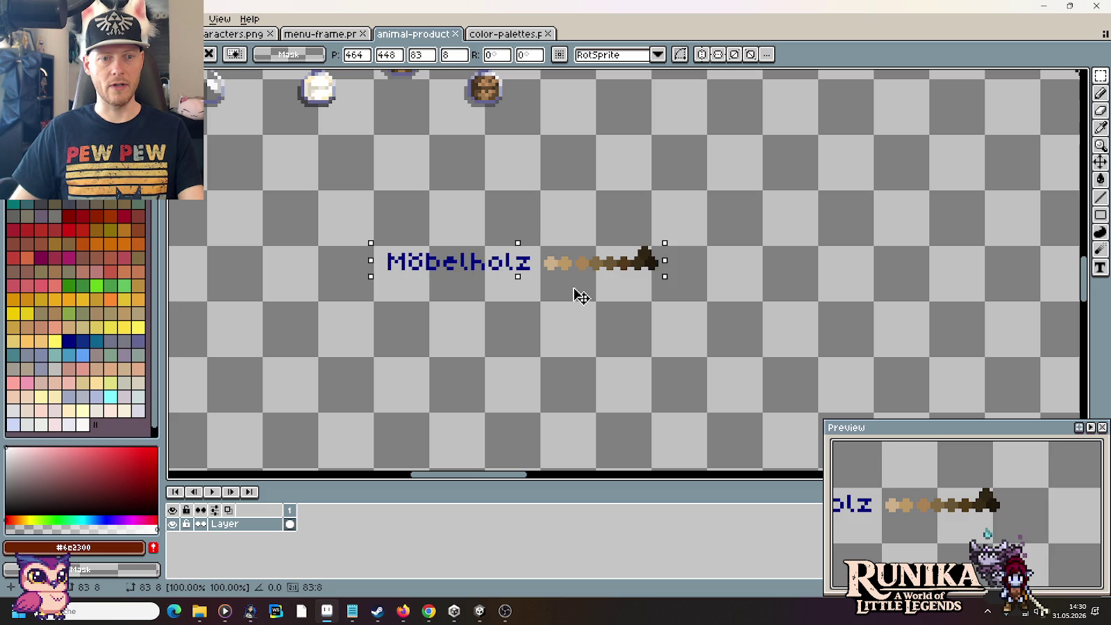
Step: In color-palettes, clear the selection and pan up to the Weiß swatch row
click(504, 33)
click(543, 188)
scroll(543, 187, down, 1)
scroll(542, 187, down, 1)
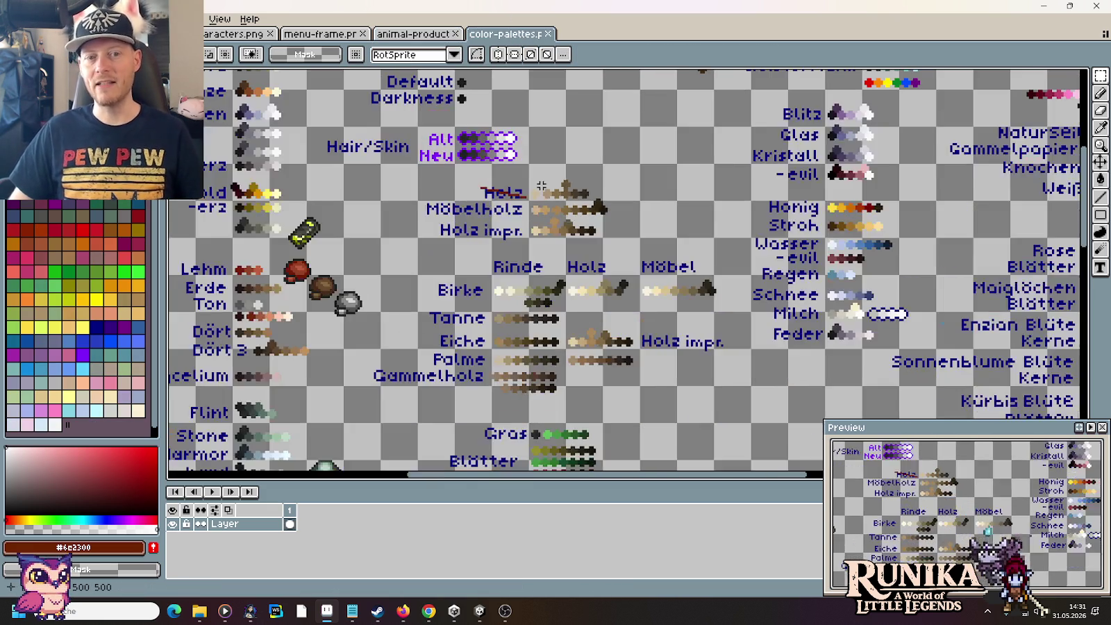
scroll(465, 330, down, 1)
drag(708, 254, 508, 239)
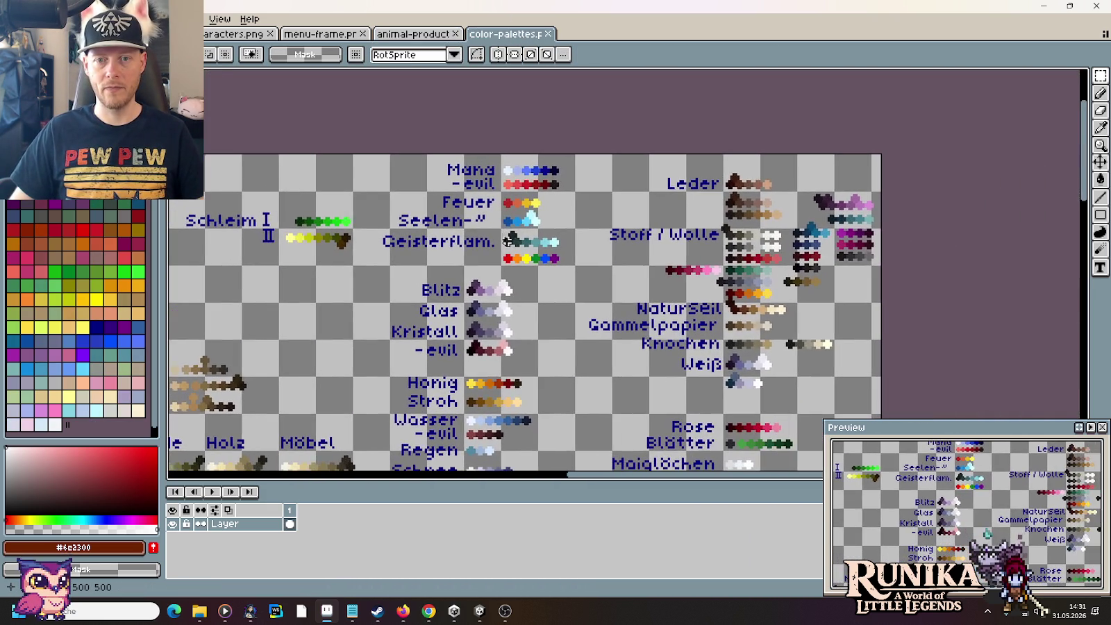
drag(335, 345, 628, 251)
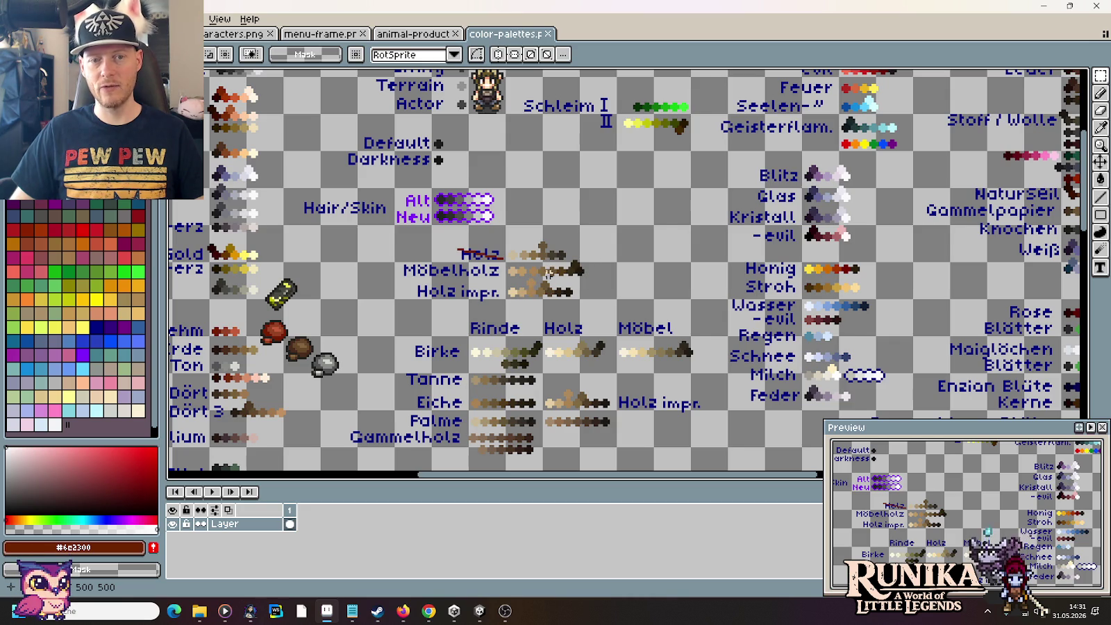
drag(765, 219, 468, 285)
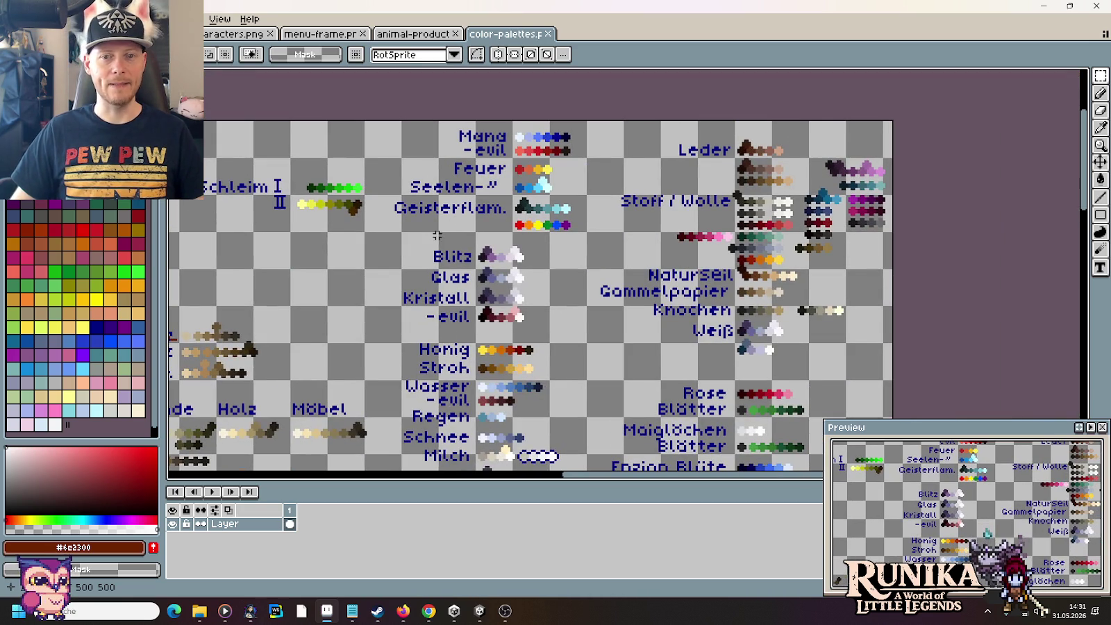
drag(452, 286, 727, 121)
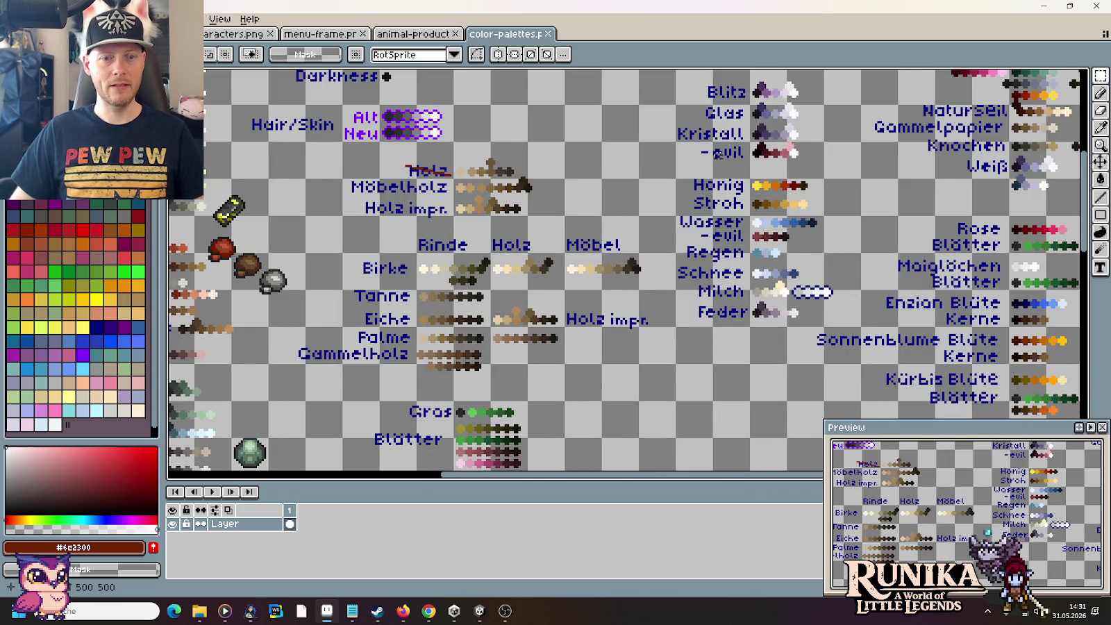
mouse_move(809, 256)
mouse_down()
mouse_move(723, 472)
mouse_move(375, 301)
mouse_up()
scroll(606, 280, up, 3)
Step: Paste the Weiß label and swatches below Möbelholz in animal-products
drag(606, 275, 359, 224)
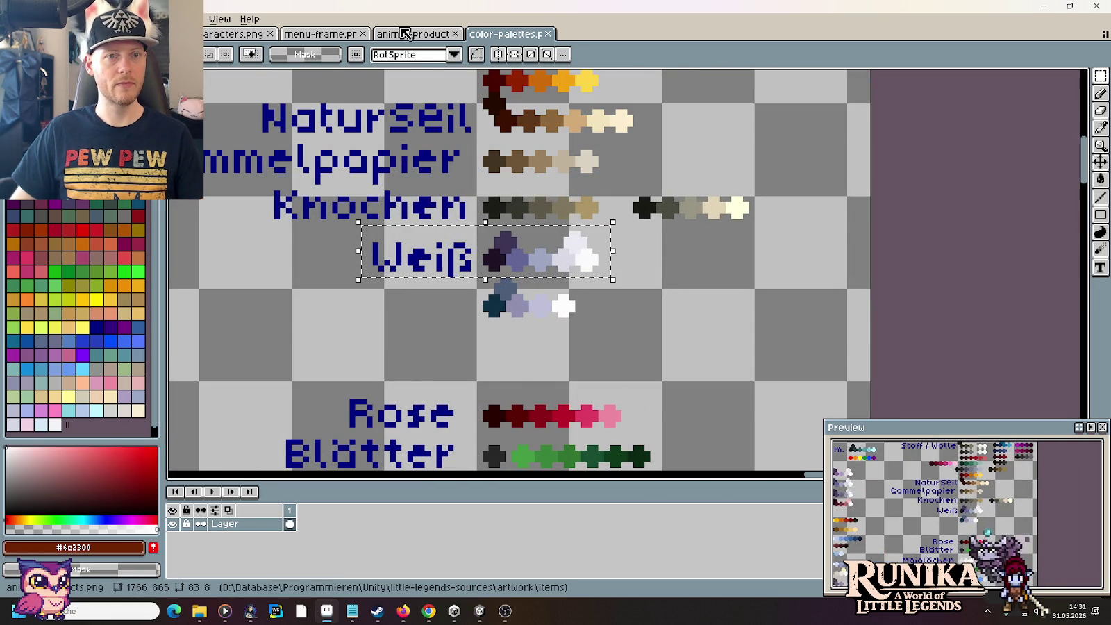
click(406, 33)
key(ctrl+v)
mouse_move(299, 271)
mouse_down()
mouse_move(474, 295)
mouse_move(474, 353)
mouse_up()
key(ctrl+Tab)
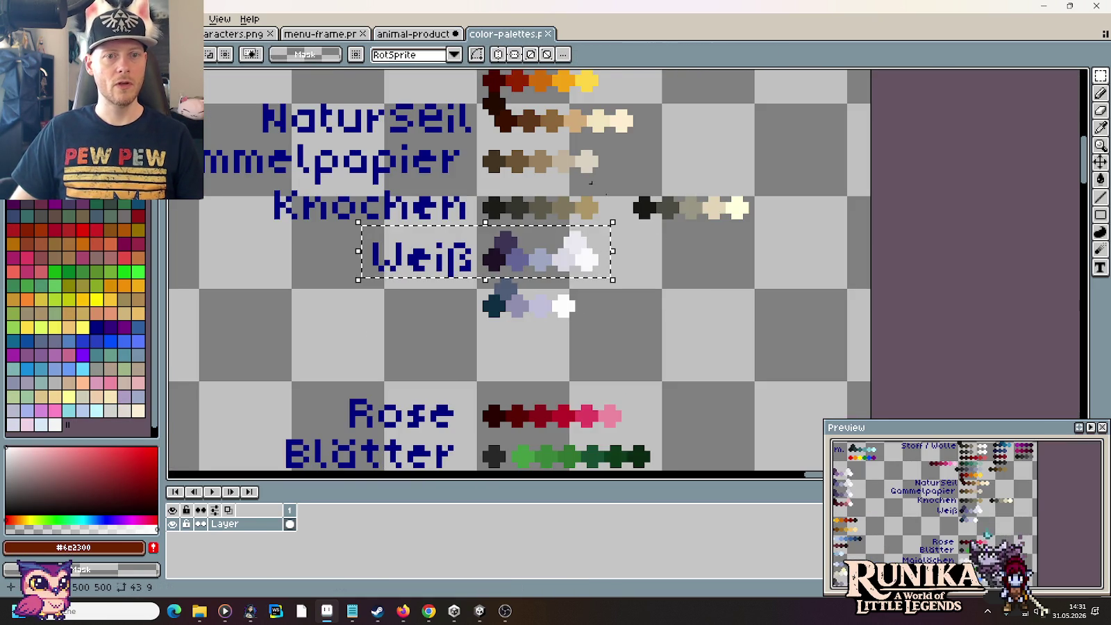
Step: Paste the second Eisen grey swatch row beside the Weiß swatches
scroll(590, 183, down, 1)
scroll(590, 183, down, 3)
scroll(393, 267, up, 2)
scroll(392, 266, up, 2)
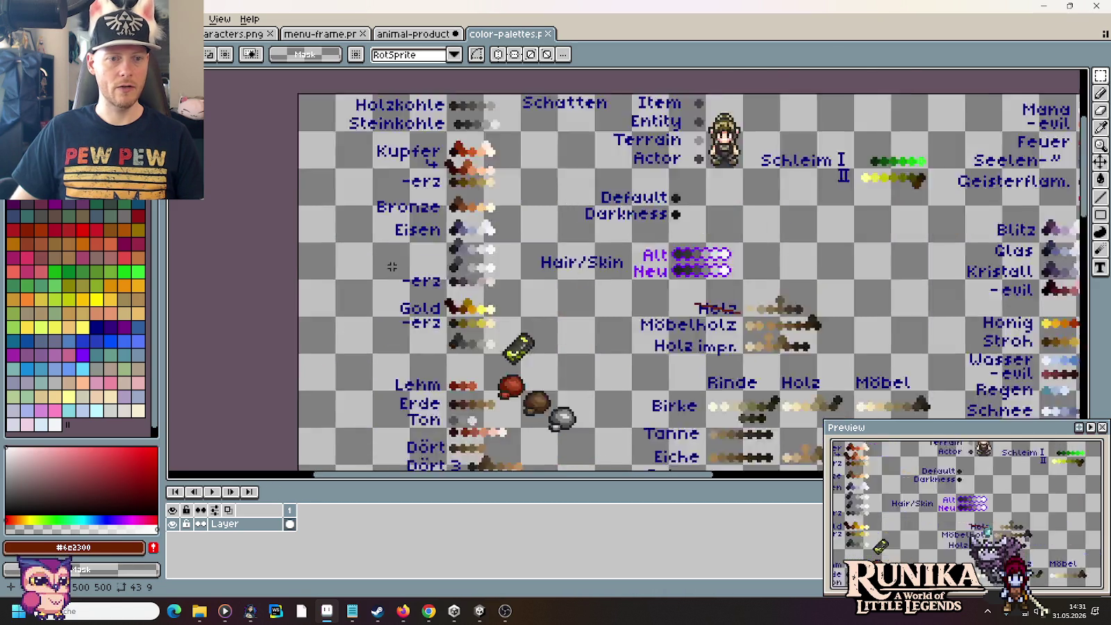
scroll(393, 267, up, 2)
drag(464, 207, 639, 248)
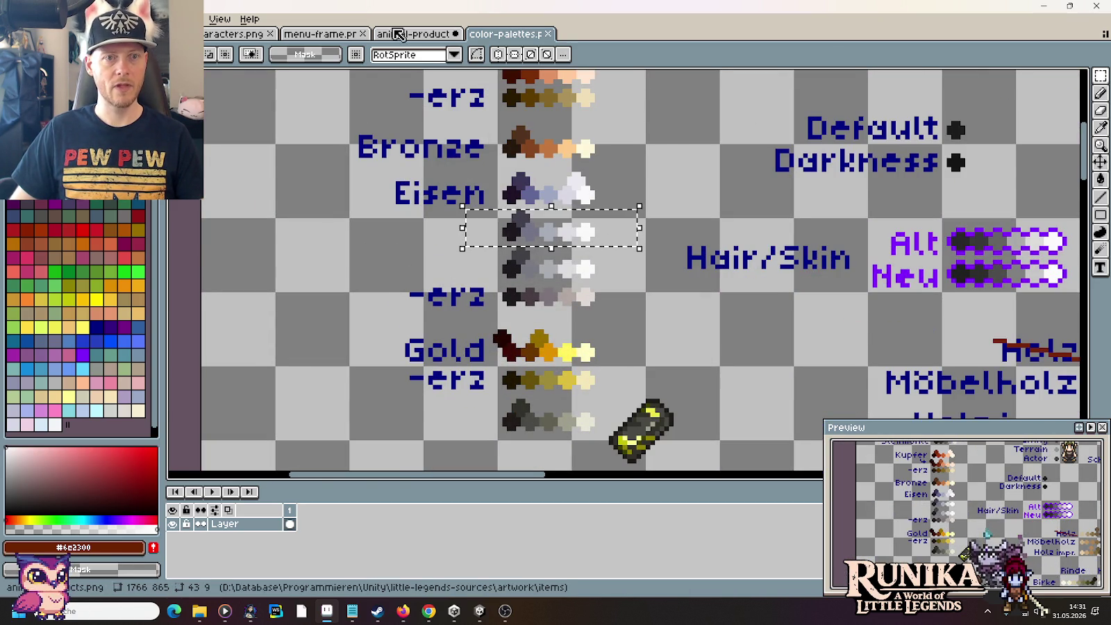
click(400, 34)
key(ctrl+v)
mouse_move(628, 291)
mouse_down()
mouse_move(455, 345)
mouse_move(606, 343)
mouse_up()
click(587, 379)
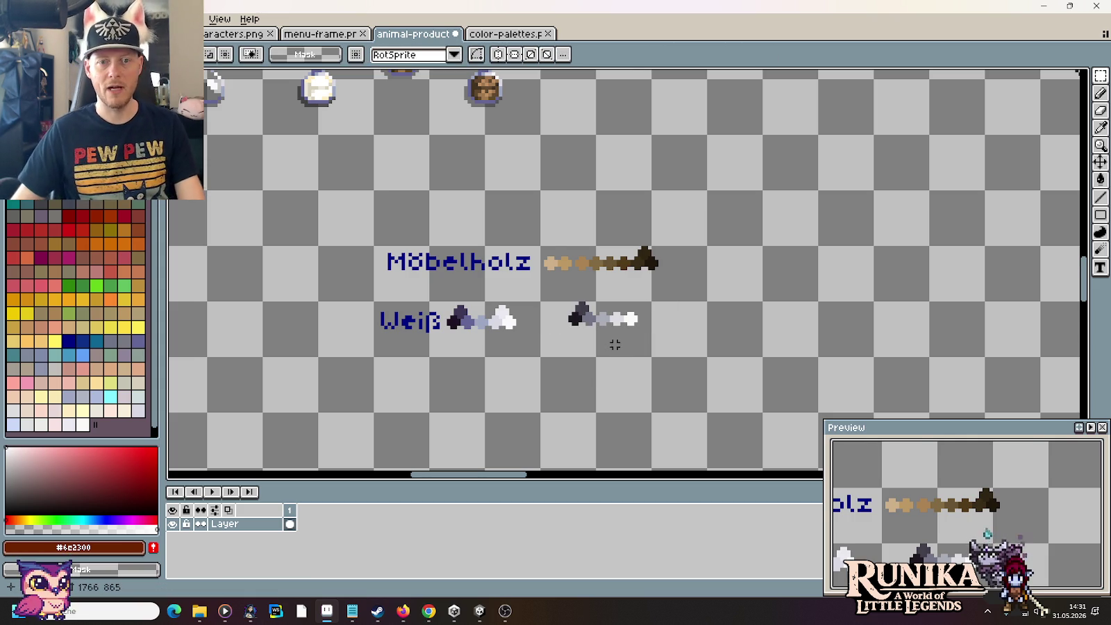
Step: With the darkest Möbelholz brown, pencil the mug's bottom, lower corner and both sides
scroll(613, 346, up, 2)
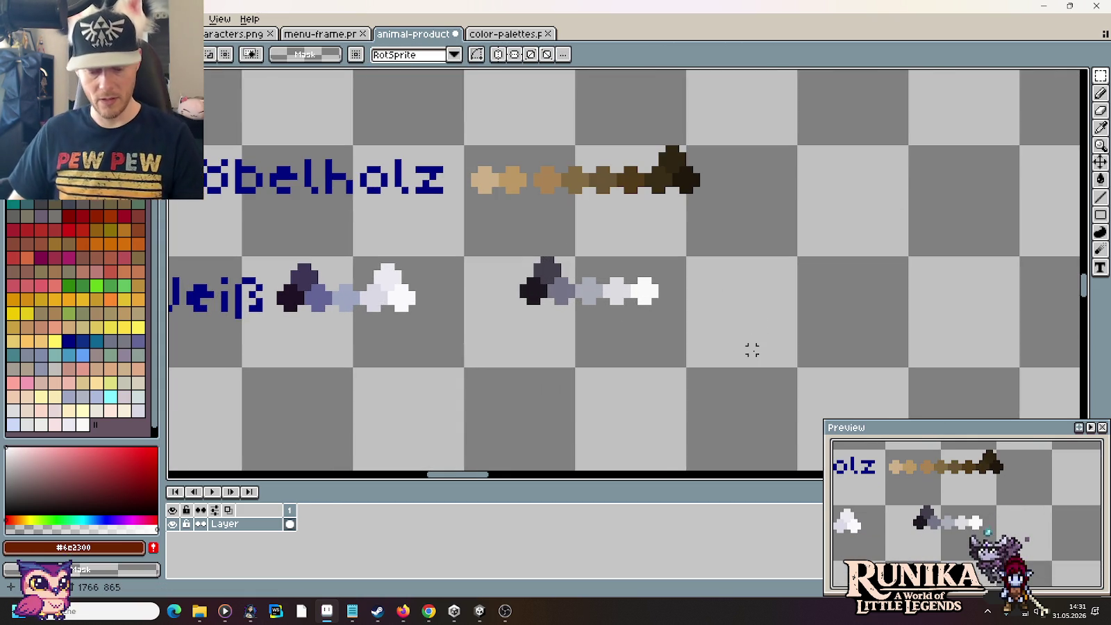
key(b)
alt+click(688, 177)
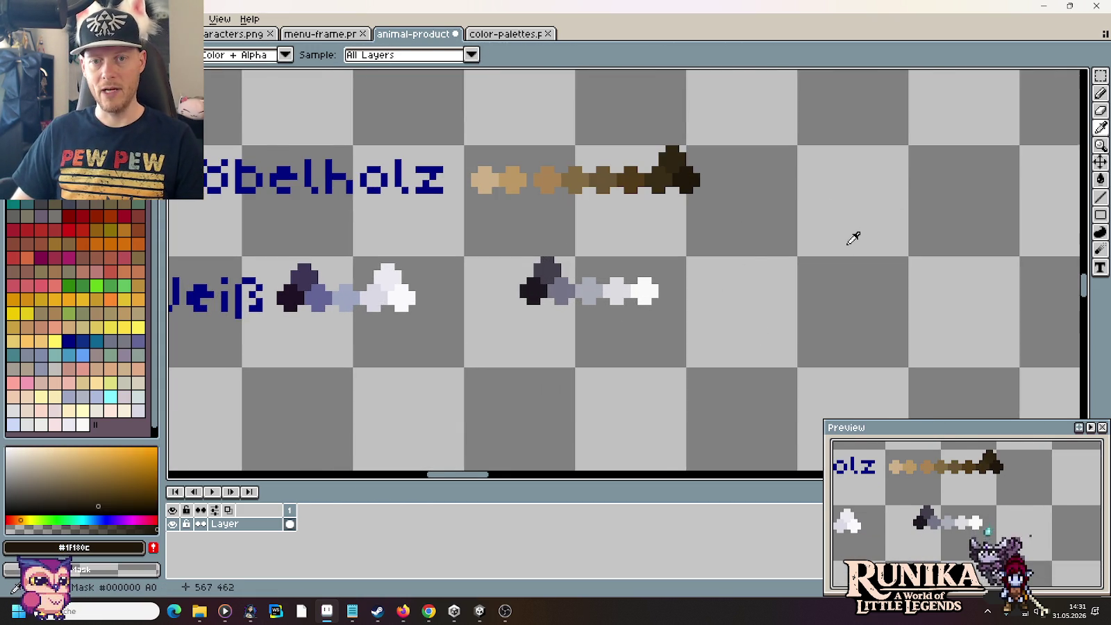
scroll(850, 239, up, 1)
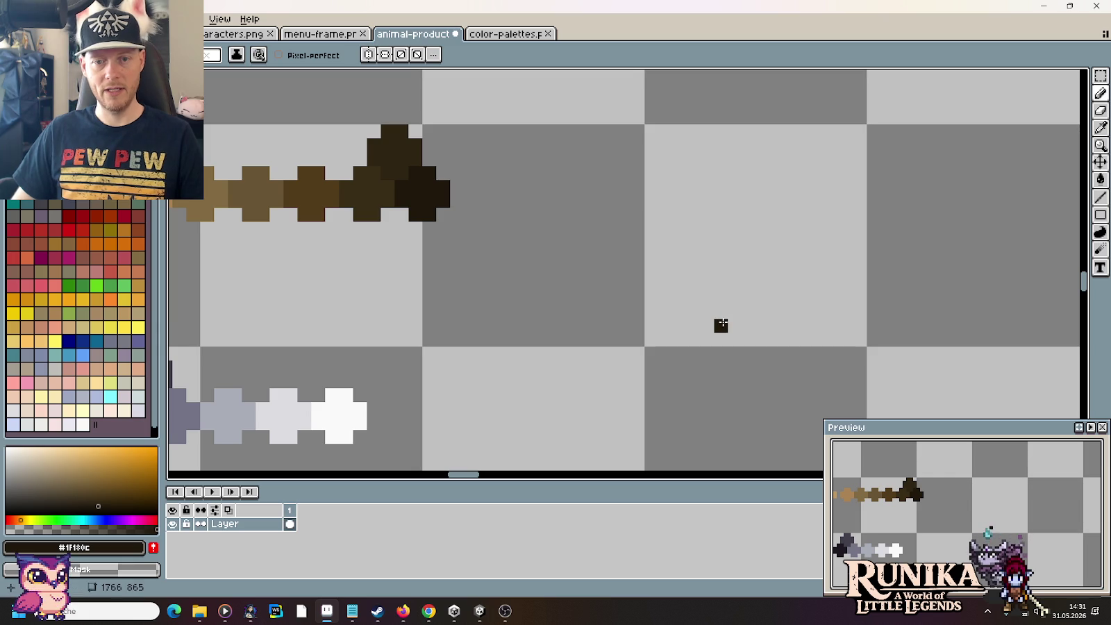
drag(721, 325, 800, 320)
key(ctrl+z)
drag(804, 312, 820, 298)
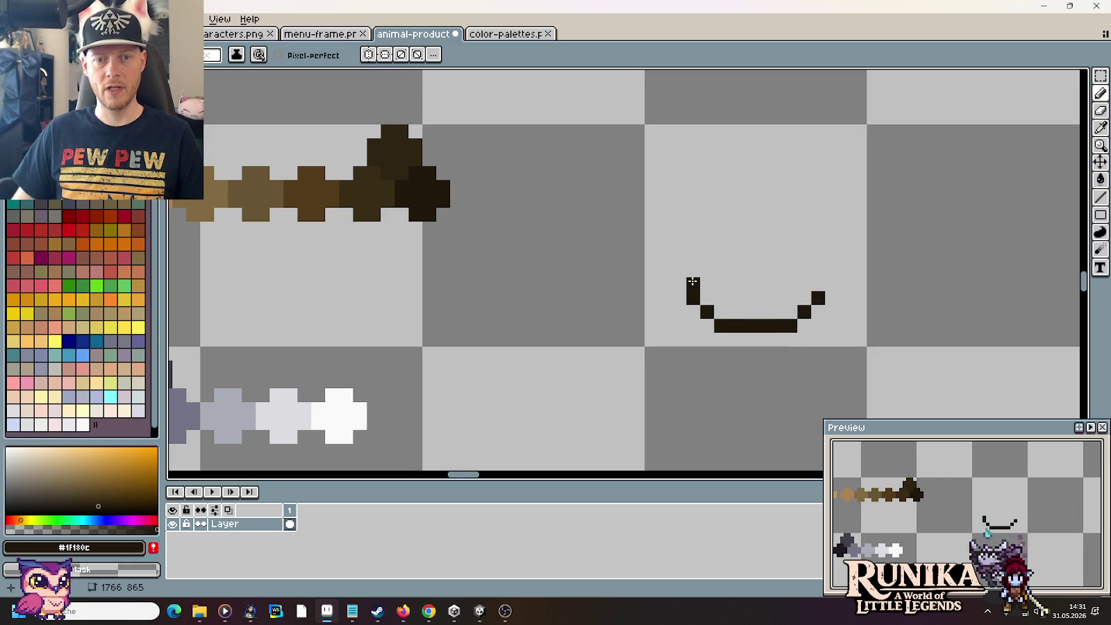
drag(692, 281, 692, 225)
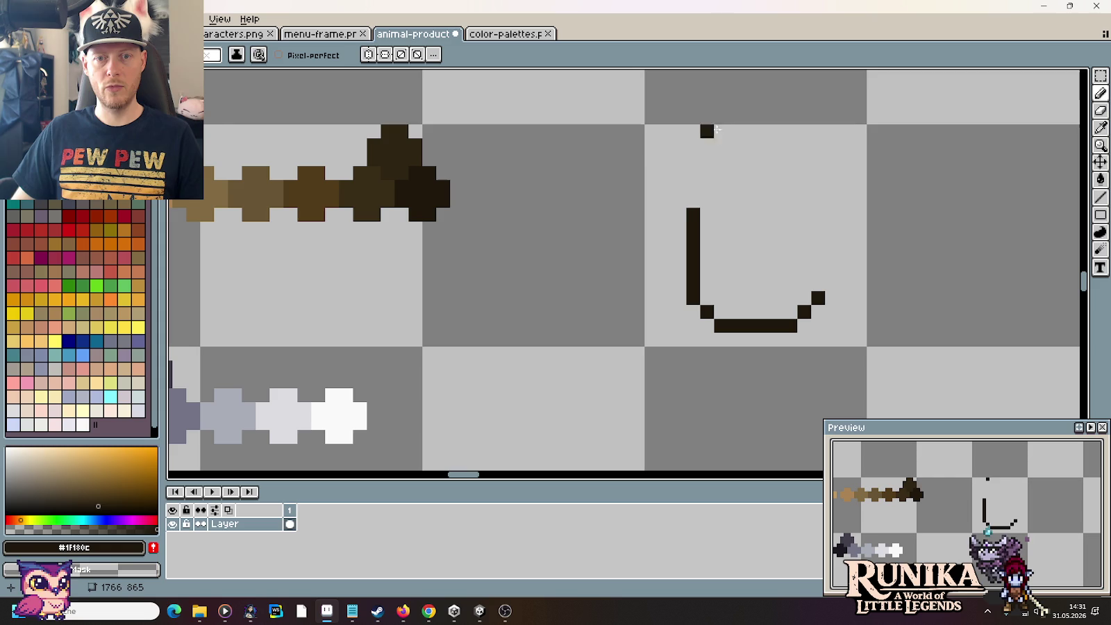
drag(818, 212, 823, 286)
key(ctrl+z)
key(ctrl+z)
Step: Shift the mug outline one pixel left
key(m)
drag(886, 326, 788, 248)
key(Left)
key(ctrl+d)
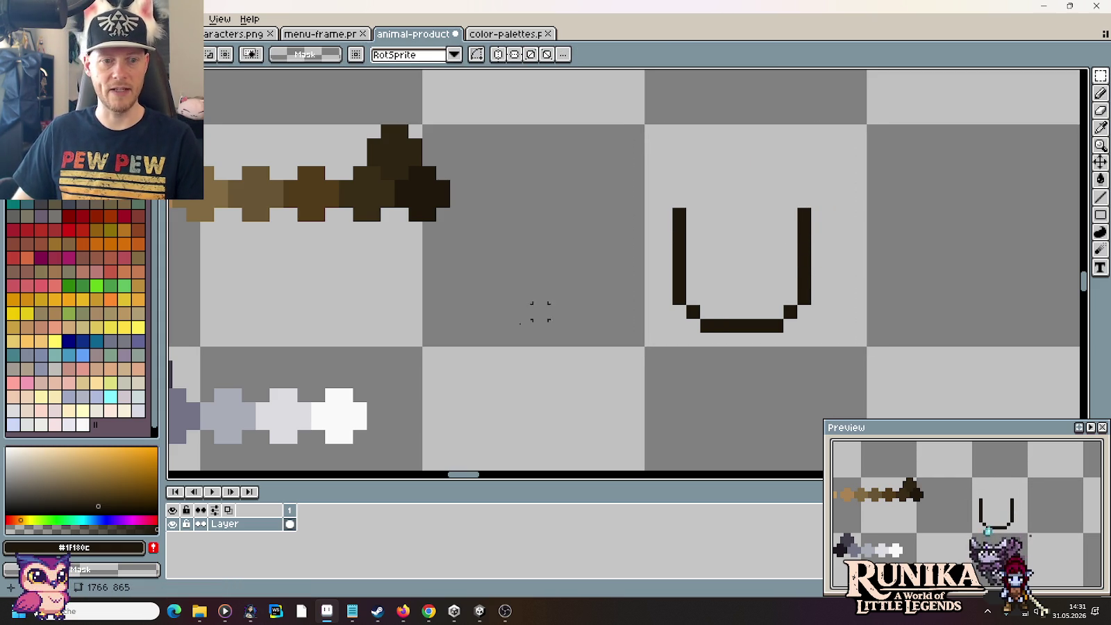
Step: Sample the darkest purple-grey from the Weiß ramp as the foam colour
drag(248, 381, 525, 354)
key(i)
click(393, 389)
drag(831, 231, 505, 299)
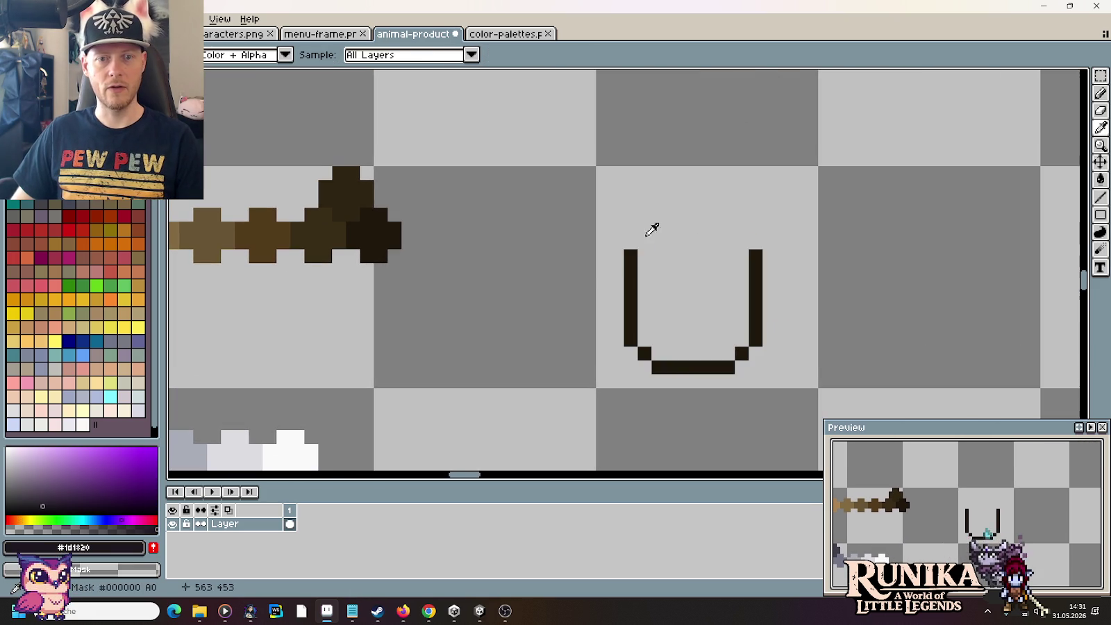
key(b)
Step: Pencil the foam outline's upper left and bumpy top edge
mouse_move(628, 254)
mouse_down()
mouse_move(615, 271)
mouse_move(603, 246)
mouse_move(629, 229)
mouse_move(631, 201)
mouse_move(673, 214)
mouse_up()
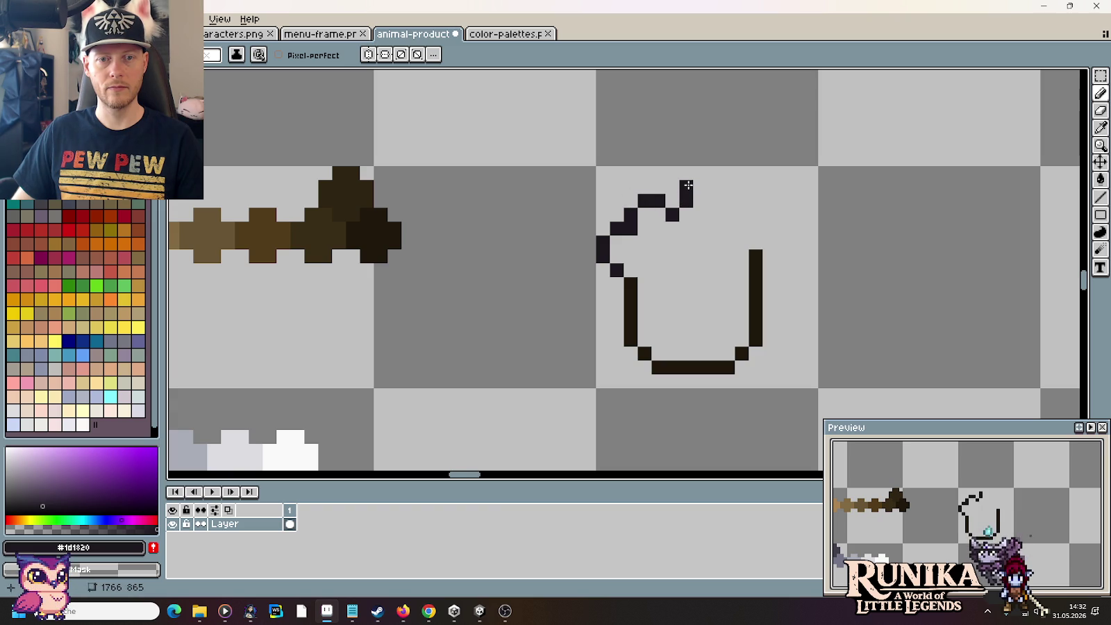
drag(703, 173, 728, 187)
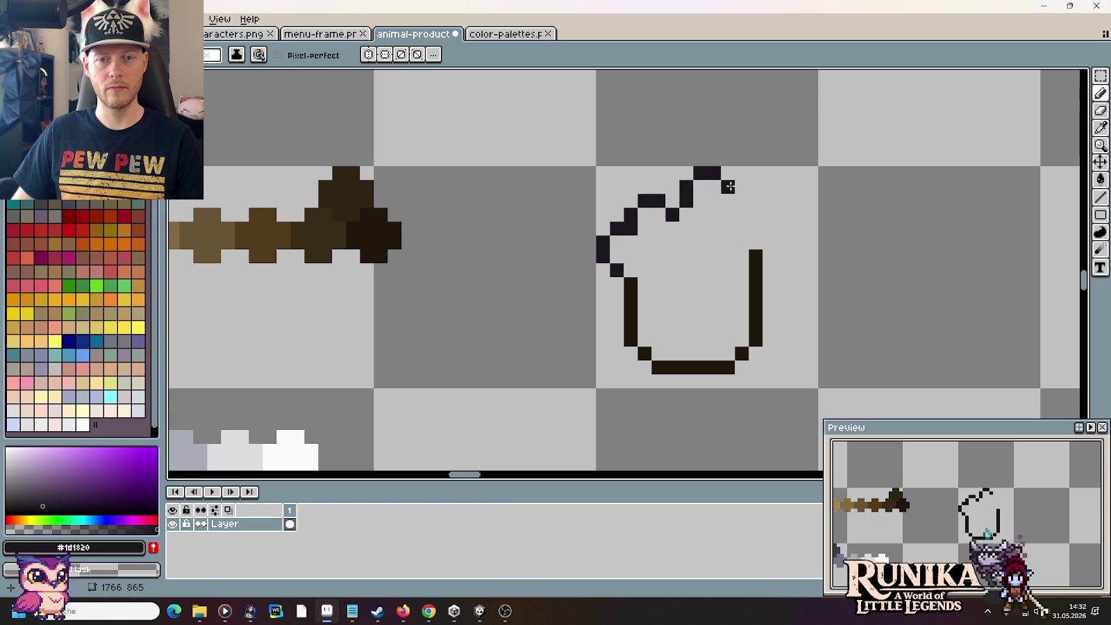
key(ctrl+z)
key(ctrl+z)
drag(701, 181, 748, 203)
key(ctrl+z)
key(ctrl+z)
click(725, 197)
Step: Finish the foam outline down the right side and along its dripping lower edge
click(755, 214)
click(770, 228)
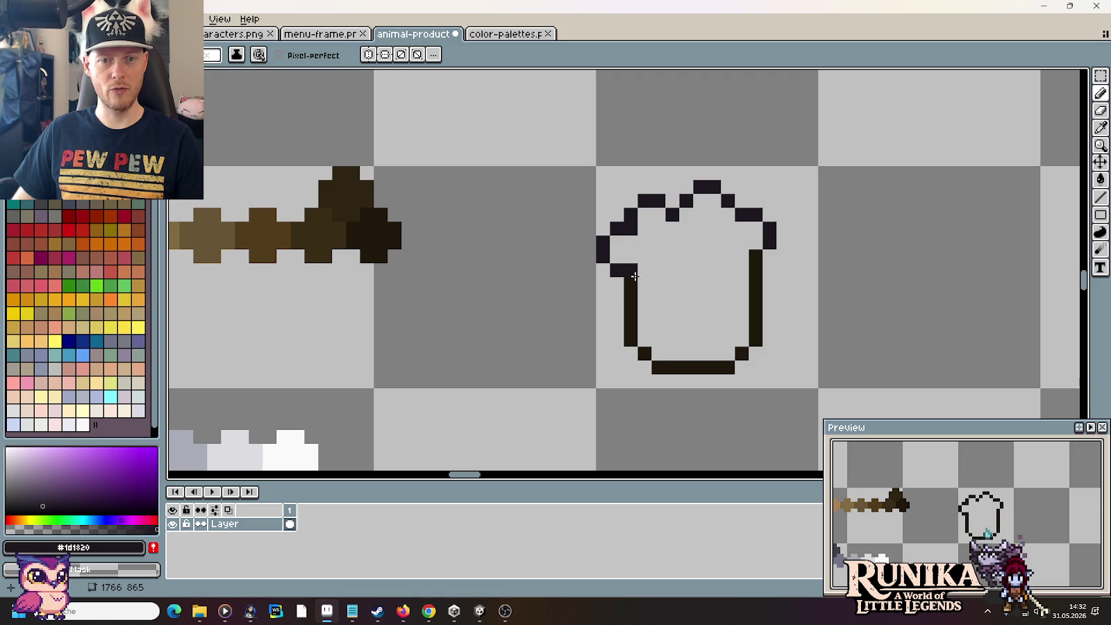
click(645, 283)
drag(658, 270, 673, 261)
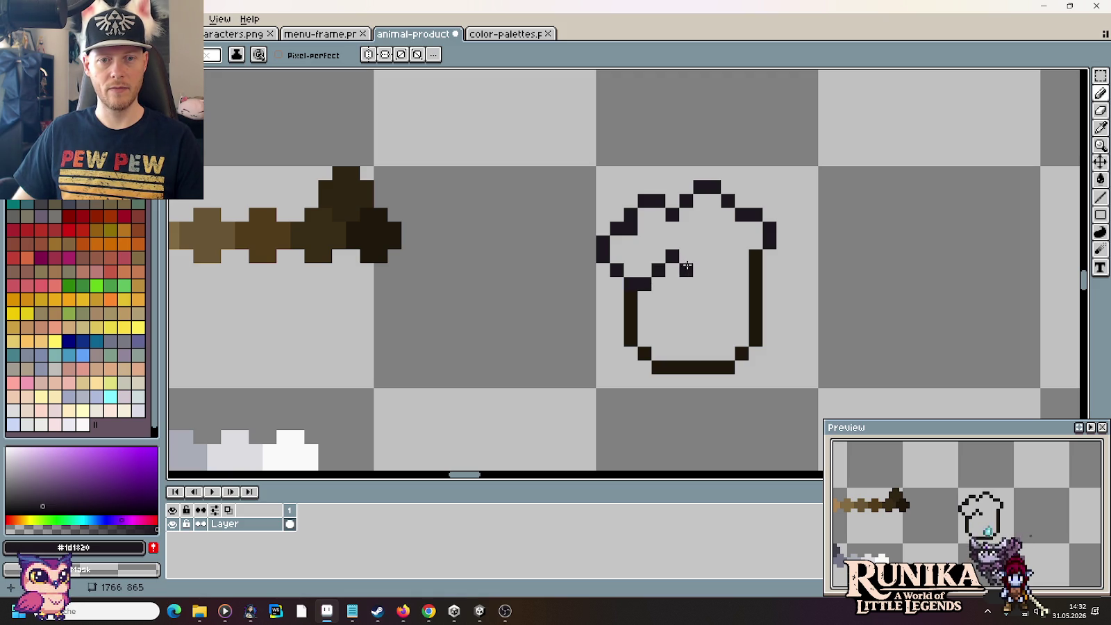
drag(714, 284, 730, 267)
click(740, 255)
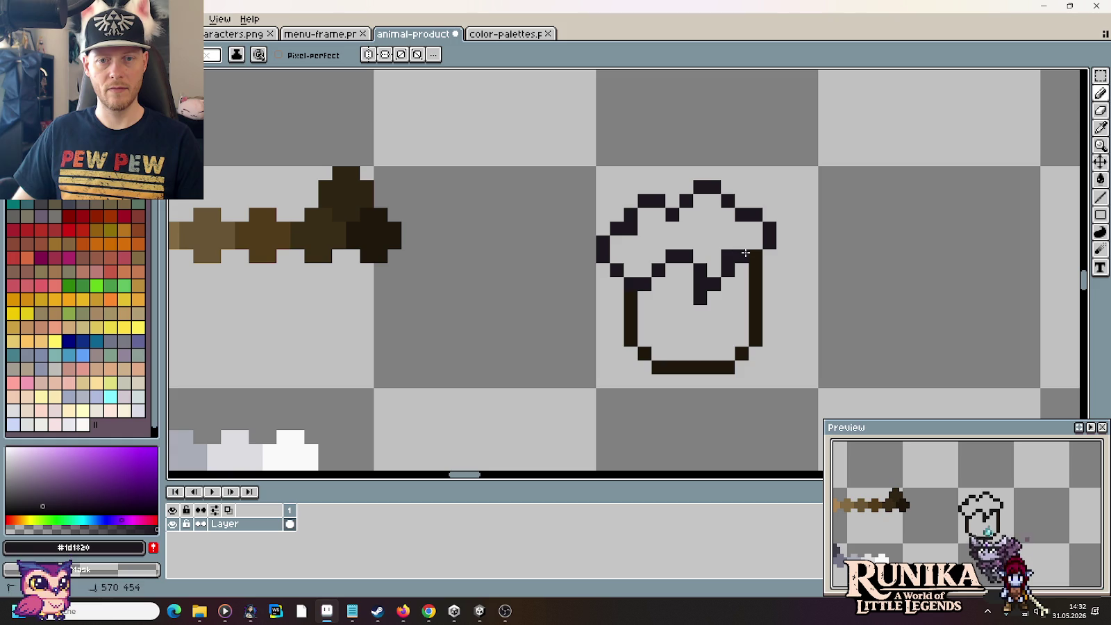
scroll(740, 349, down, 3)
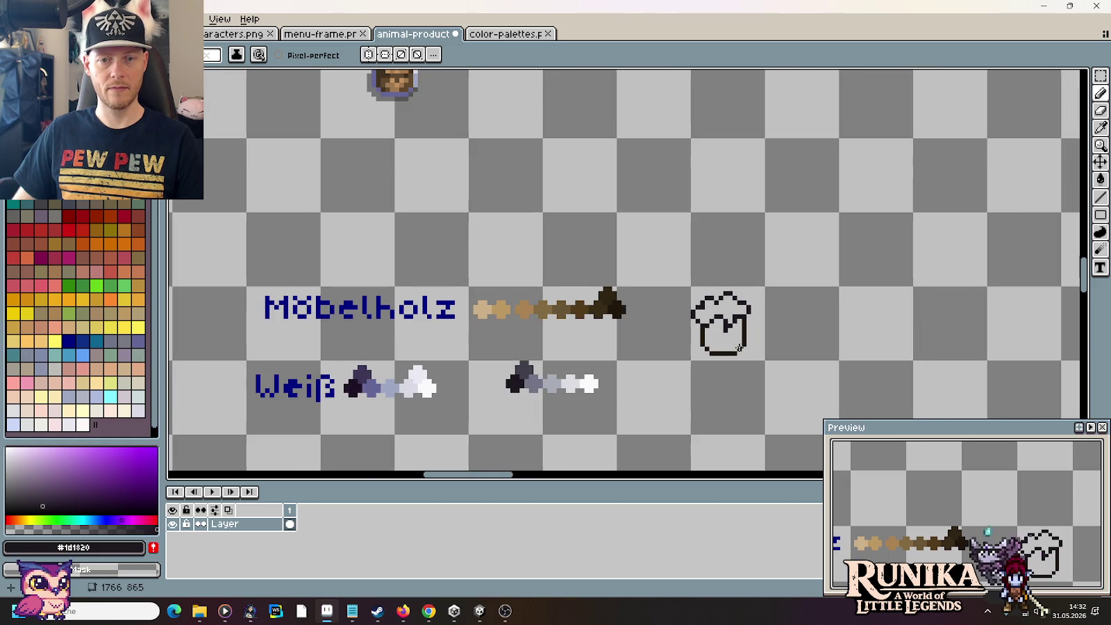
scroll(707, 281, up, 2)
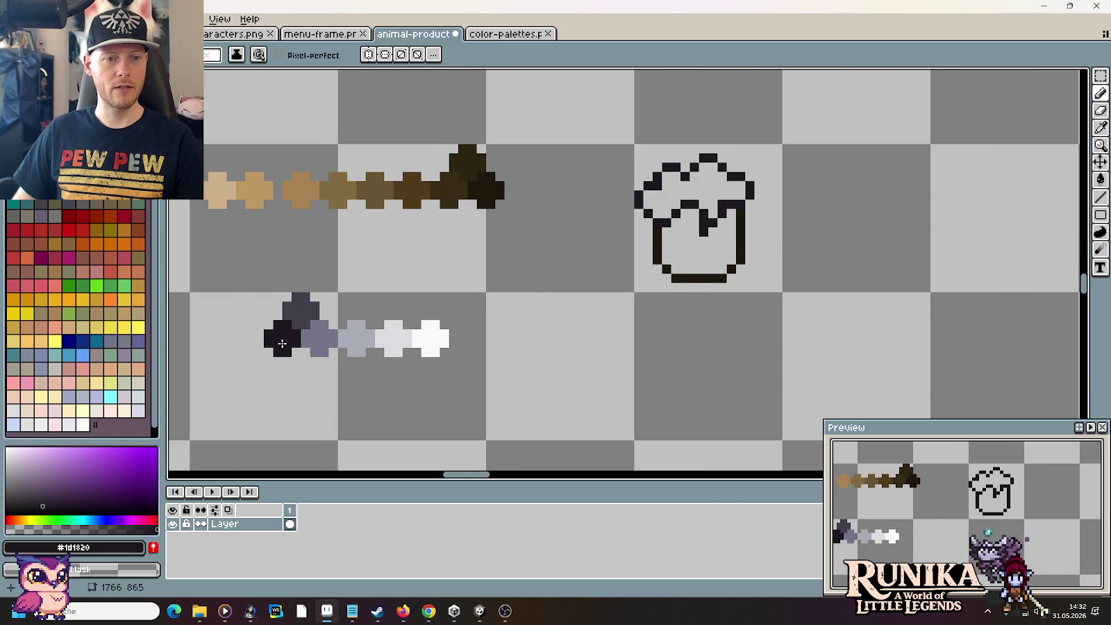
drag(282, 343, 720, 328)
Step: Sample the dark purple outline colour from the swatch rows
key(i)
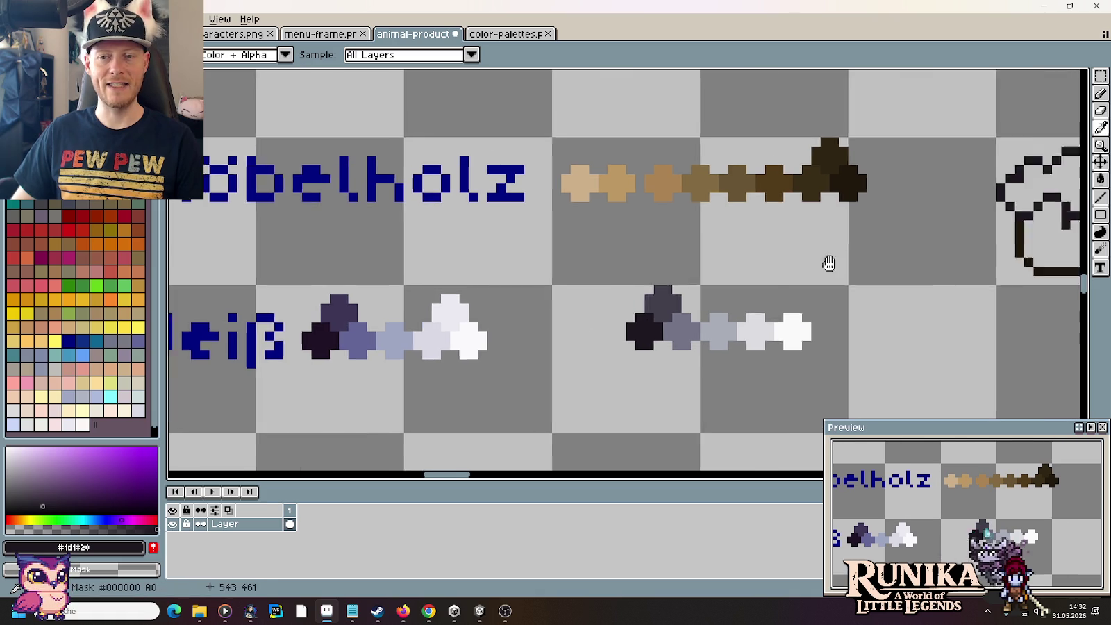
drag(927, 245, 723, 271)
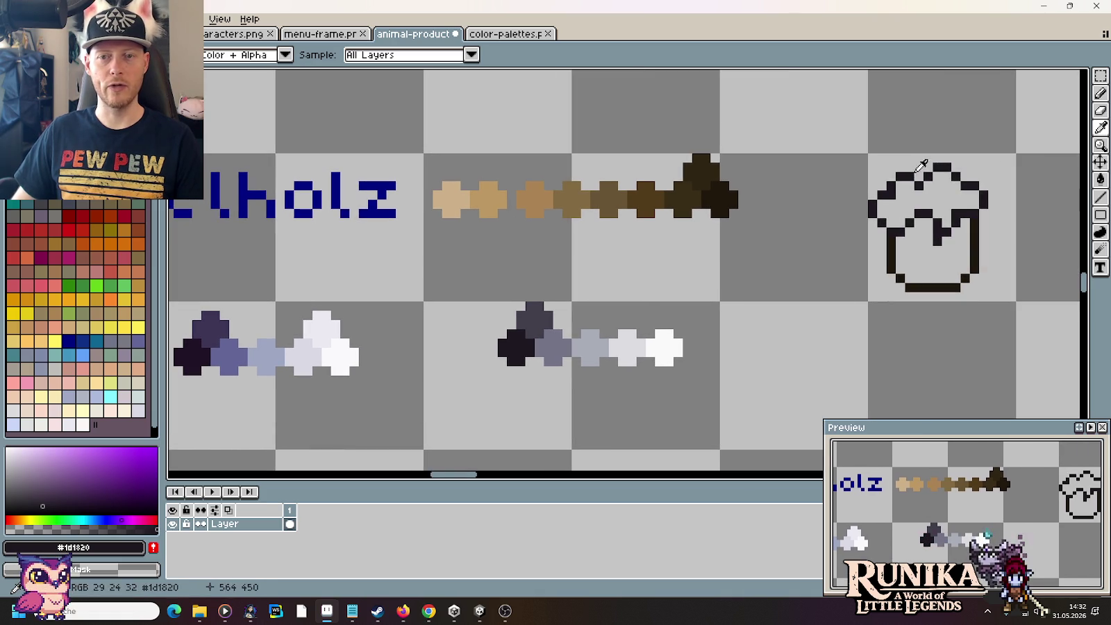
right_click(205, 351)
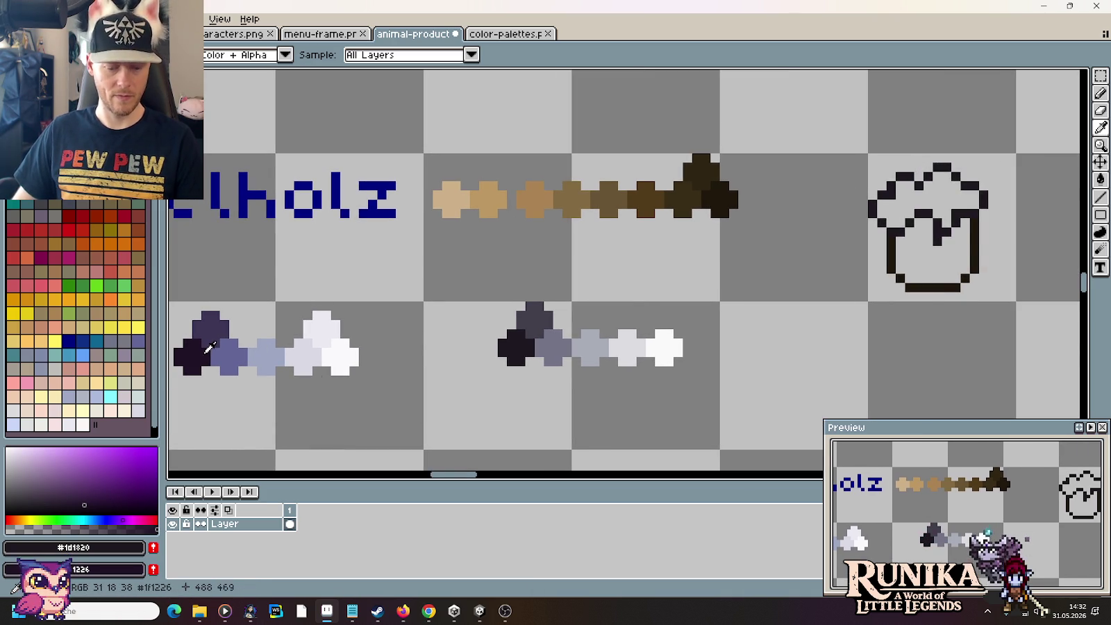
key(e)
key(i)
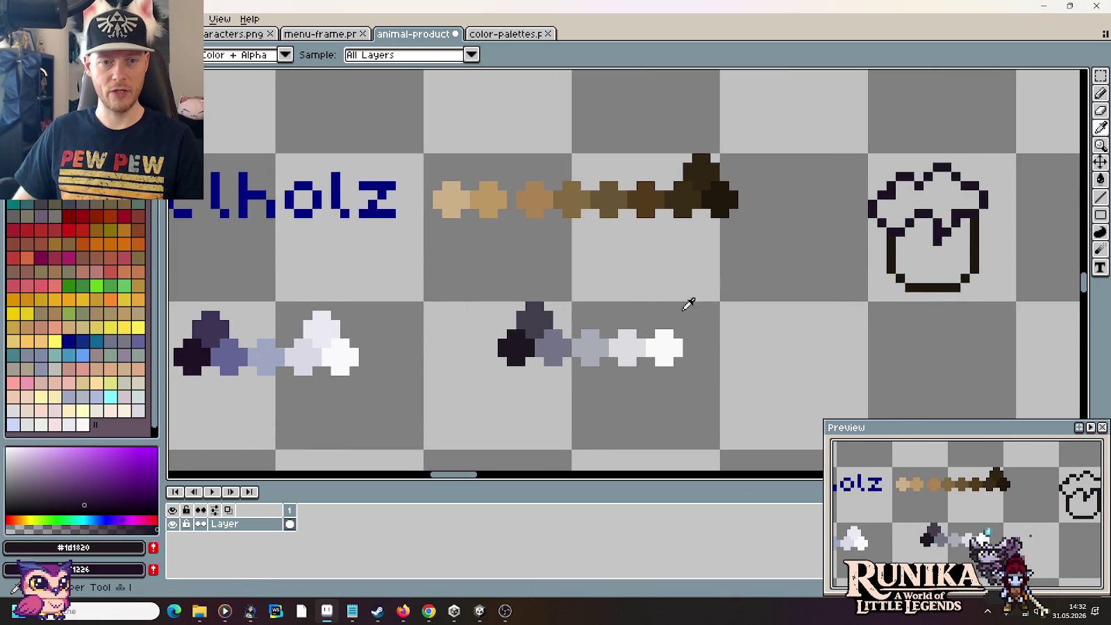
scroll(875, 247, up, 3)
key(b)
Step: Draw the mug handle on the right side with dark pixels, closing it off
click(843, 256)
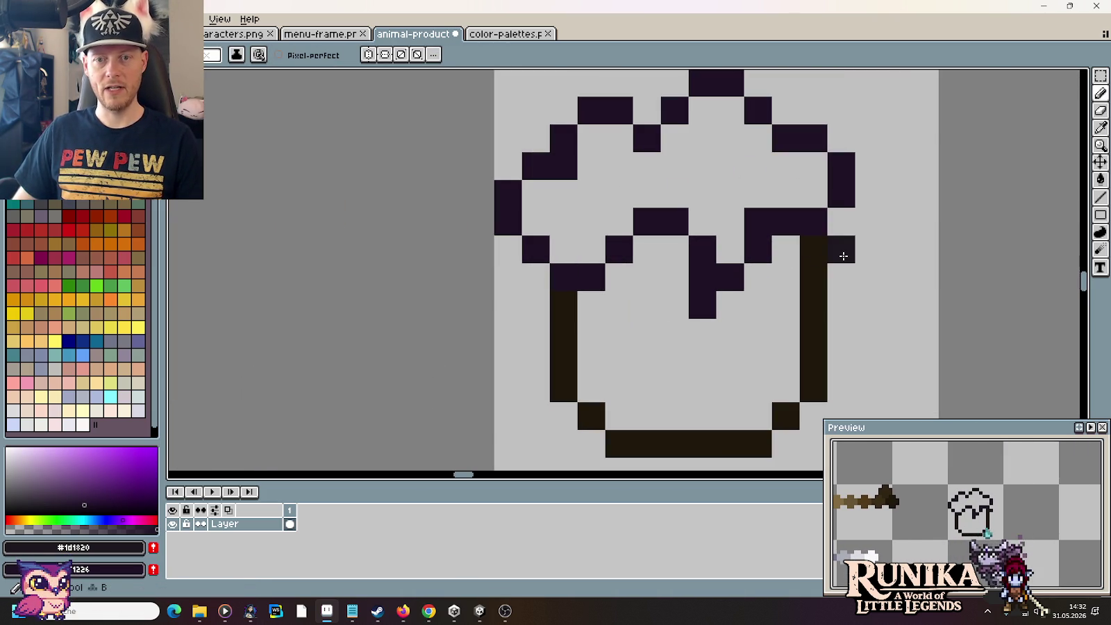
click(871, 227)
mouse_move(872, 228)
mouse_down()
mouse_move(888, 223)
mouse_move(920, 245)
mouse_move(918, 277)
mouse_move(843, 350)
mouse_up()
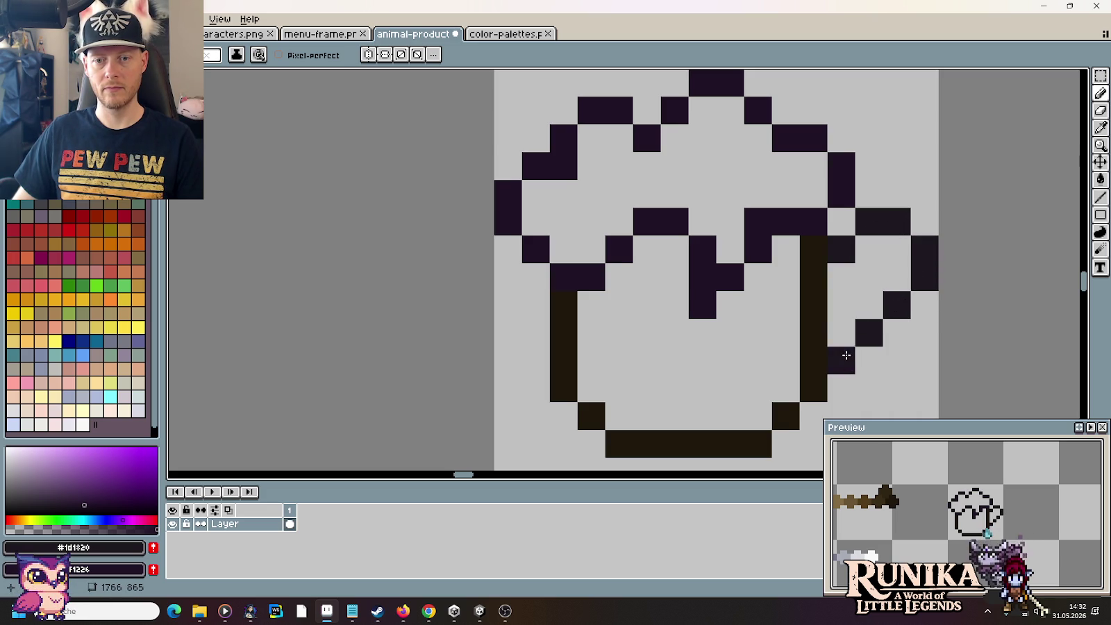
click(851, 333)
click(868, 386)
click(898, 360)
scroll(926, 336, down, 3)
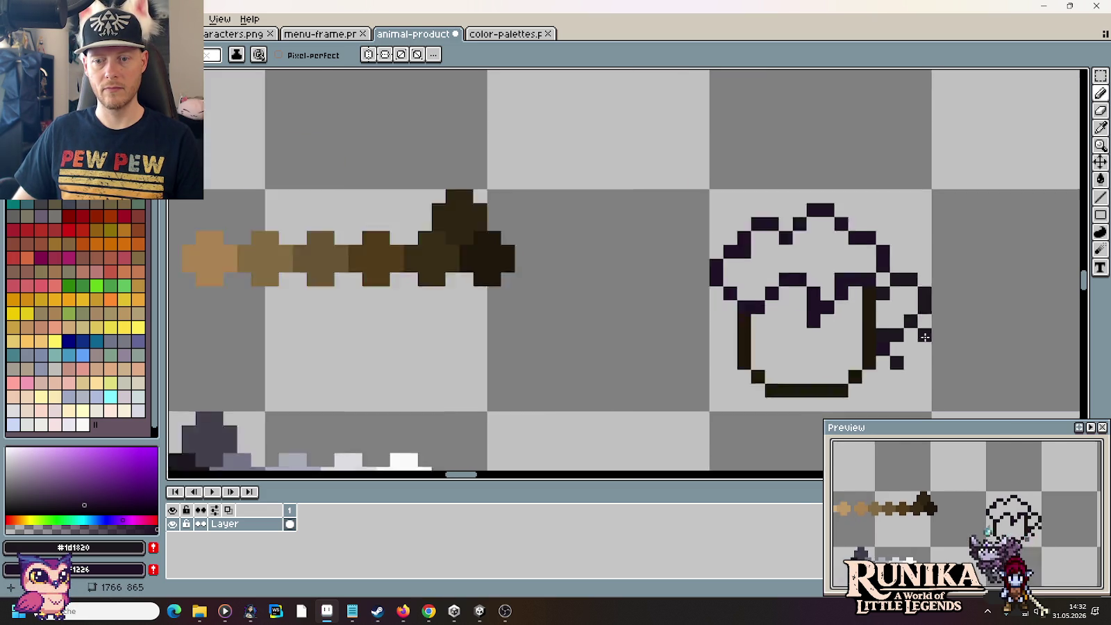
scroll(925, 337, down, 3)
drag(952, 345, 881, 308)
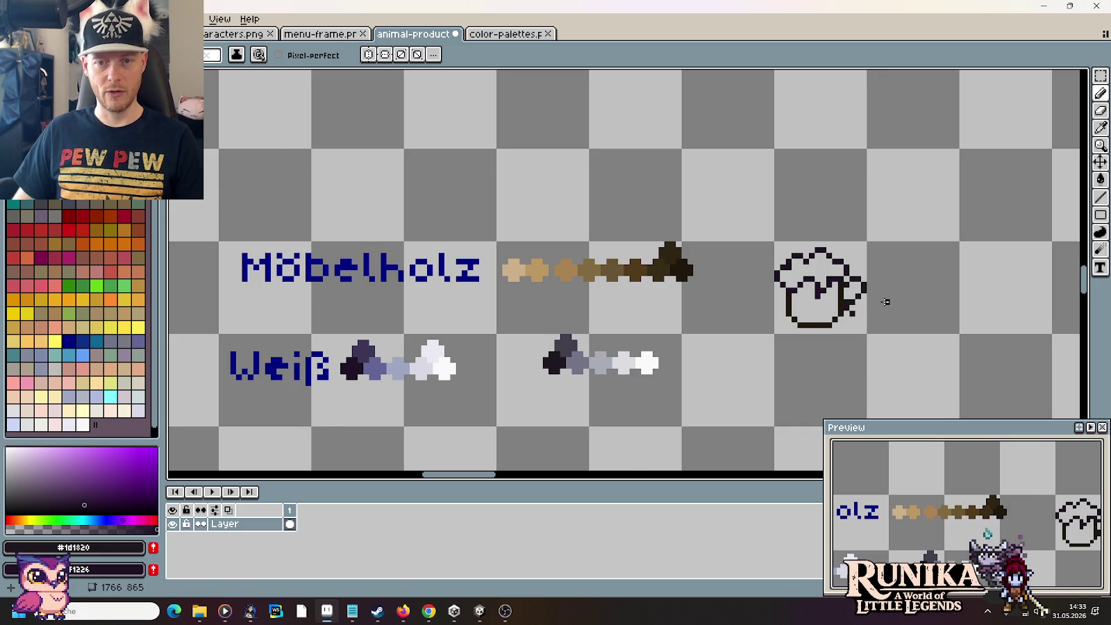
Step: Bucket-fill the mug body with mid brown from the wood ramp
scroll(885, 301, down, 1)
scroll(885, 301, down, 1)
scroll(883, 300, down, 1)
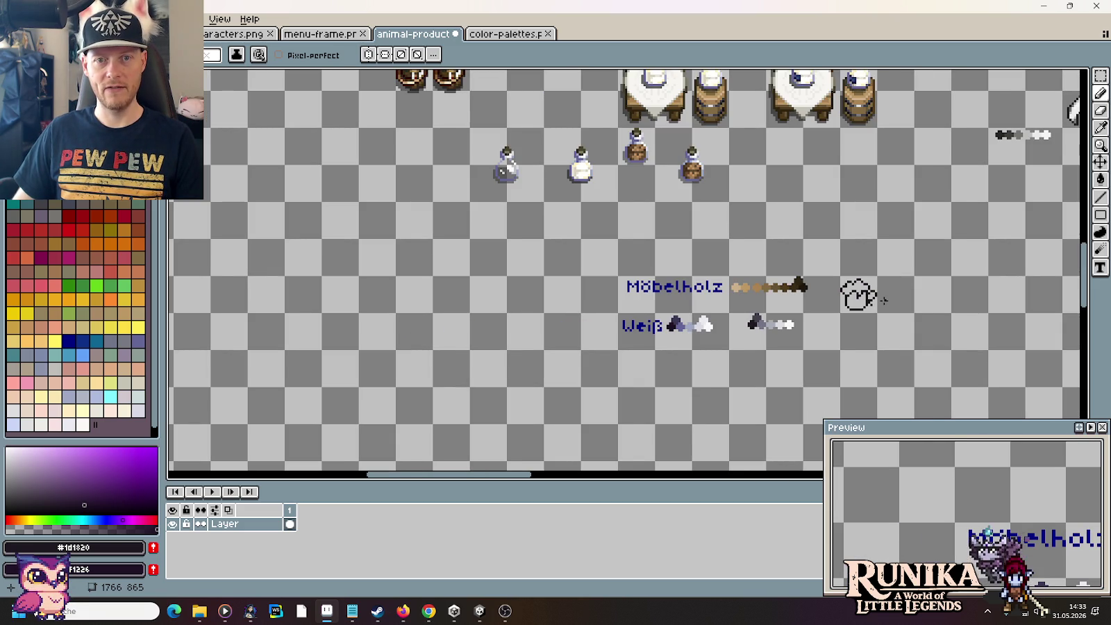
scroll(884, 300, right, 1)
scroll(861, 278, right, 2)
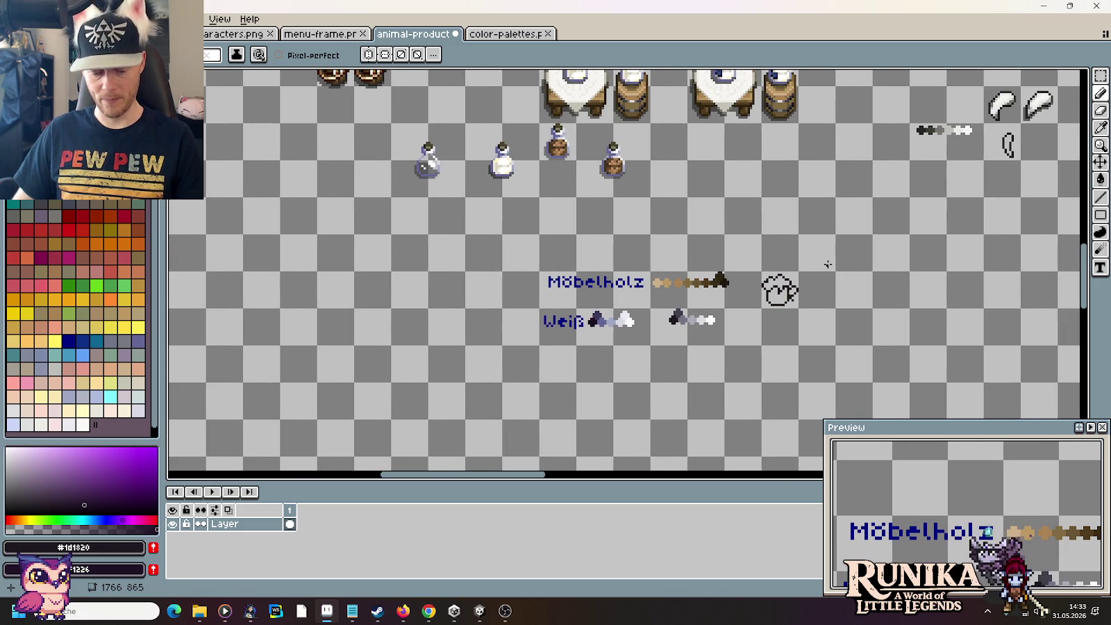
scroll(818, 273, up, 1)
scroll(794, 278, up, 1)
scroll(694, 273, up, 1)
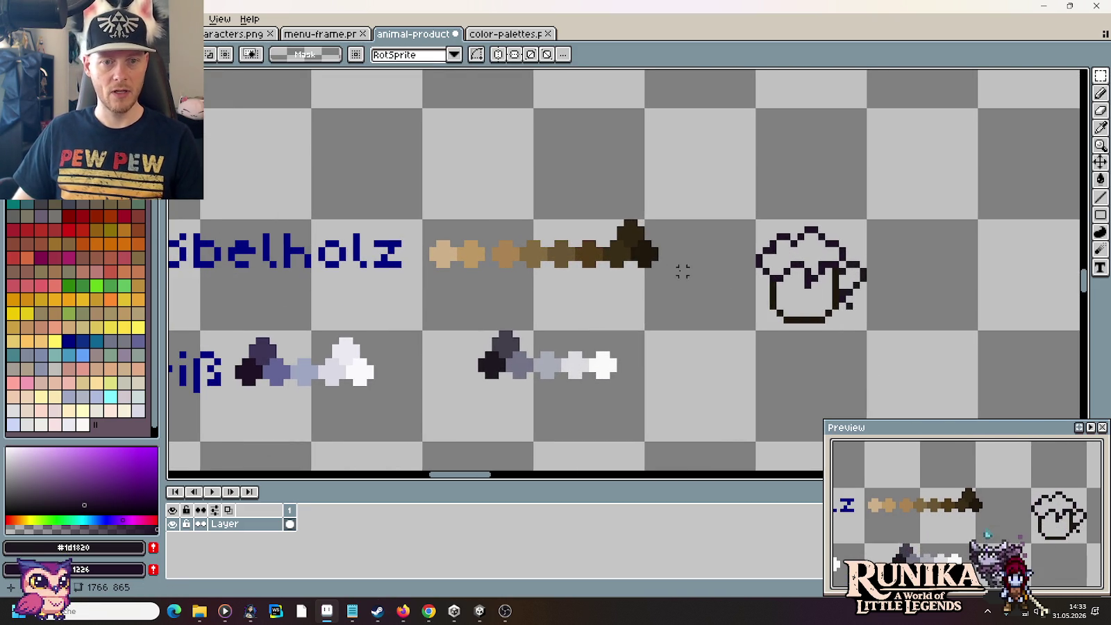
key(g)
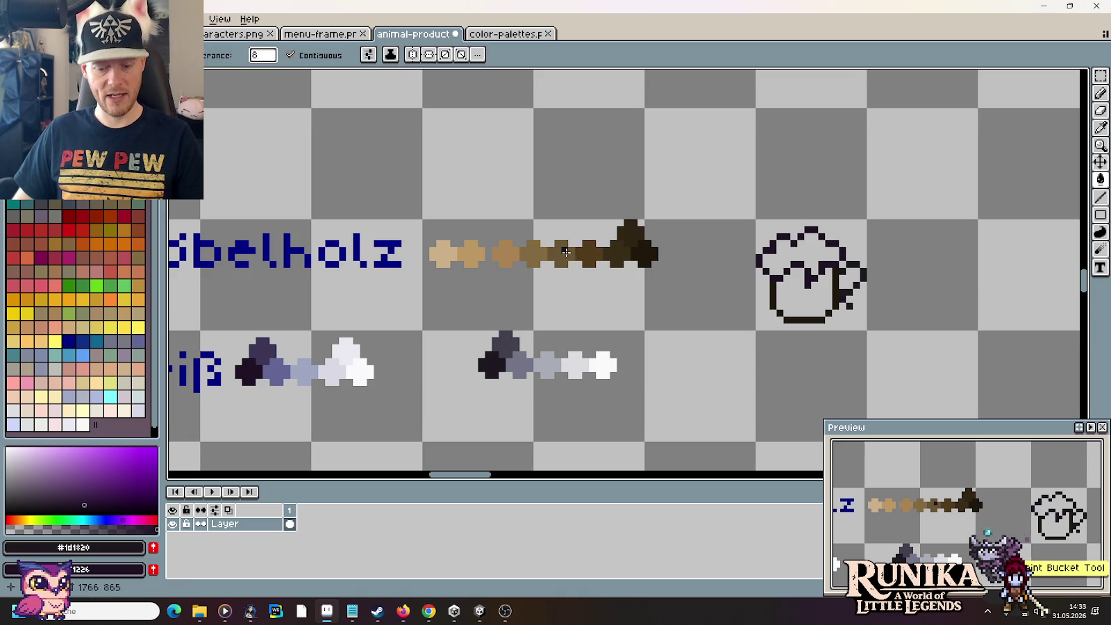
alt+click(566, 252)
click(799, 295)
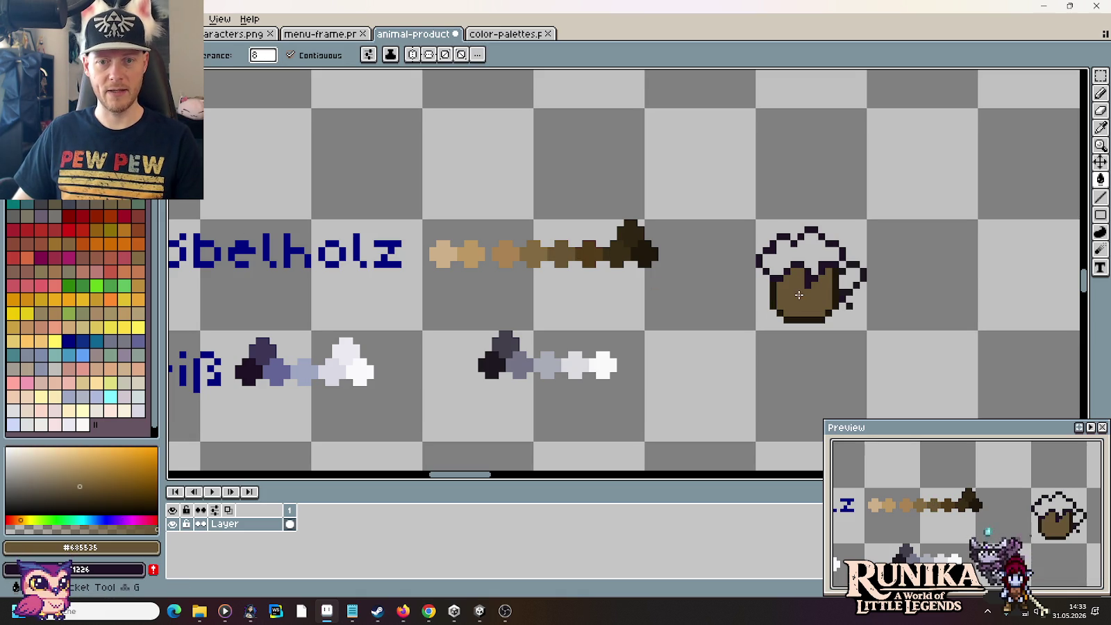
Step: Bucket-fill the foam top with white from the Weiß ramp
key(i)
click(603, 355)
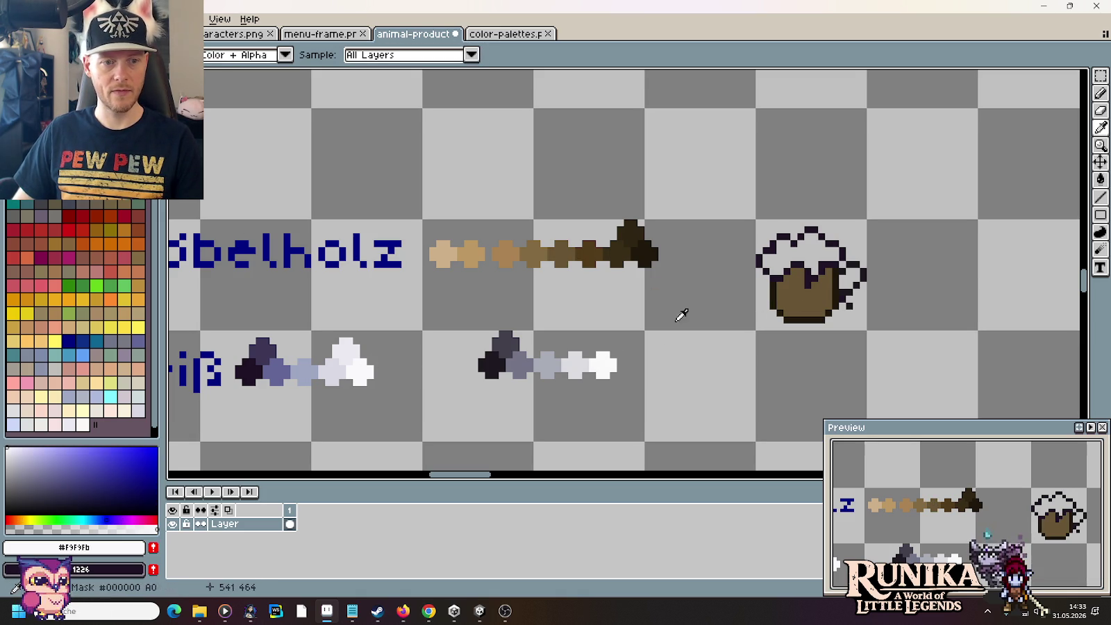
key(g)
click(823, 252)
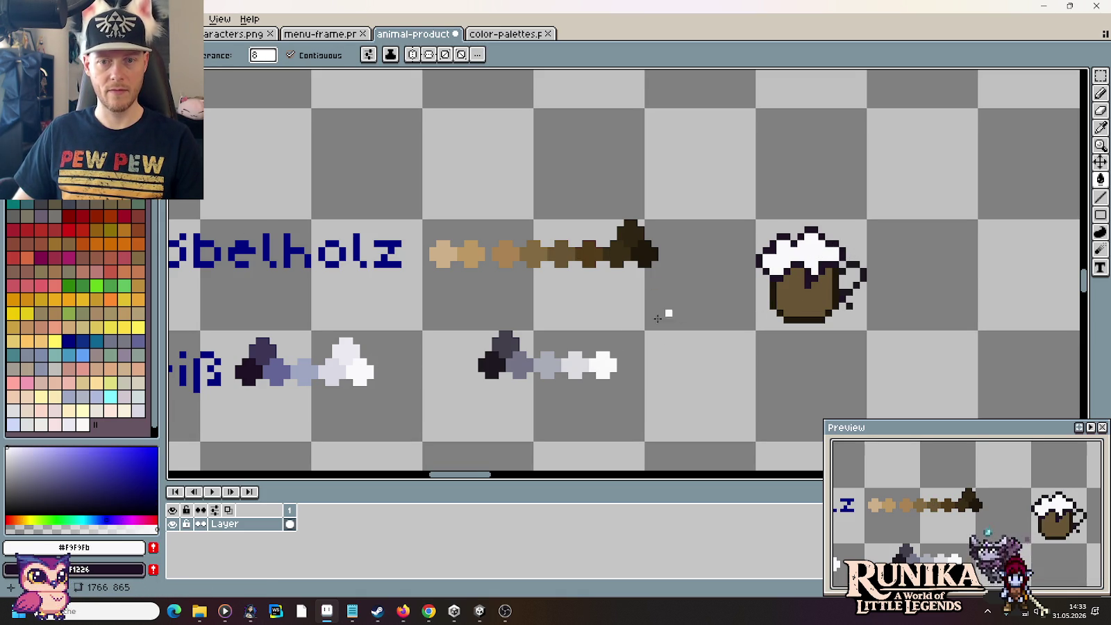
scroll(658, 318, left, 3)
Step: Move the Weiß label and ramp above the mug and the grey ramp beside it
key(m)
mouse_move(182, 322)
mouse_down()
mouse_move(495, 415)
mouse_move(961, 205)
mouse_move(1007, 225)
mouse_up()
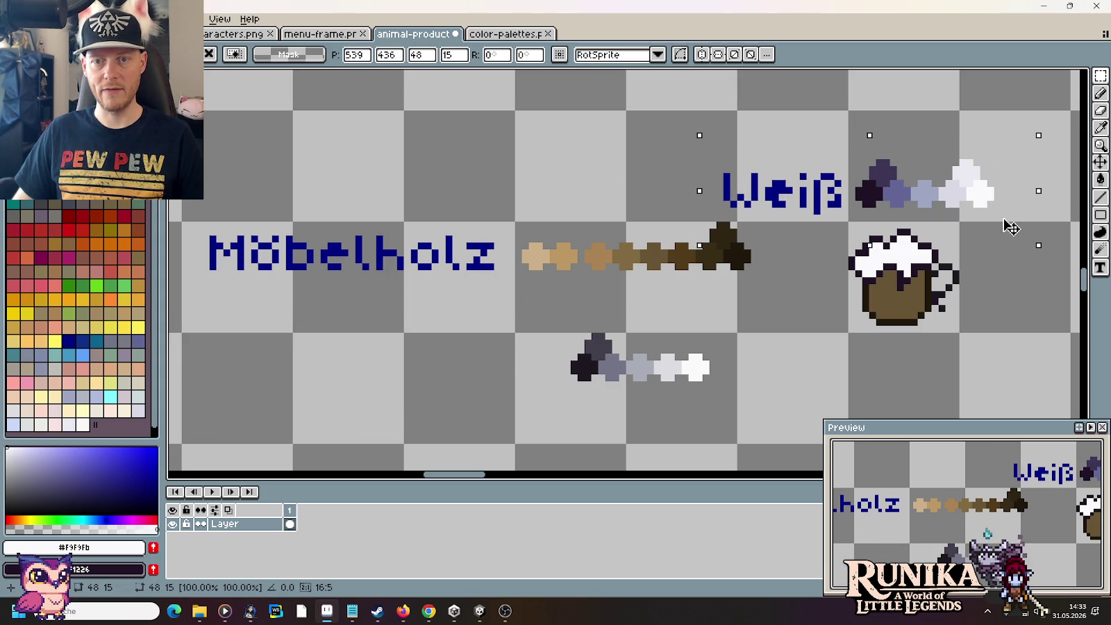
mouse_move(781, 389)
mouse_down()
mouse_move(559, 322)
mouse_move(1018, 323)
mouse_move(705, 239)
mouse_up()
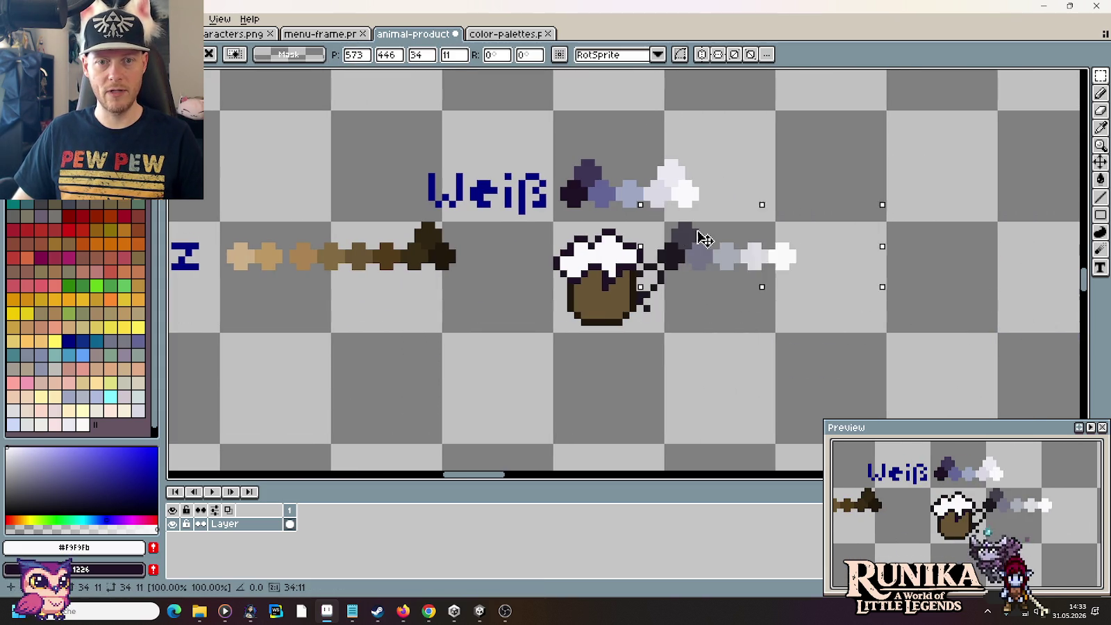
scroll(720, 322, left, 5)
Step: Move the Möbelholz label and wood ramp below the mug
mouse_move(721, 324)
mouse_down()
mouse_move(442, 241)
mouse_move(175, 238)
mouse_move(194, 240)
mouse_up()
drag(584, 264, 816, 370)
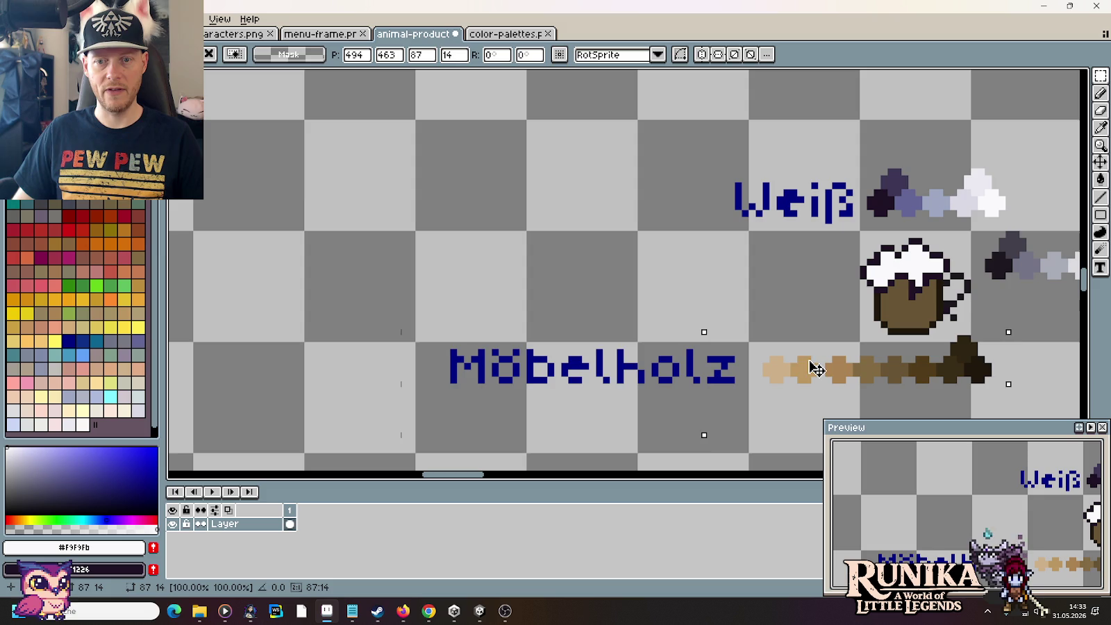
key(Return)
Step: Draw a trial rectangular handle on the mug's right side
scroll(600, 240, right, 5)
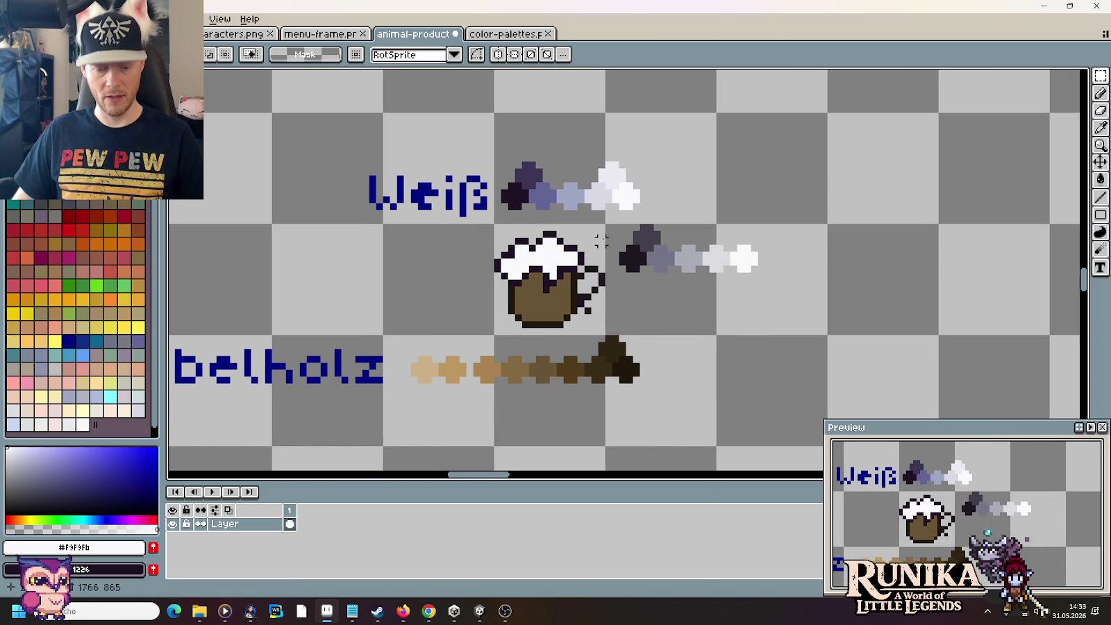
scroll(600, 240, up, 3)
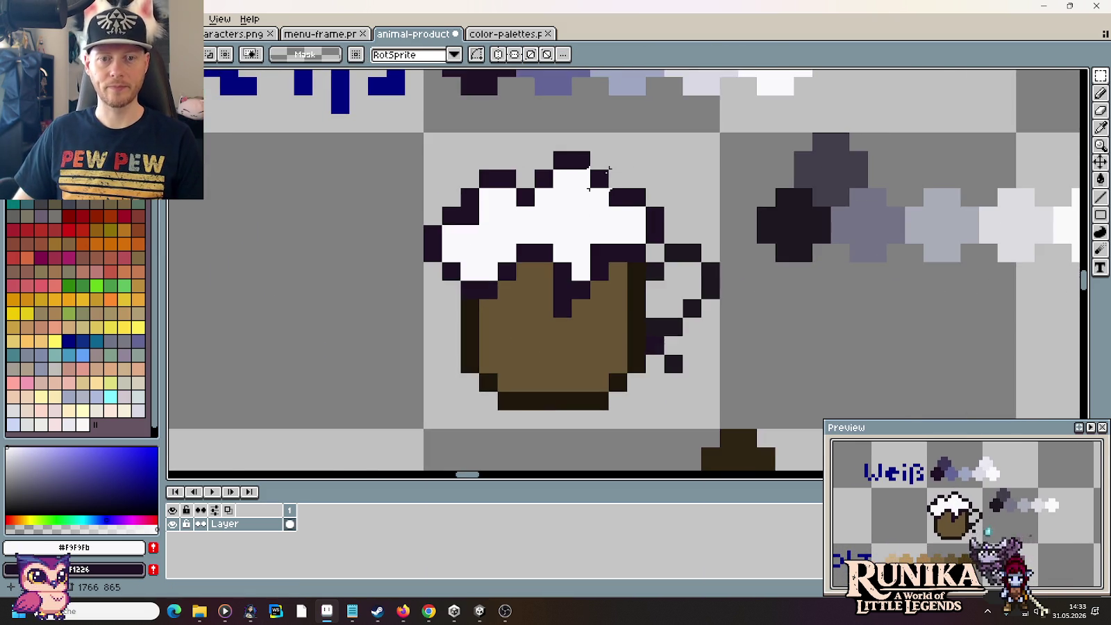
scroll(610, 168, down, 2)
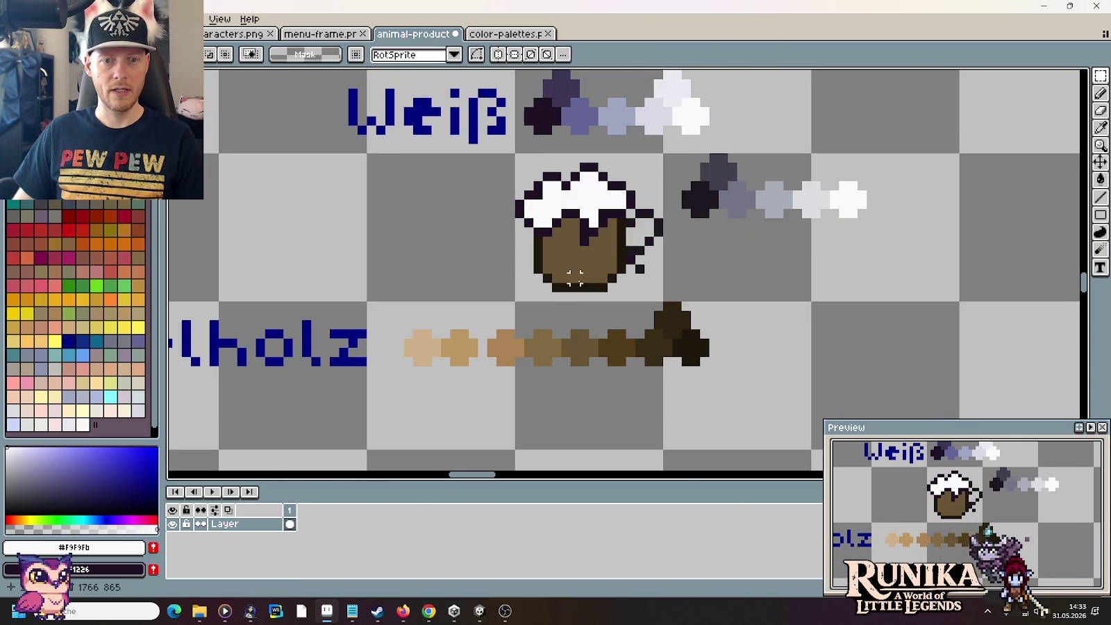
drag(657, 298, 632, 148)
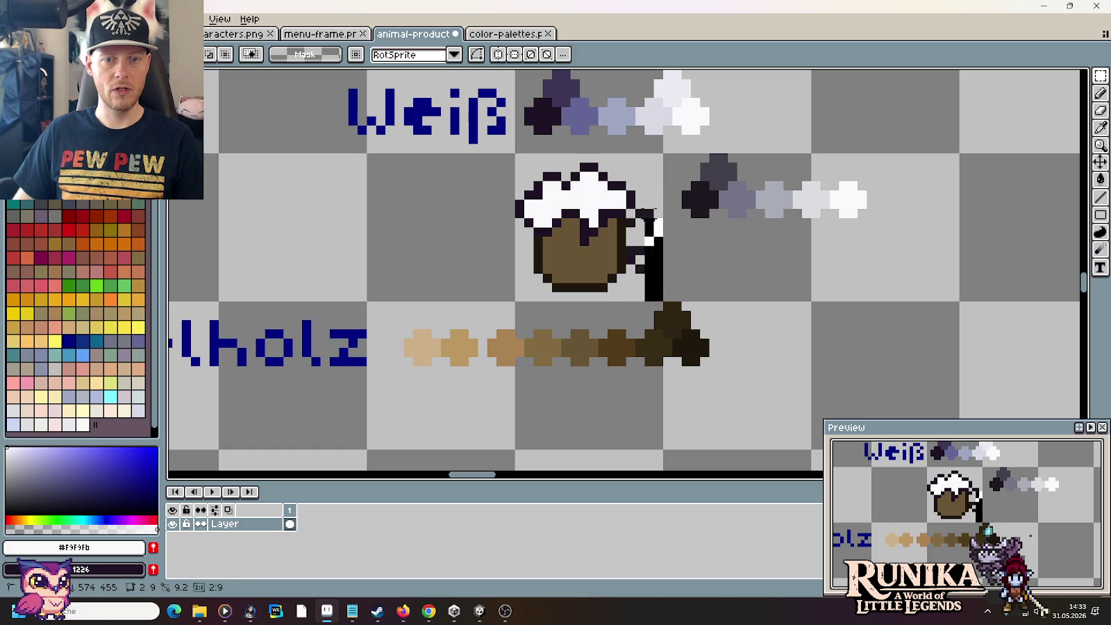
Step: Try a second rectangular handle over the mug's side, undoing both trials
key(ctrl+z)
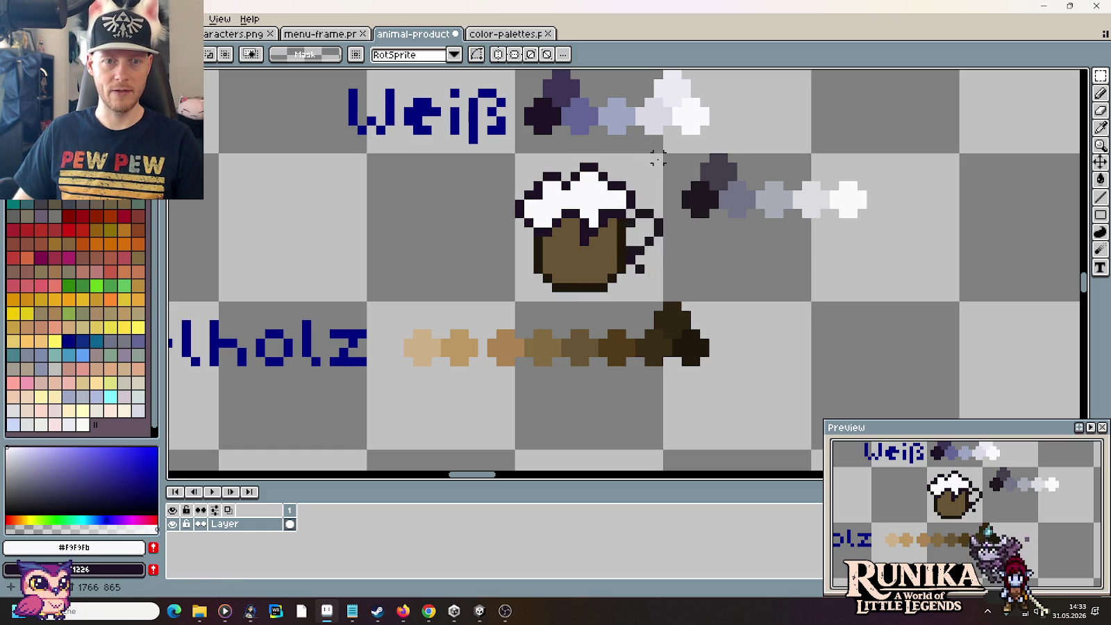
drag(657, 159, 618, 289)
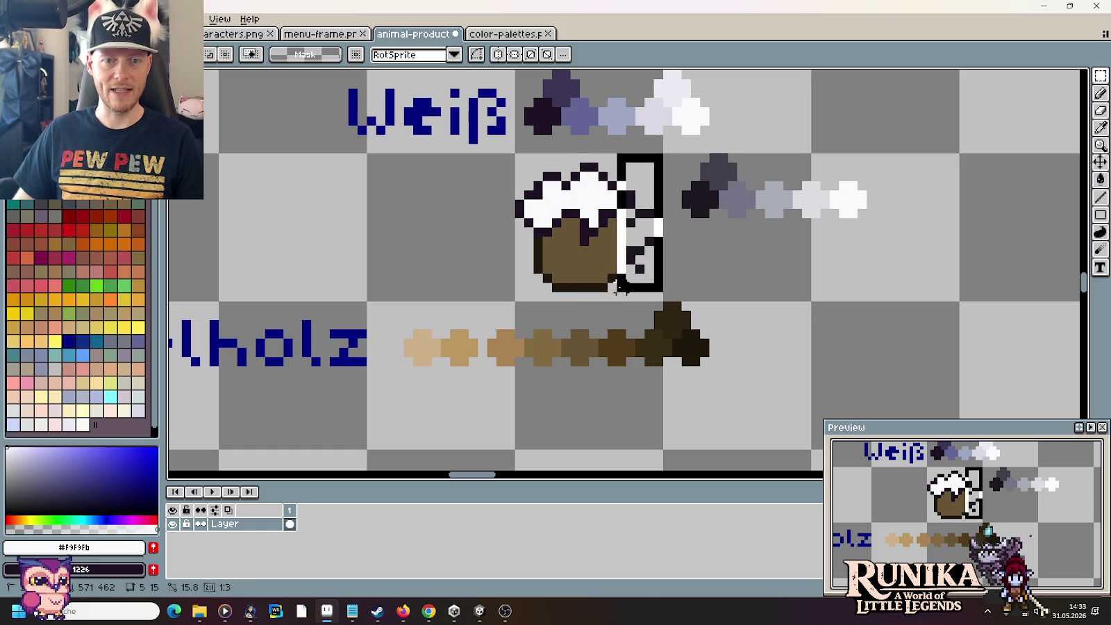
key(ctrl+z)
key(ctrl+z)
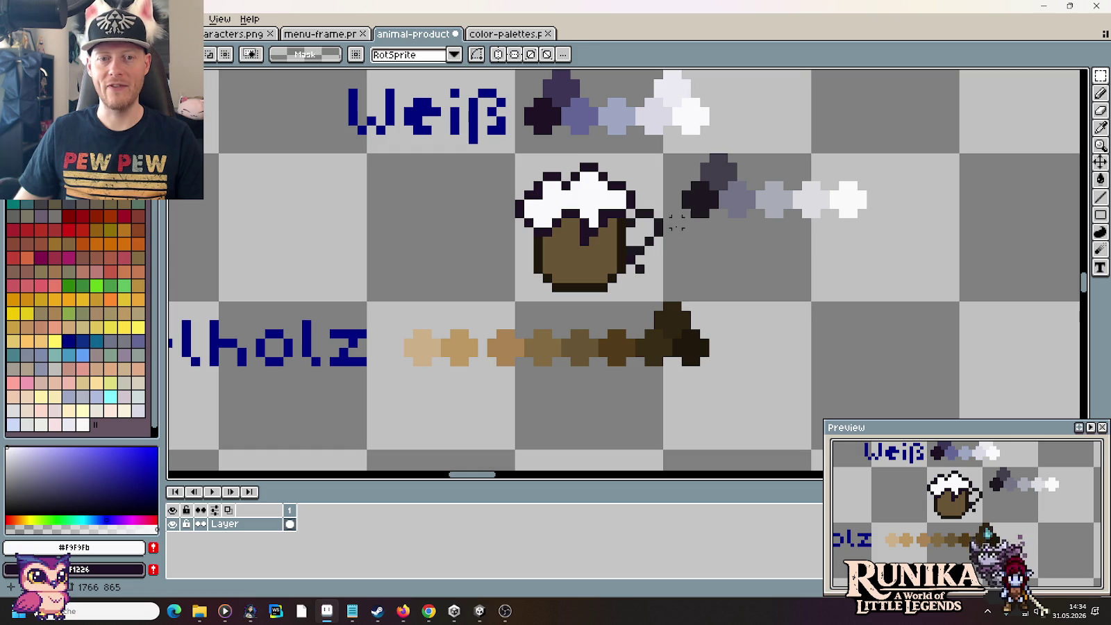
Step: Nudge the handle pixels where the handle meets the foam, then deselect
drag(681, 290, 562, 200)
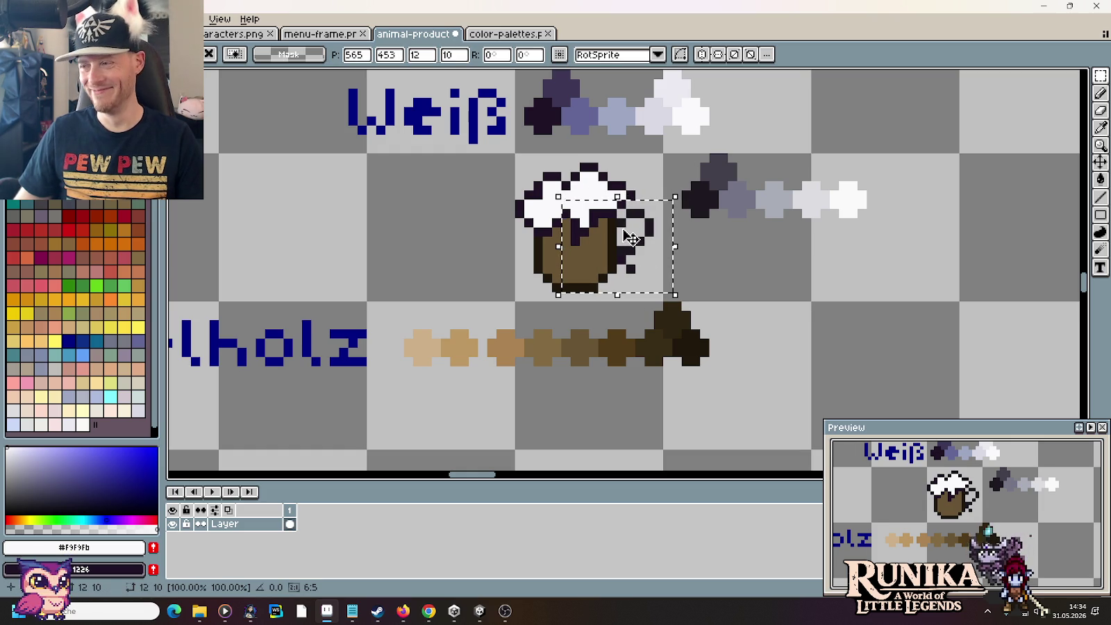
key(r)
drag(653, 165, 596, 202)
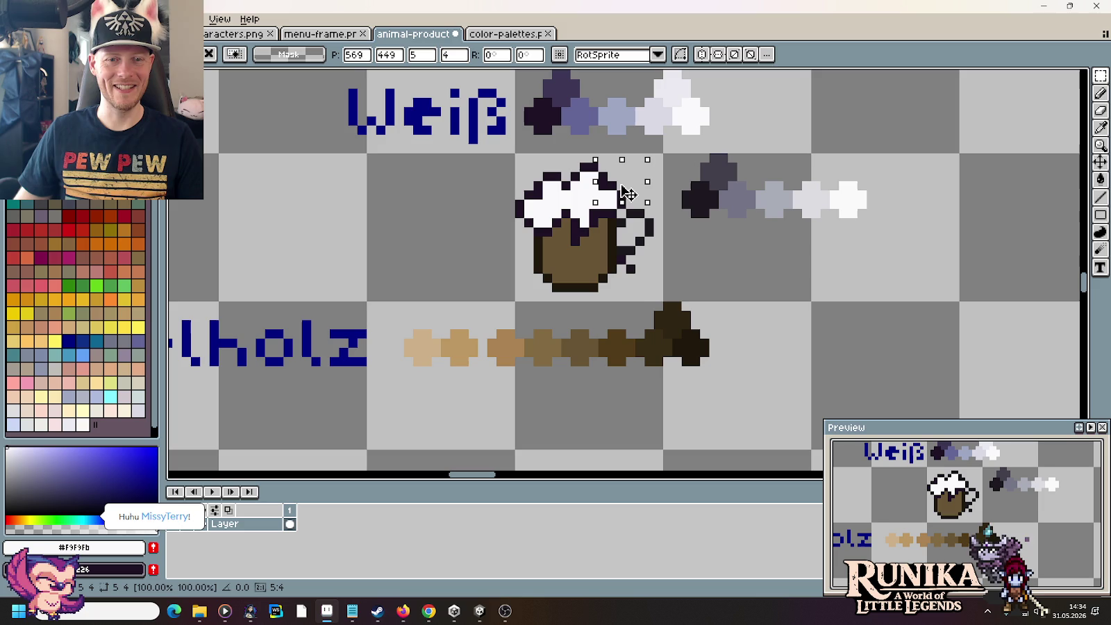
click(705, 254)
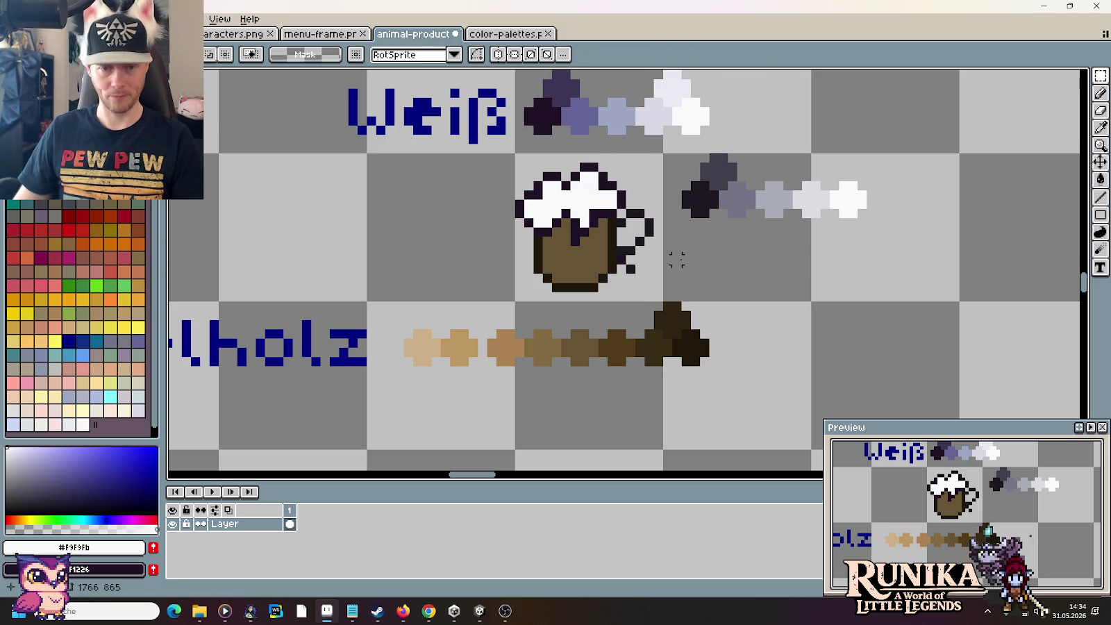
scroll(632, 294, up, 1)
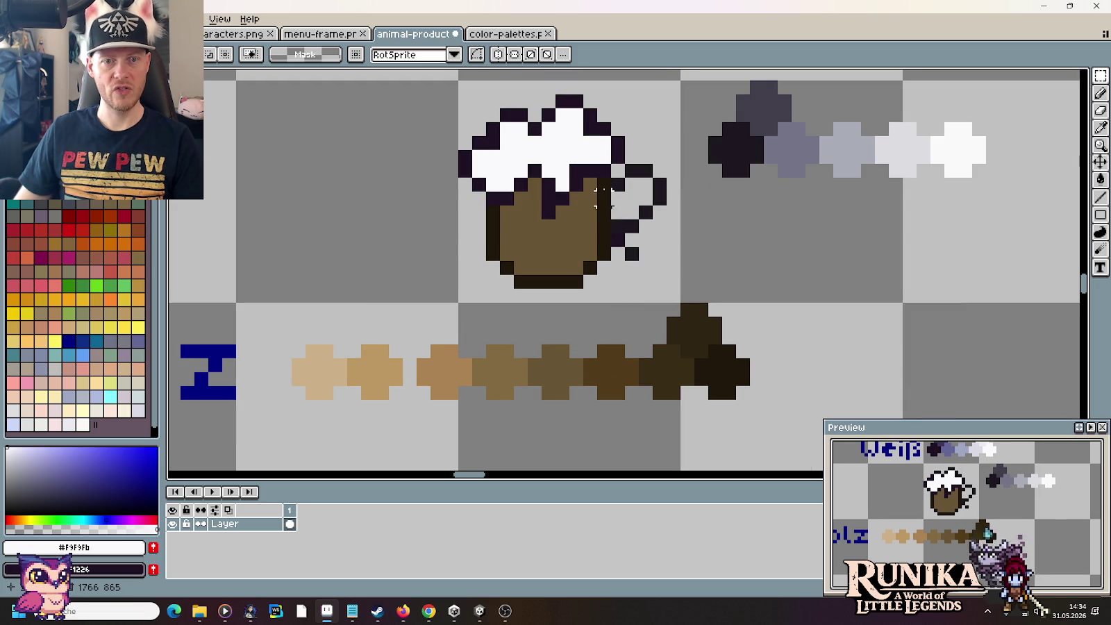
Step: Shade the mug body with dark brown edges and darkest-brown stave lines from the wood ramp
key(i)
click(709, 324)
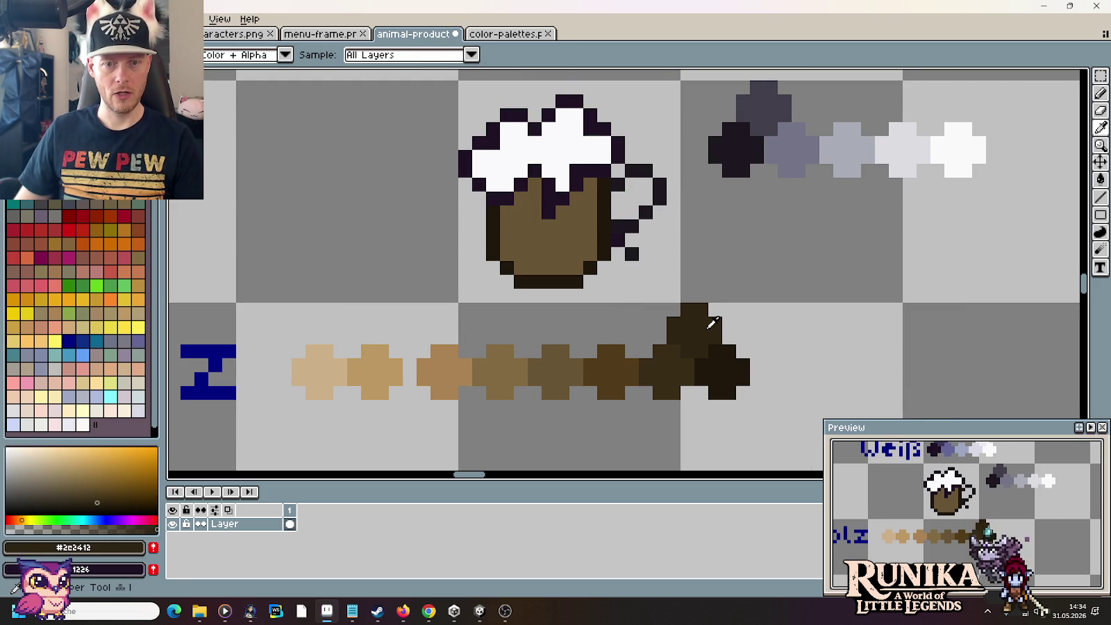
key(b)
click(557, 252)
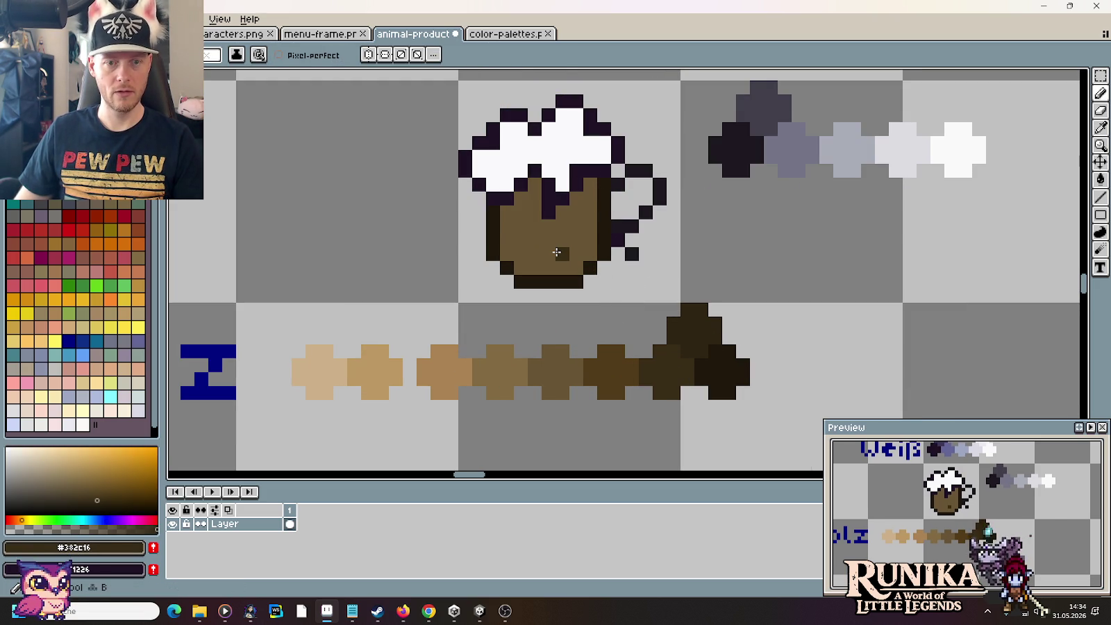
drag(507, 254, 507, 208)
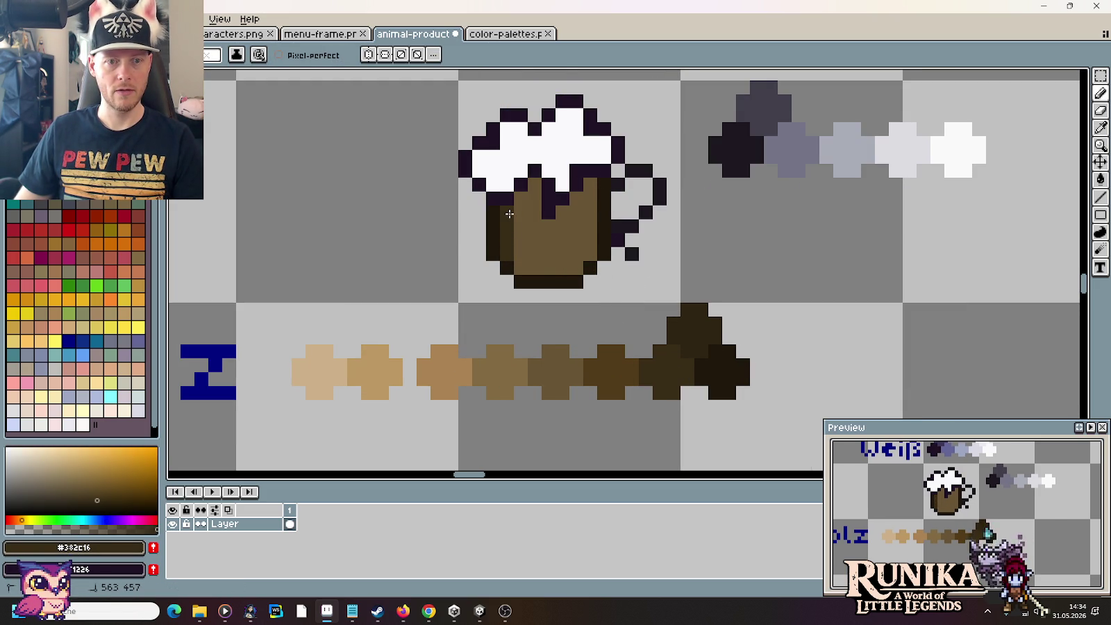
drag(589, 248, 593, 198)
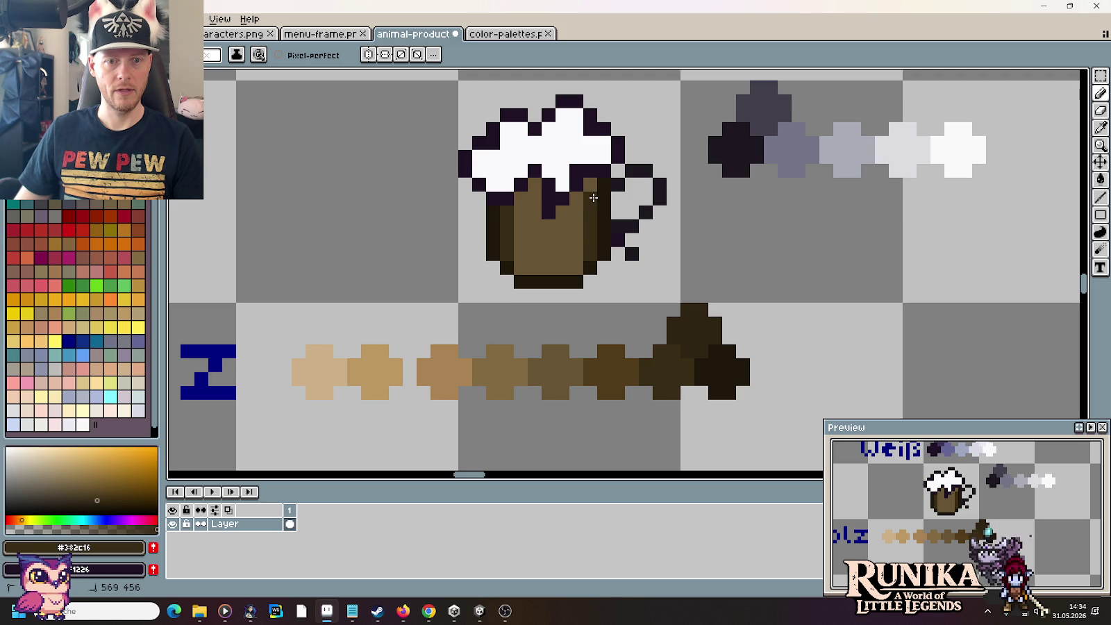
alt+click(720, 367)
drag(573, 271, 576, 212)
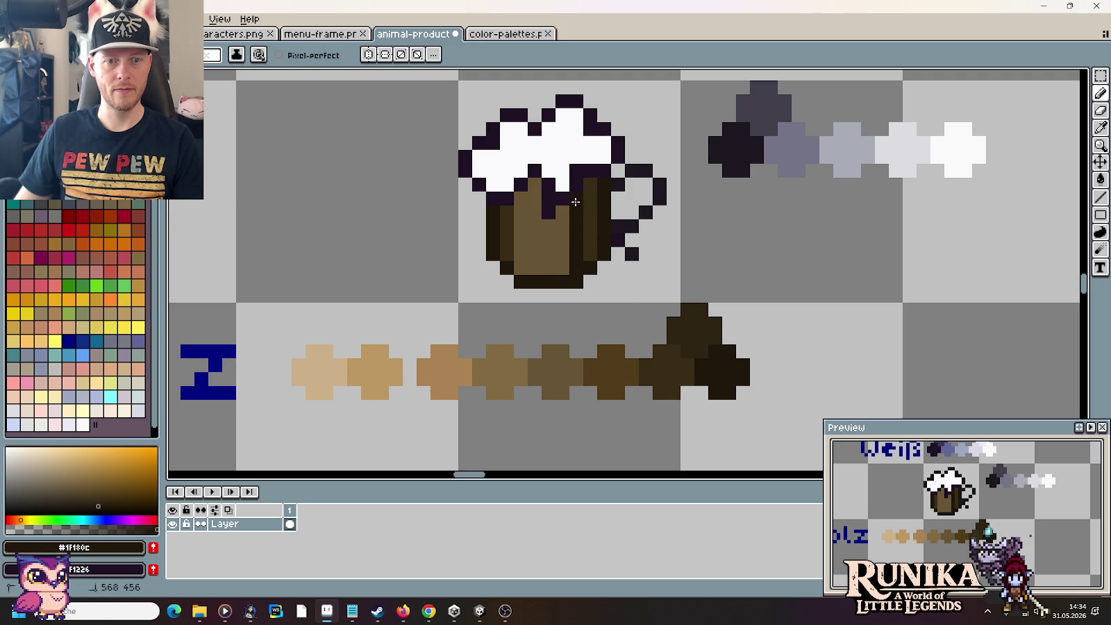
mouse_move(548, 274)
mouse_down()
mouse_move(546, 232)
mouse_move(521, 274)
mouse_move(520, 198)
mouse_up()
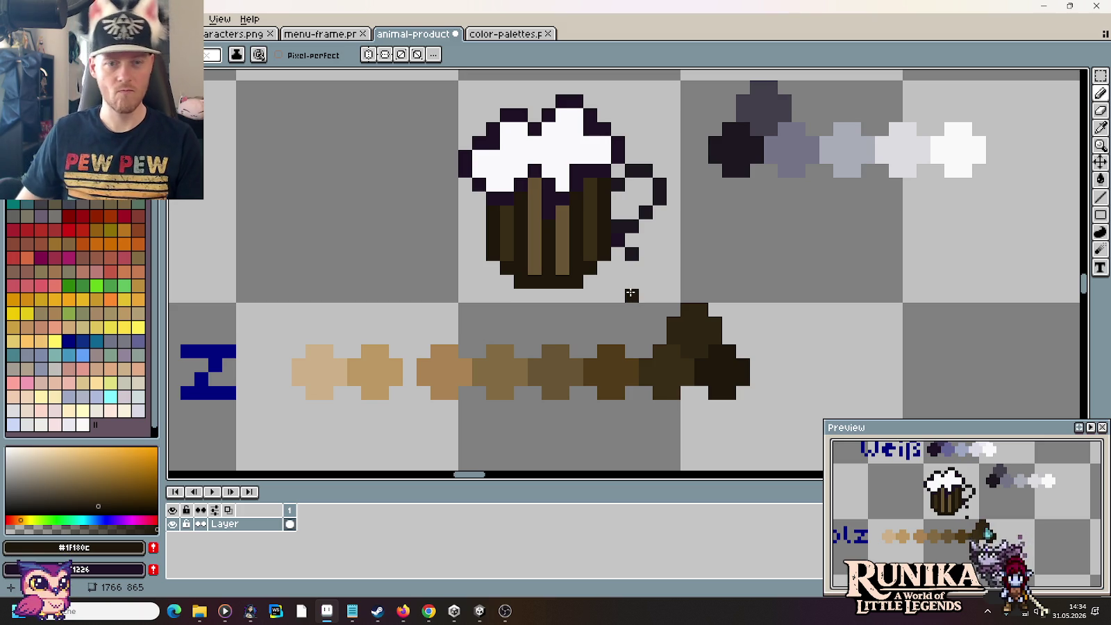
Step: Repaint one stave stripe down the mug in the lighter dark brown
key(i)
click(707, 330)
key(b)
drag(576, 281, 576, 209)
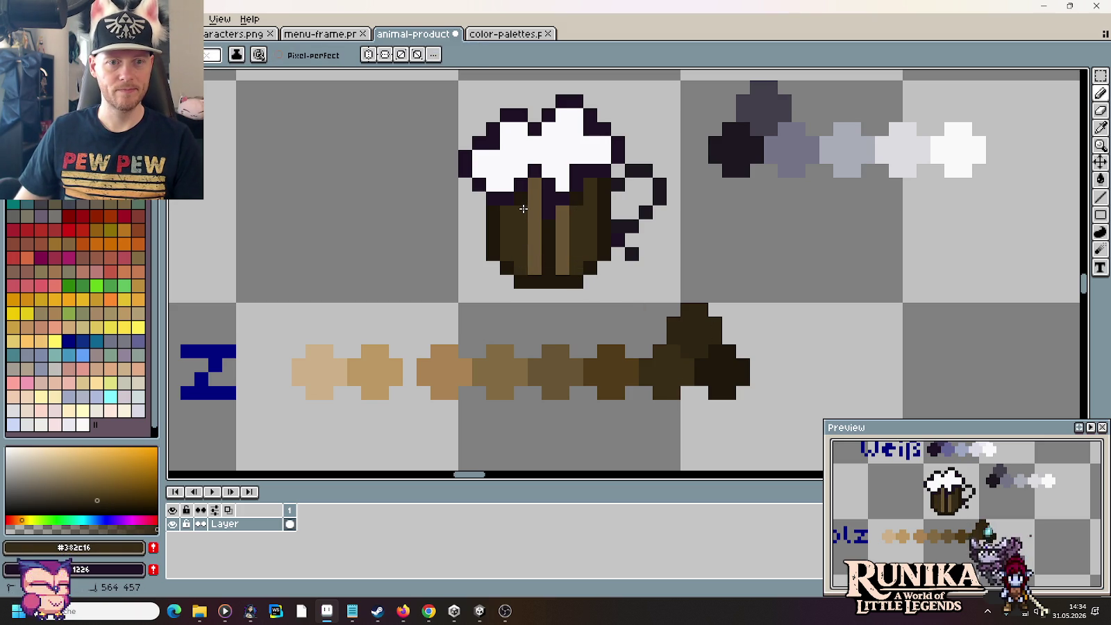
scroll(547, 250, up, 3)
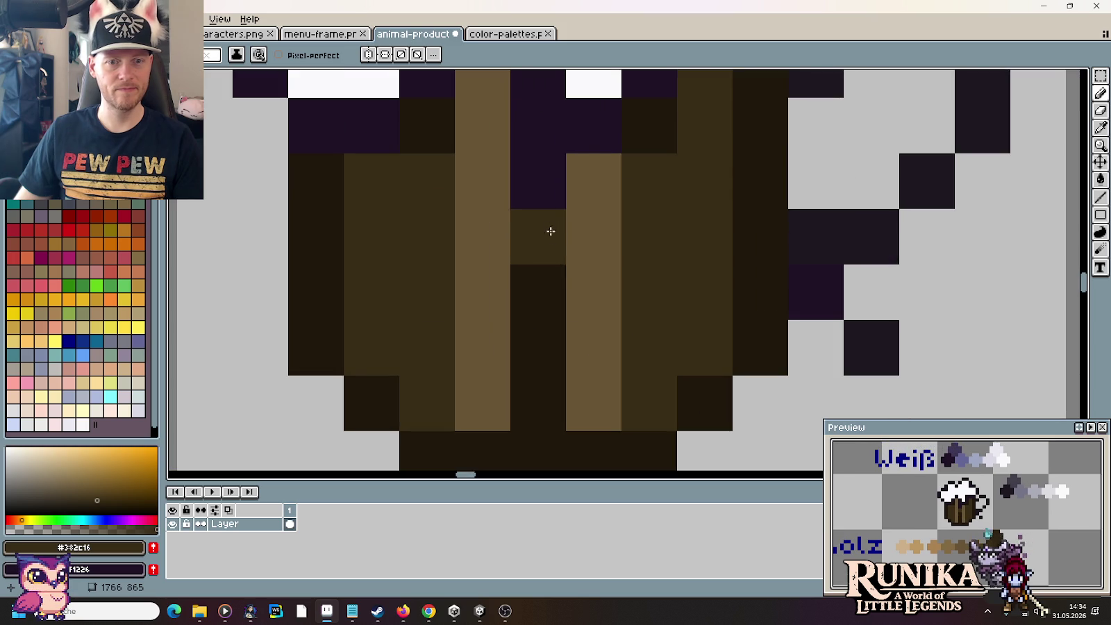
scroll(551, 229, down, 2)
scroll(596, 273, down, 1)
Step: Take the mug's #523c1b brown as drawing colour, then open a new Chrome tab
alt+click(665, 444)
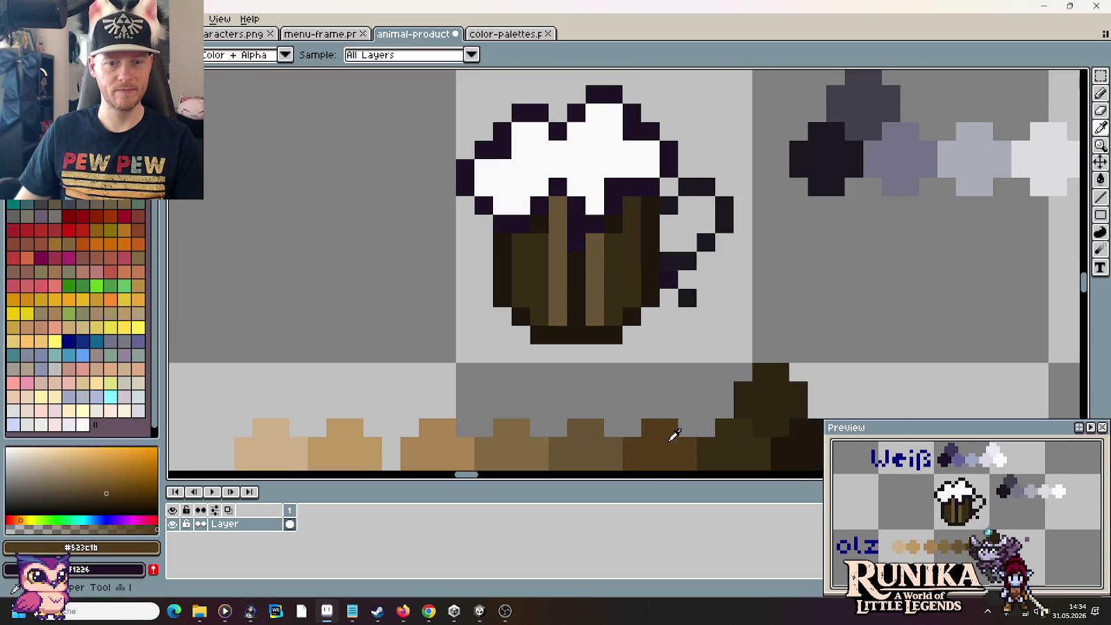
scroll(614, 270, down, 4)
scroll(615, 270, down, 1)
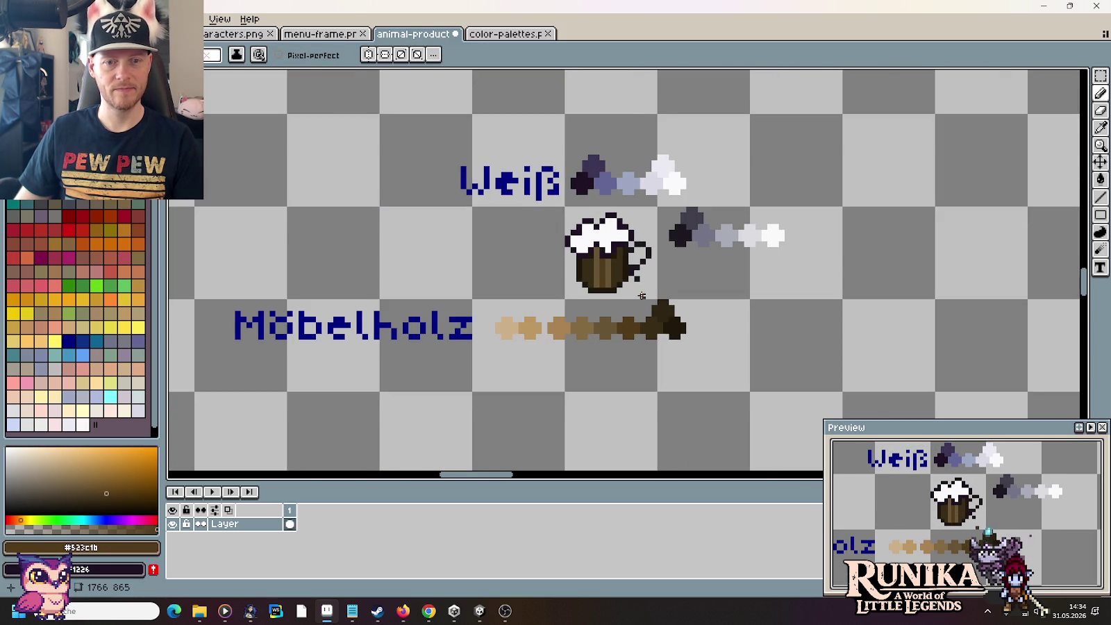
scroll(556, 312, up, 1)
click(429, 611)
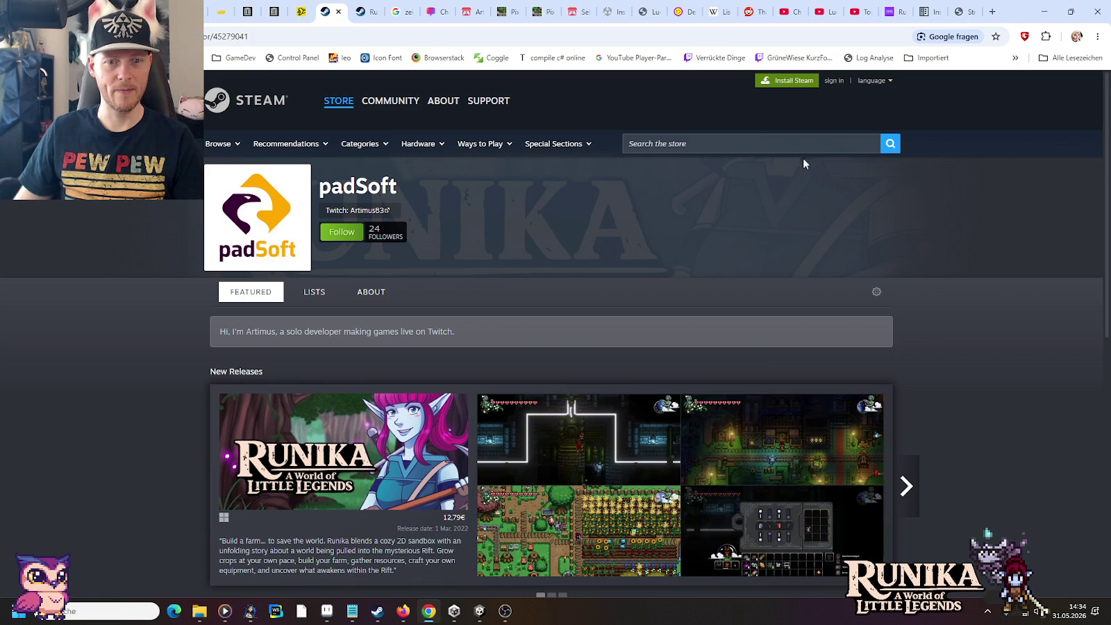
click(992, 12)
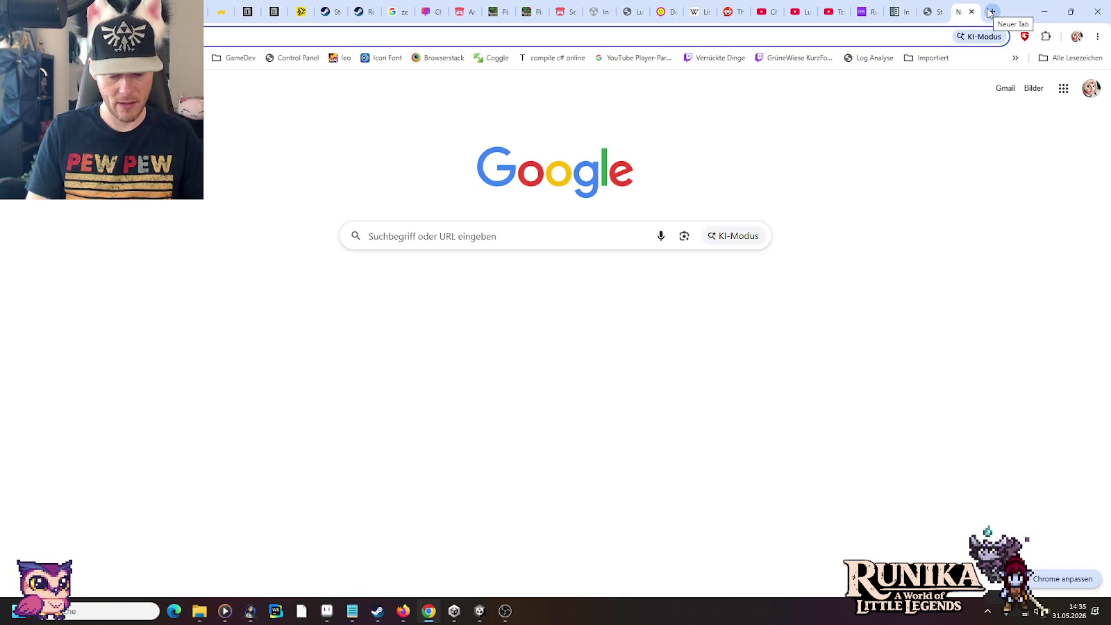
Step: Browse Google Images results for 'pixel art wood', then return to Aseprite
text(pixel art wood)
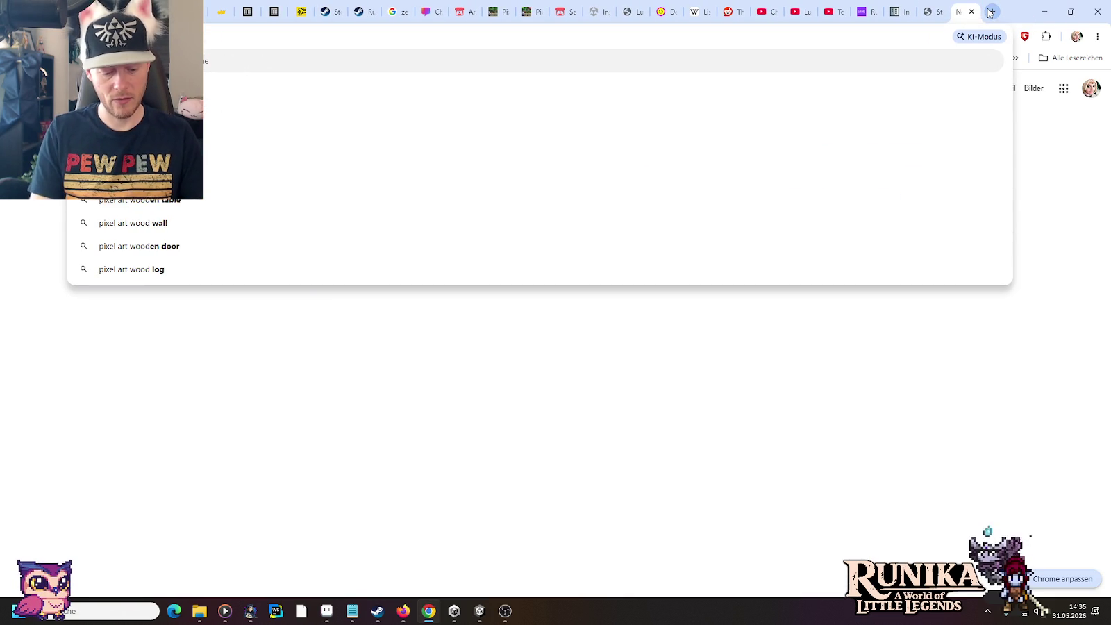
key(Return)
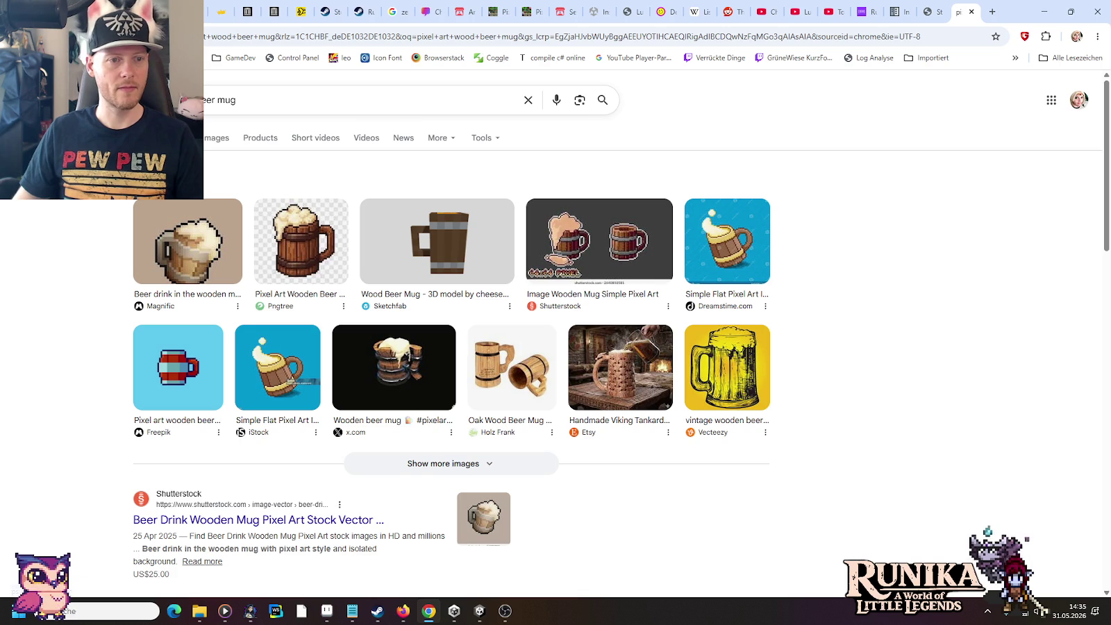
click(212, 140)
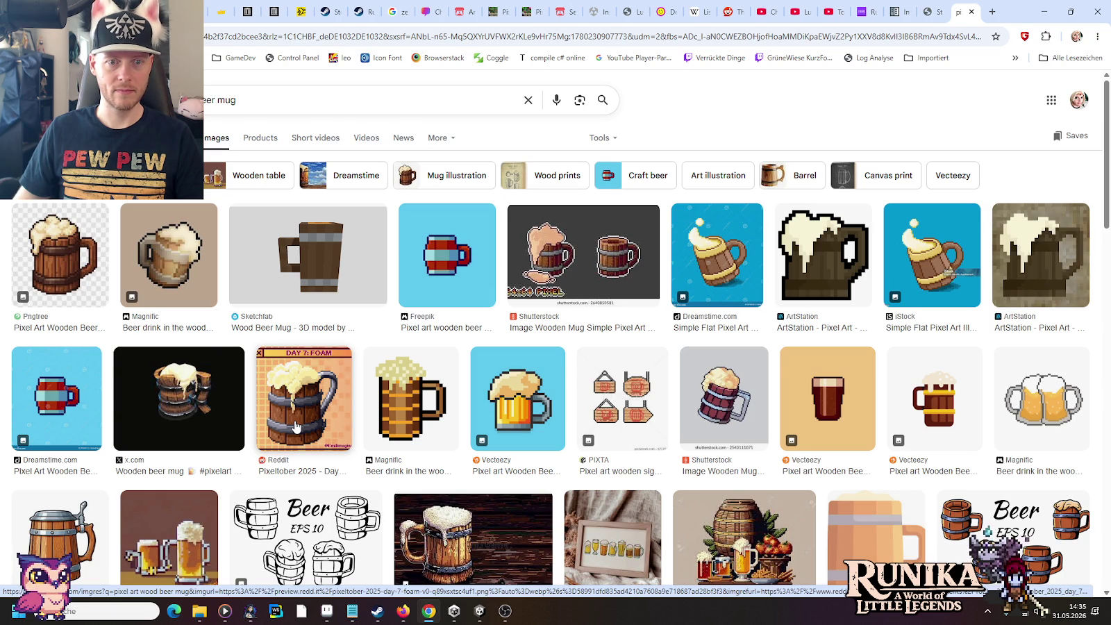
key(alt+Tab)
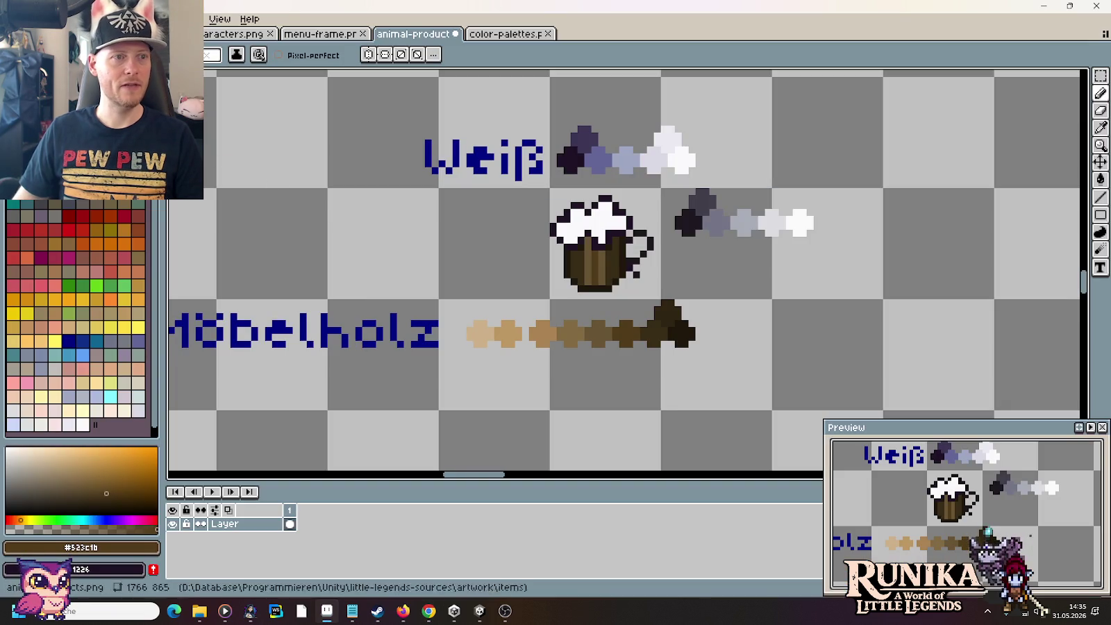
Step: Move a 19×6 banded slice of the barrel's middle next to the mug
scroll(372, 230, down, 2)
scroll(720, 352, up, 2)
scroll(681, 321, down, 4)
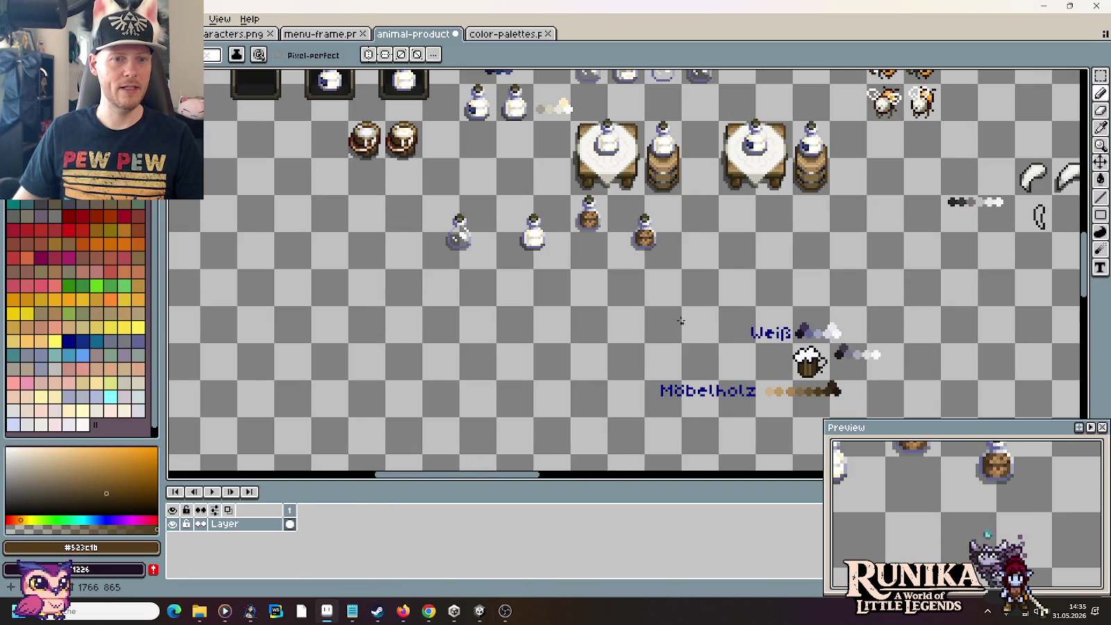
scroll(719, 180, up, 1)
scroll(660, 191, up, 1)
scroll(595, 205, up, 1)
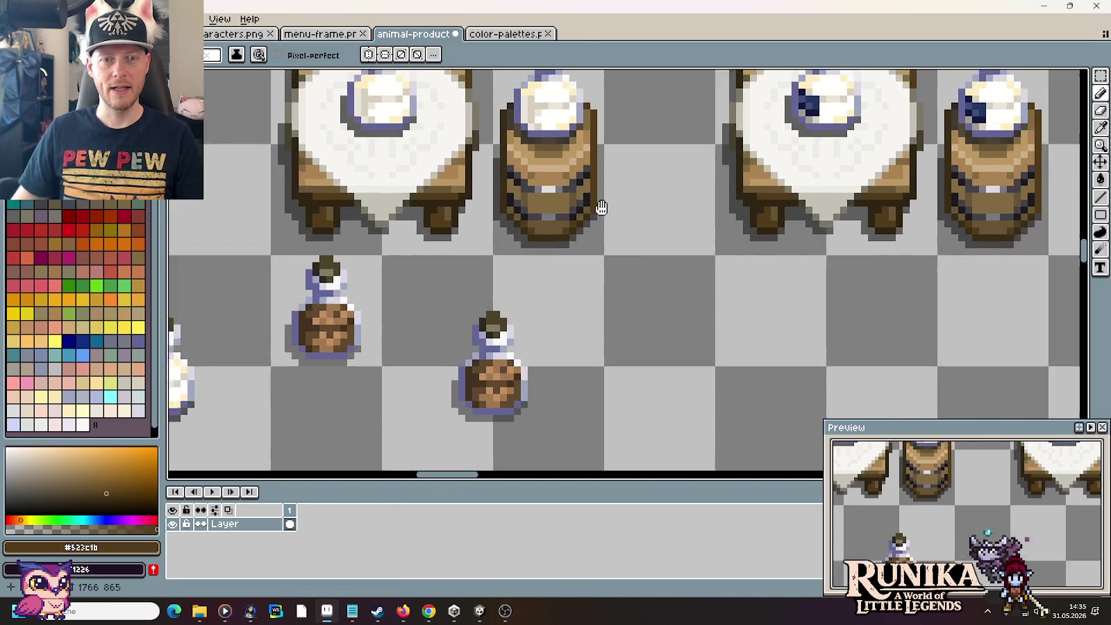
scroll(486, 219, up, 1)
key(m)
drag(881, 250, 742, 202)
drag(860, 238, 702, 297)
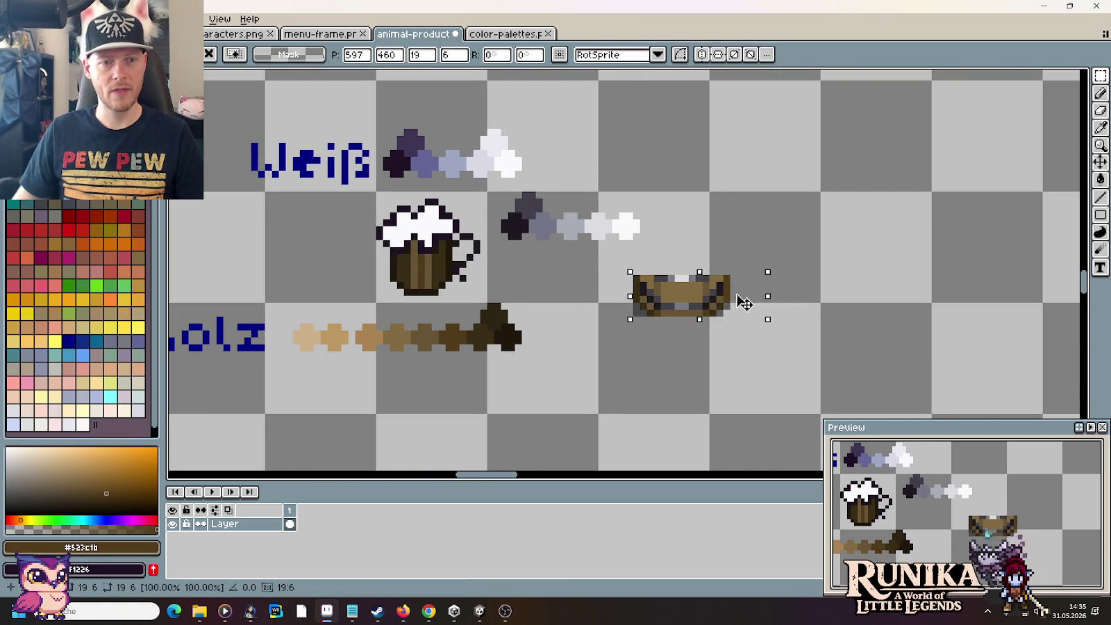
click(684, 369)
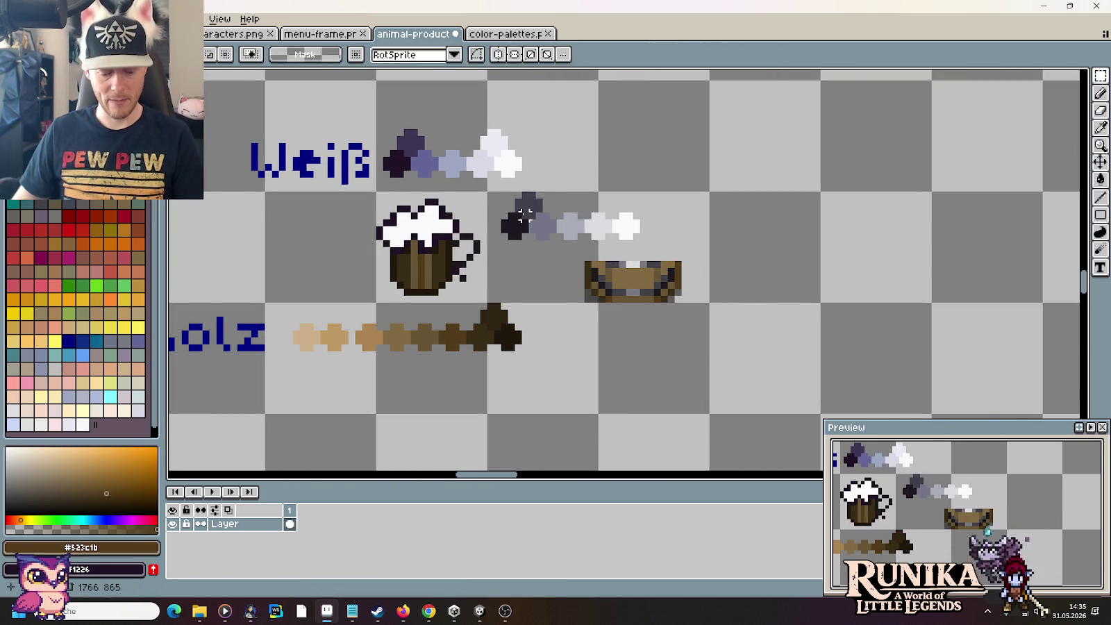
scroll(764, 277, up, 2)
scroll(869, 278, up, 1)
scroll(903, 243, down, 2)
Step: Paint light and dark grey band pixels on the mug using the barrel's greys
key(i)
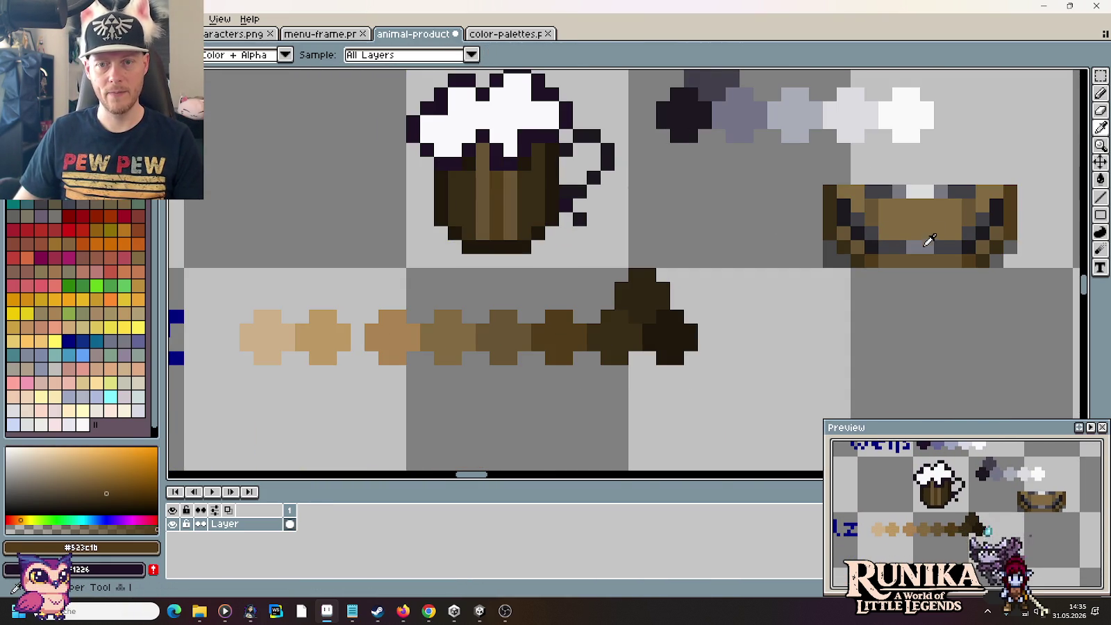
click(925, 246)
key(b)
click(504, 219)
alt+click(875, 250)
click(467, 216)
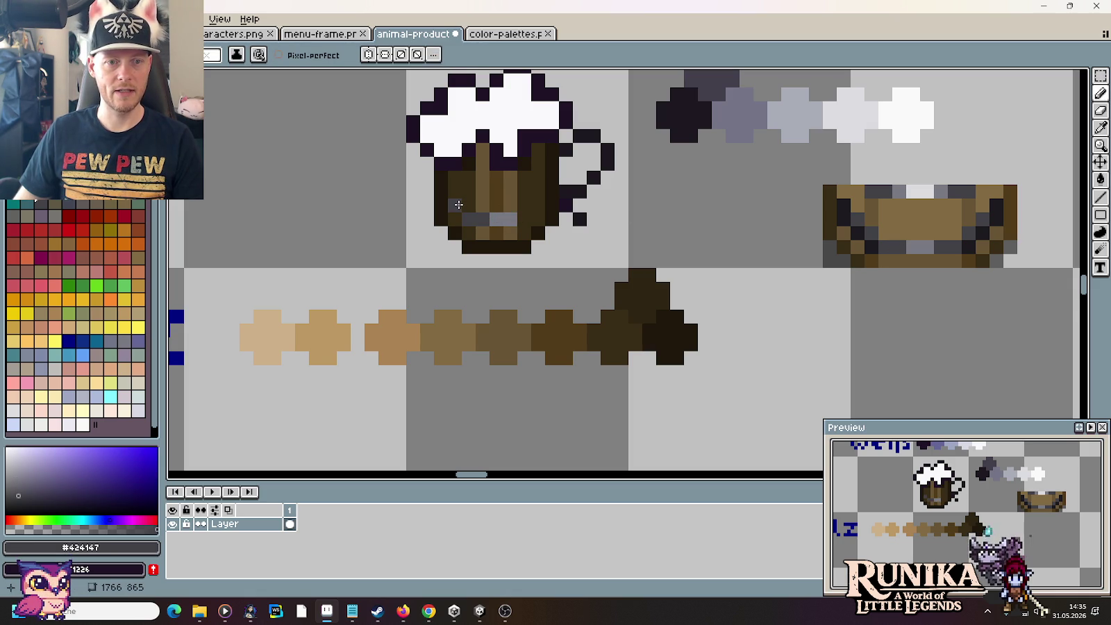
click(469, 205)
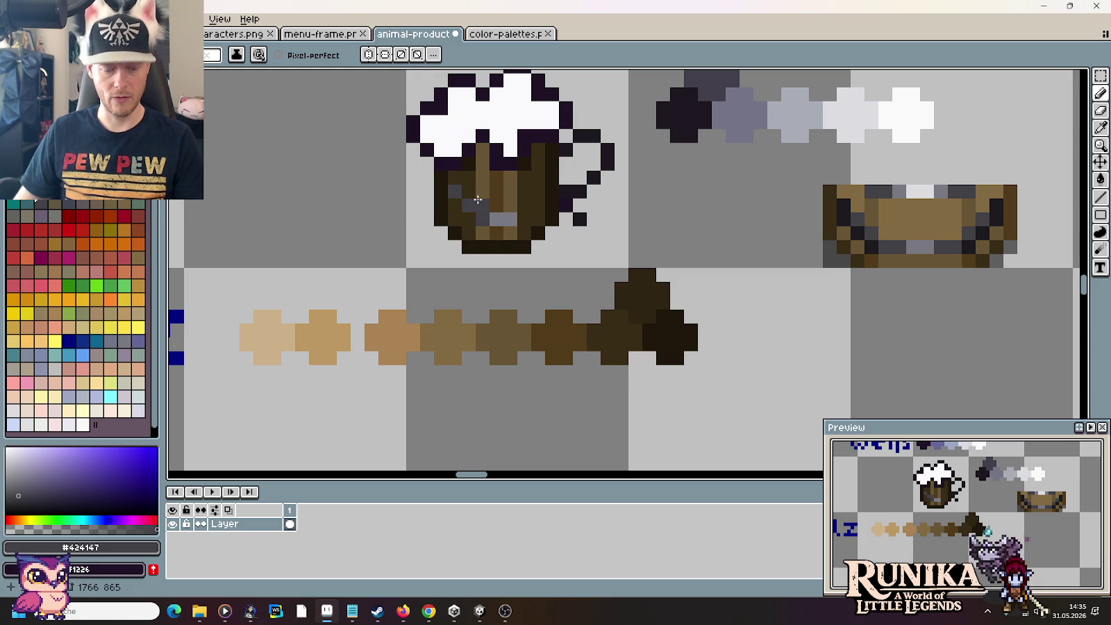
click(521, 205)
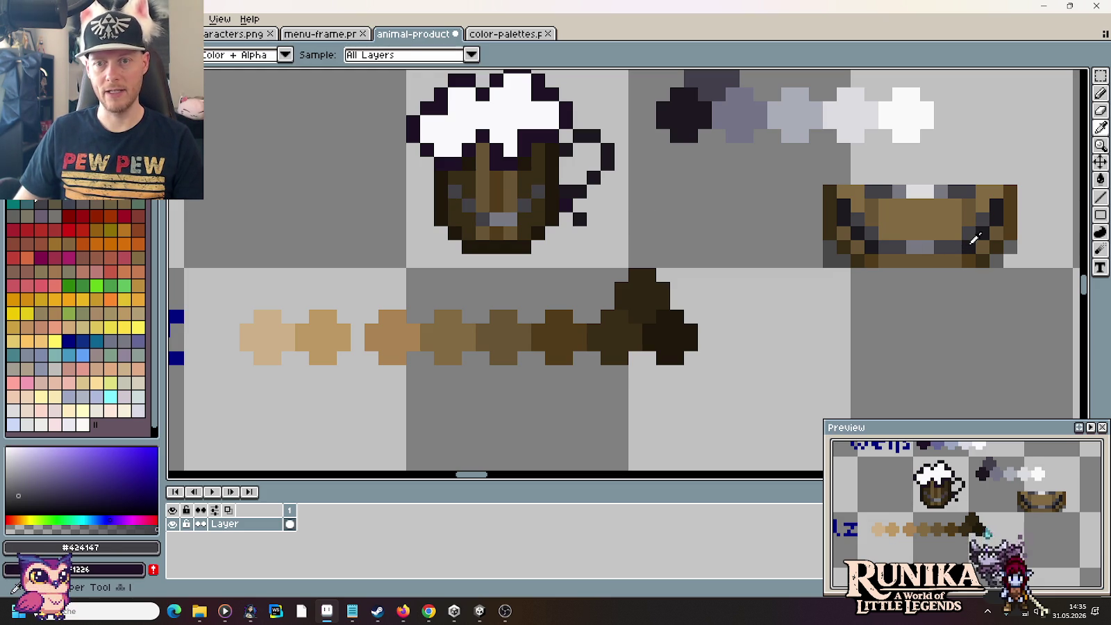
Step: Take the near-black outline colour and shift a mug-handle pixel one step inward
alt+click(545, 198)
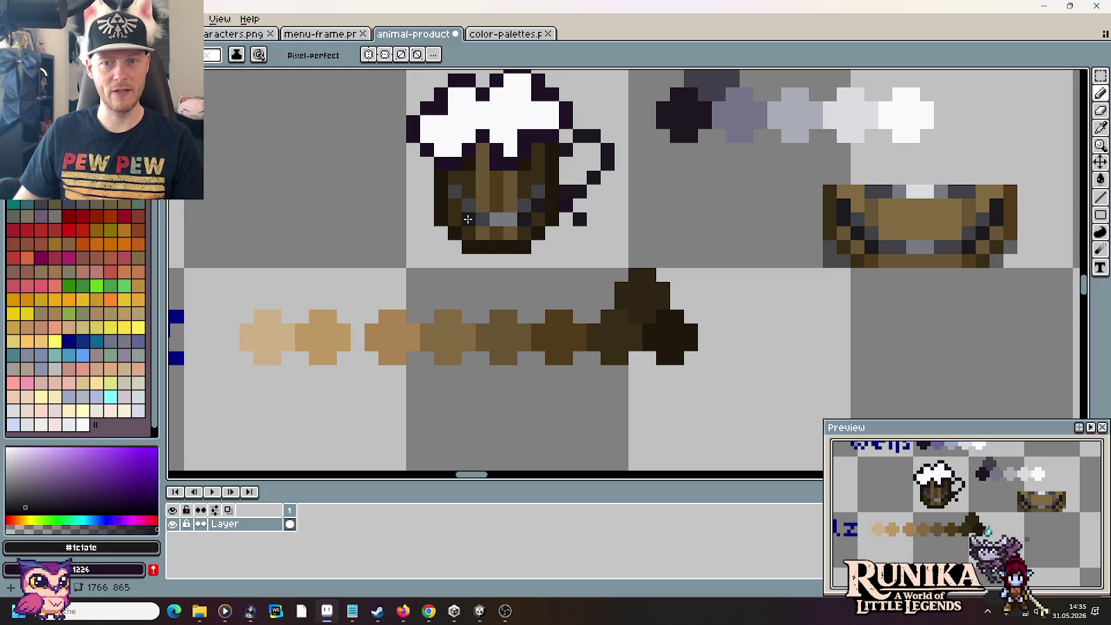
scroll(605, 252, down, 2)
scroll(623, 257, down, 1)
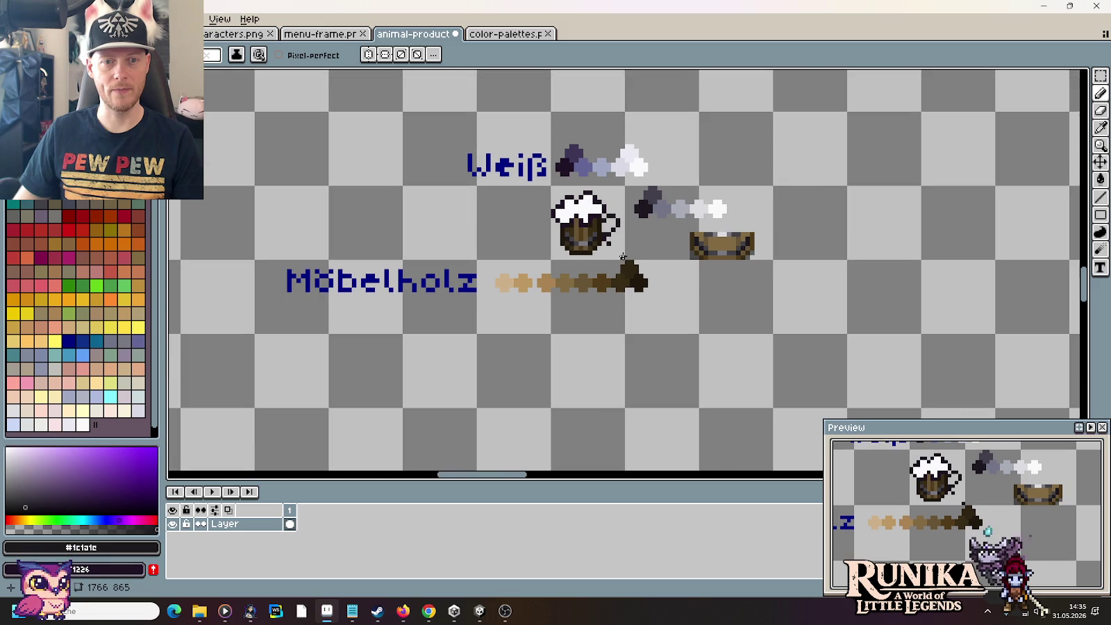
scroll(620, 255, up, 1)
scroll(612, 253, up, 1)
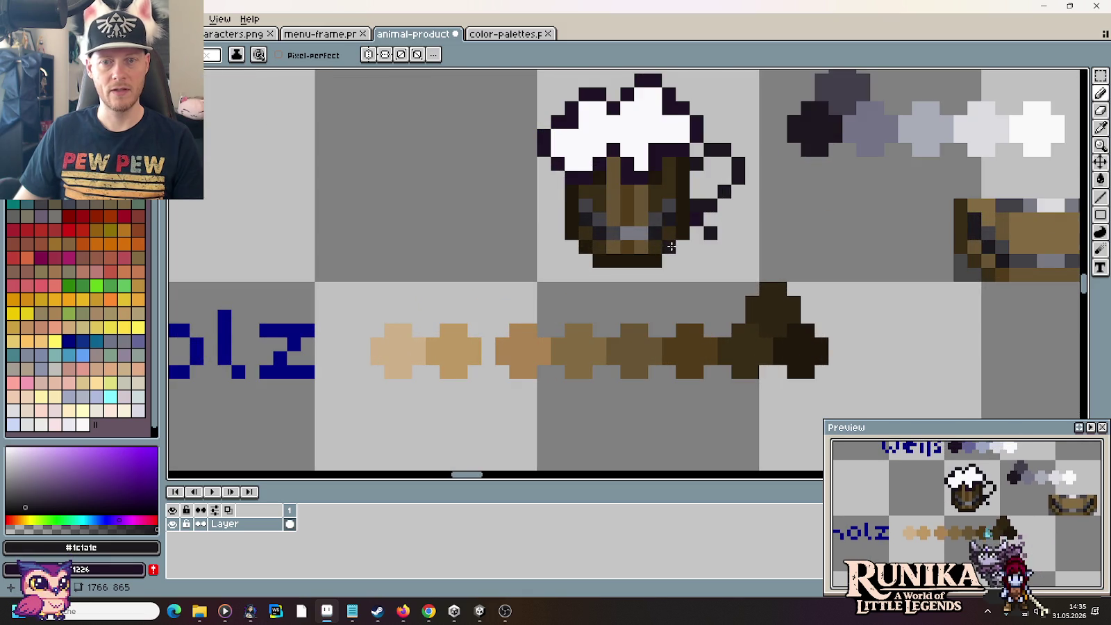
scroll(590, 254, up, 1)
drag(569, 253, 562, 250)
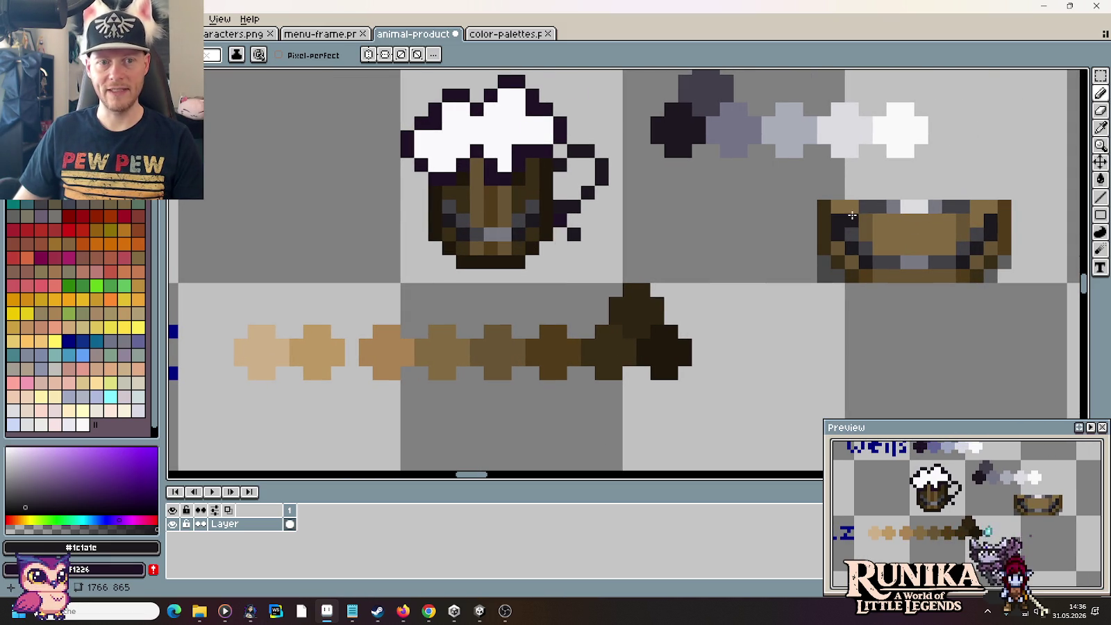
Step: Fill the mug's light stave stripe with the mug's mid brown
key(i)
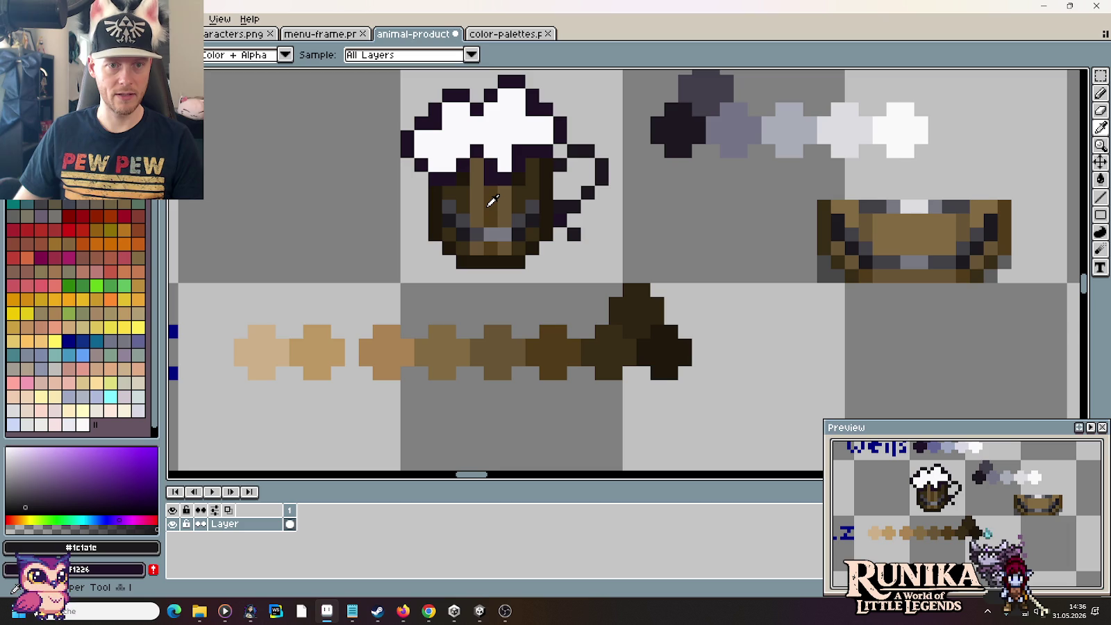
click(492, 201)
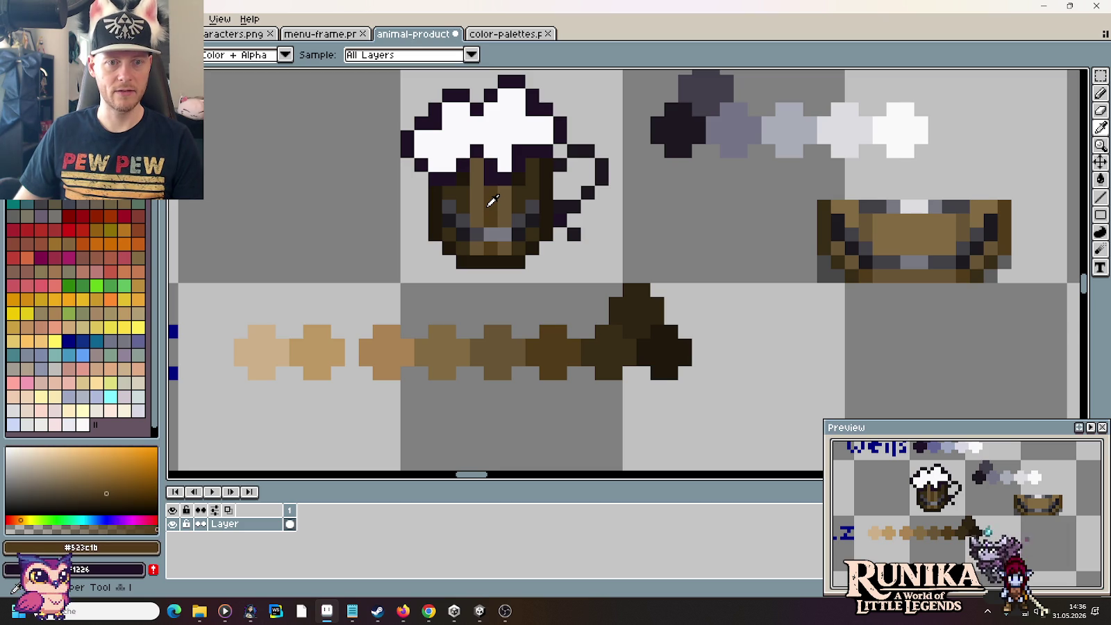
key(b)
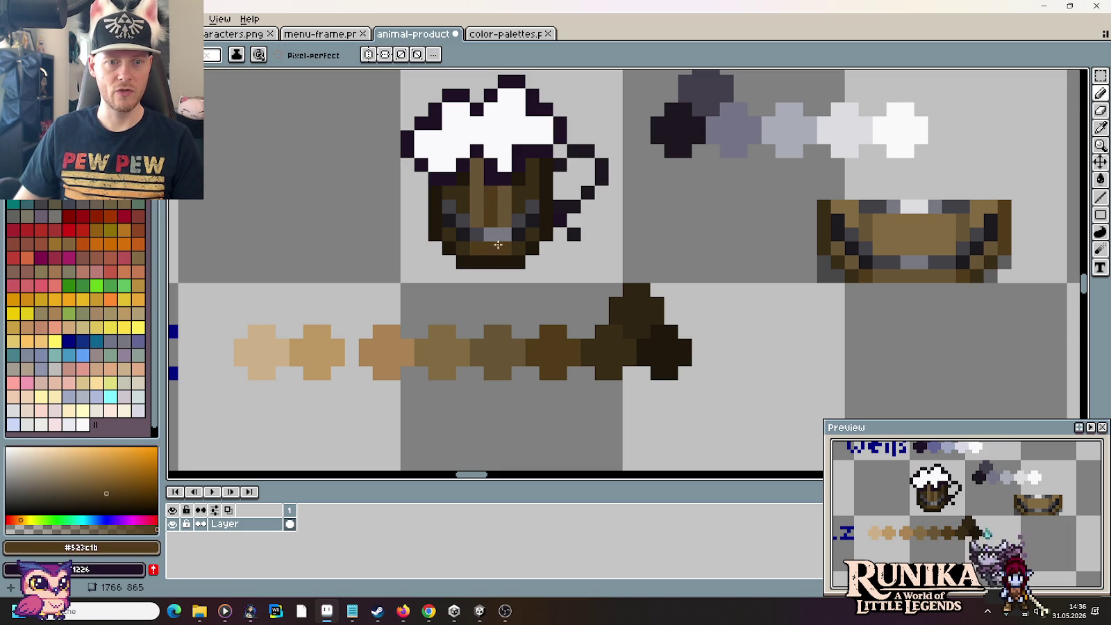
alt+click(461, 197)
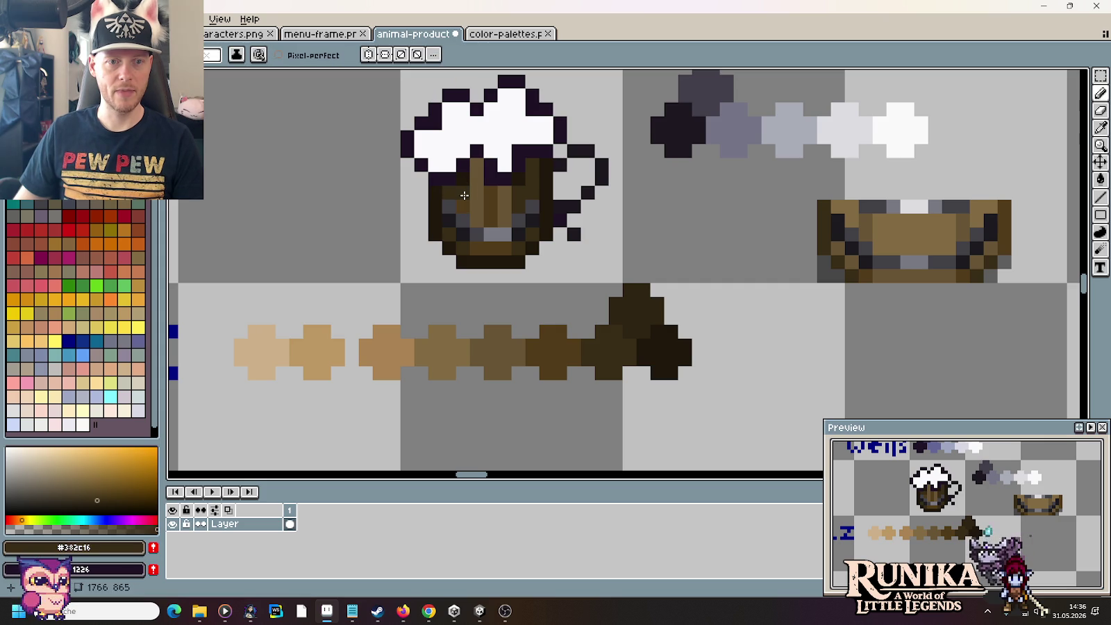
alt+click(465, 208)
key(g)
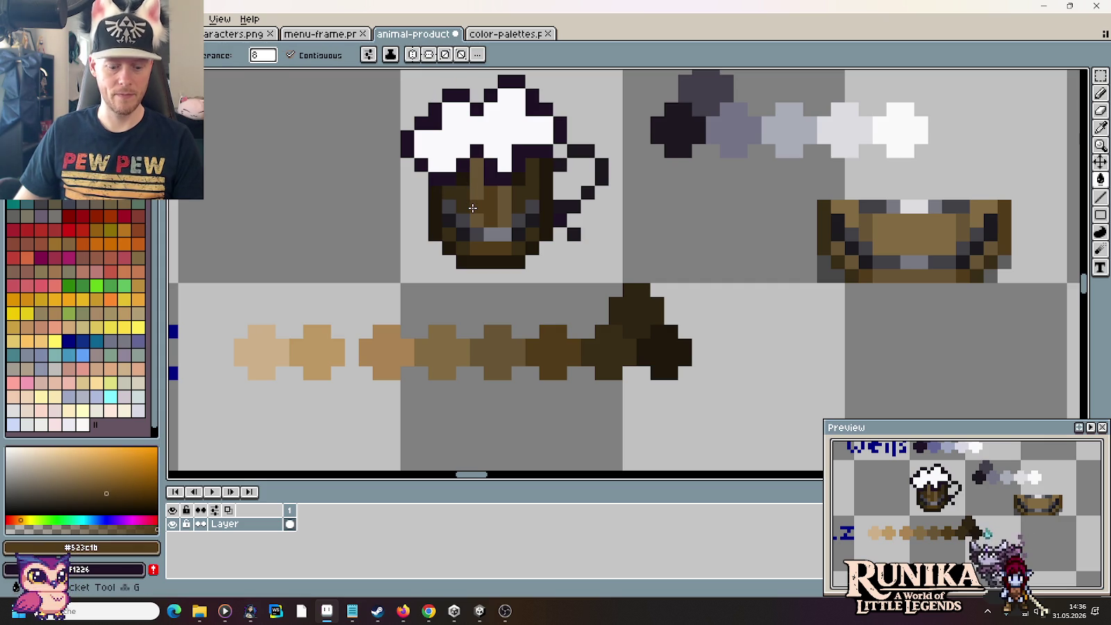
click(472, 208)
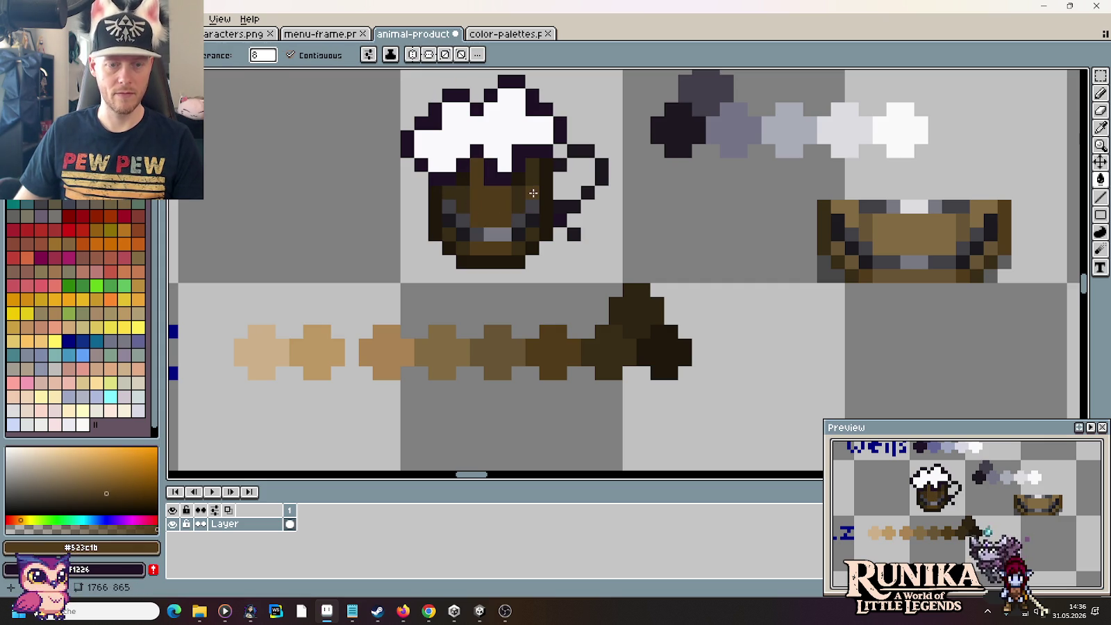
key(b)
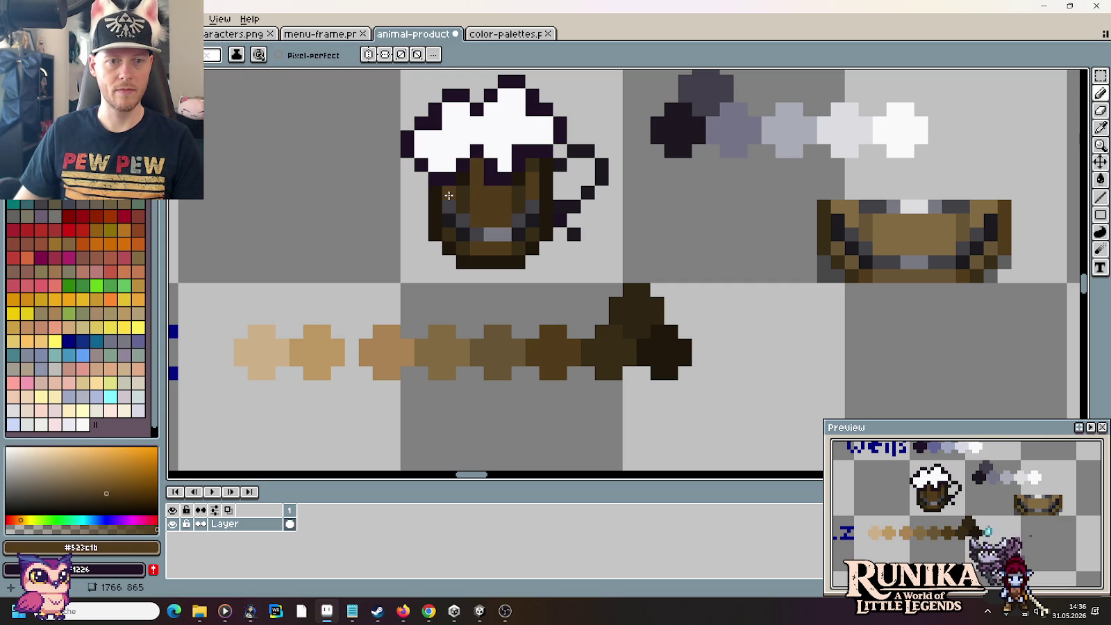
scroll(519, 303, down, 3)
scroll(519, 303, down, 1)
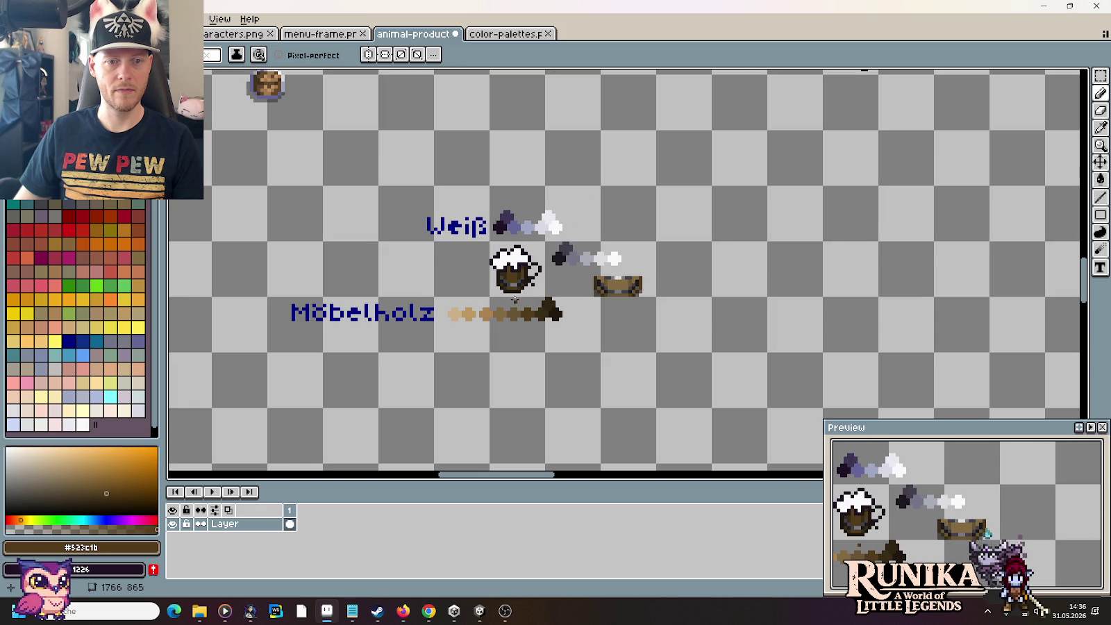
Step: Fill the mug interior with the medium brown from the wood ramp
scroll(514, 298, up, 4)
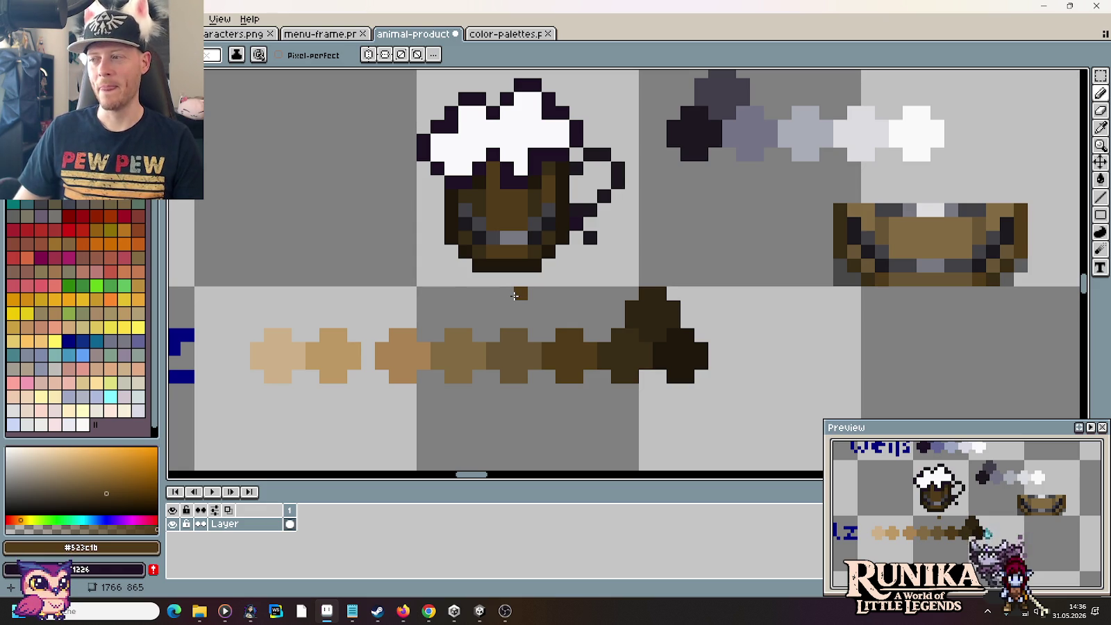
key(i)
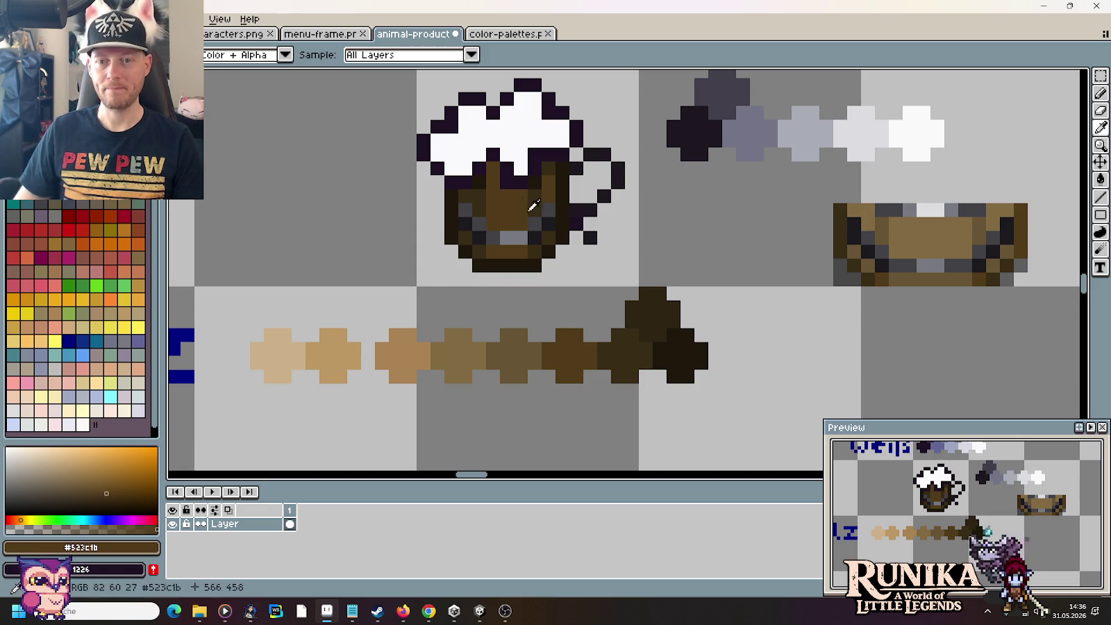
key(b)
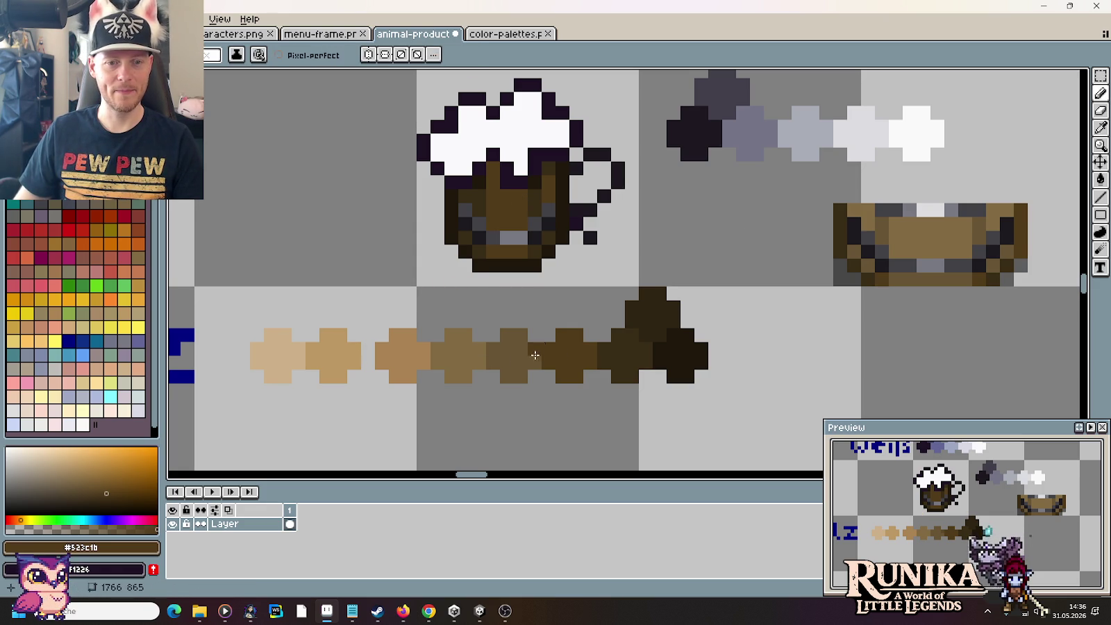
key(i)
click(514, 355)
key(g)
click(512, 240)
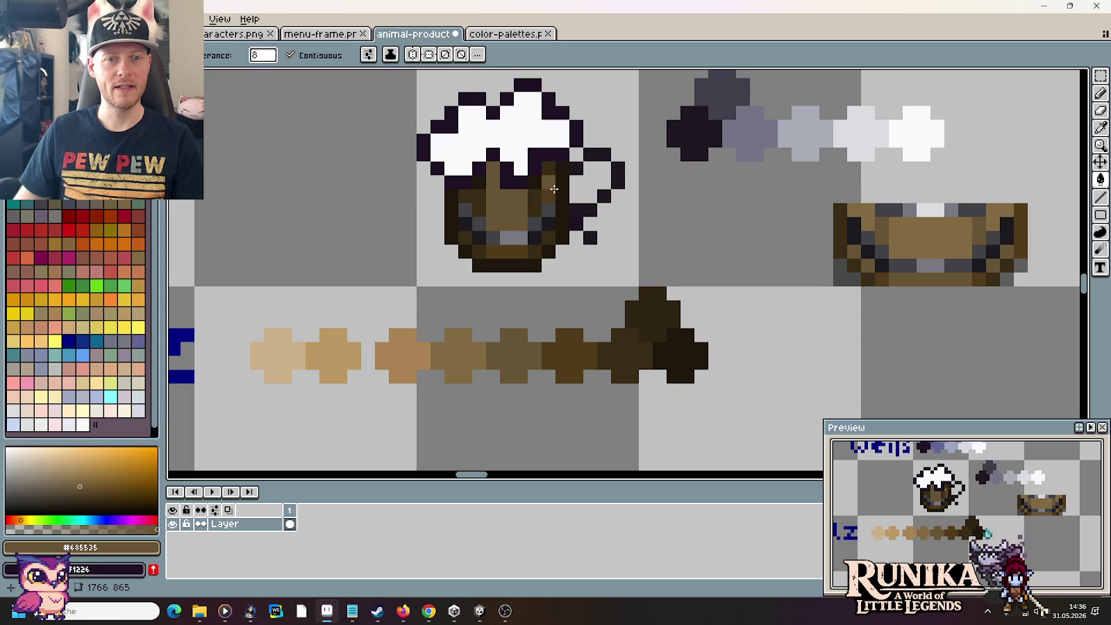
Step: Sample the darker browns #523c1b from the ramp and #382c16 from the mug
key(i)
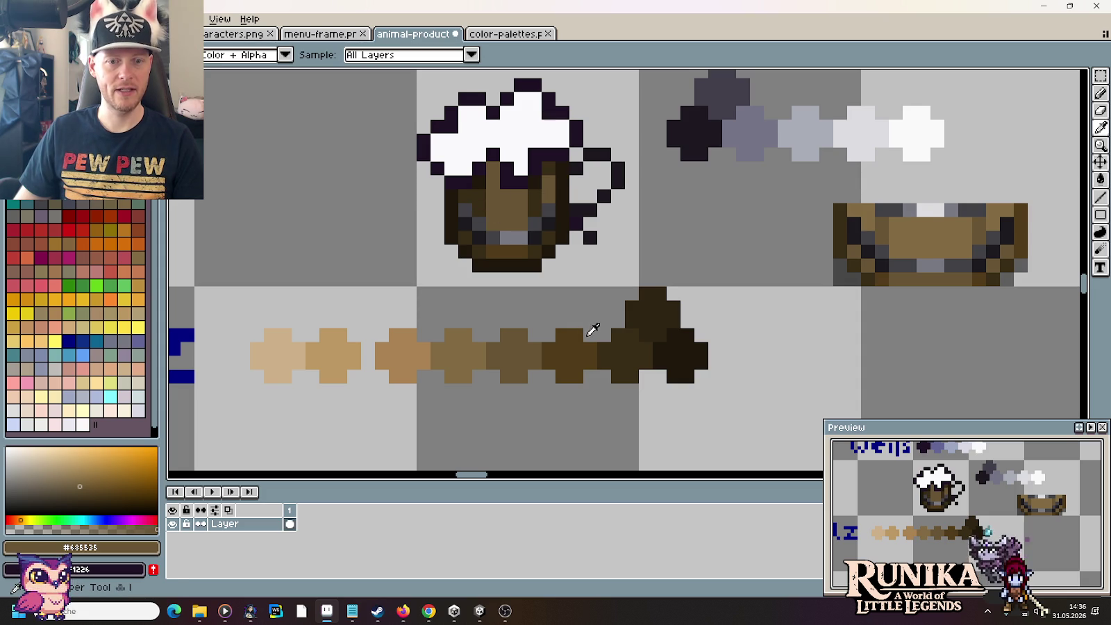
click(568, 351)
key(b)
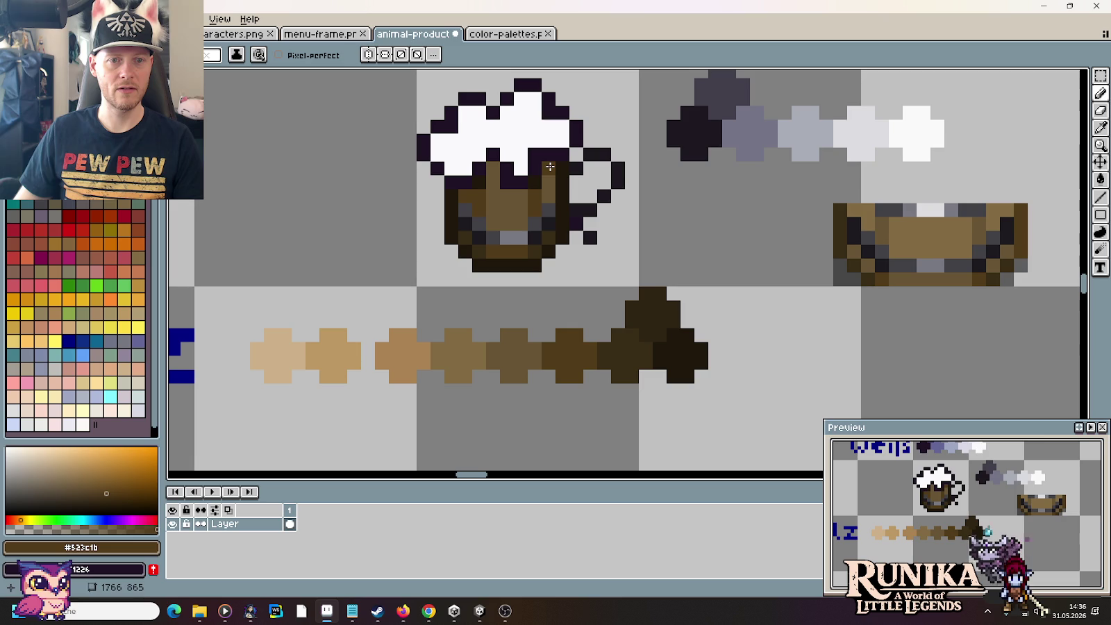
alt+click(471, 238)
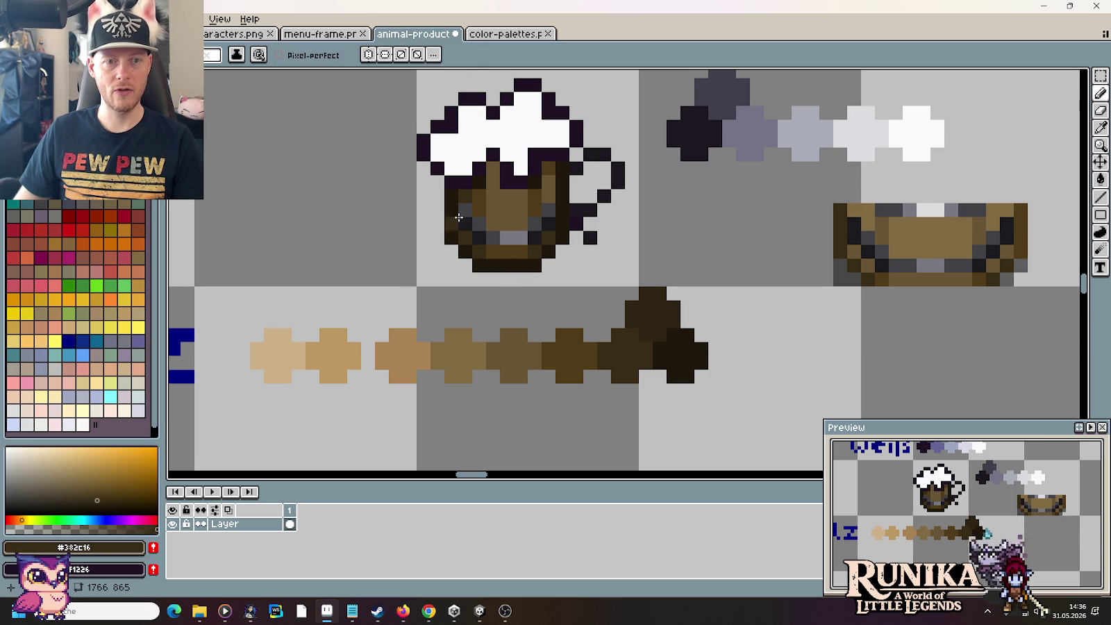
Step: Sample #523c1b, #685535 and #382c16 from the mug, undoing a stray pixel below it
alt+click(515, 197)
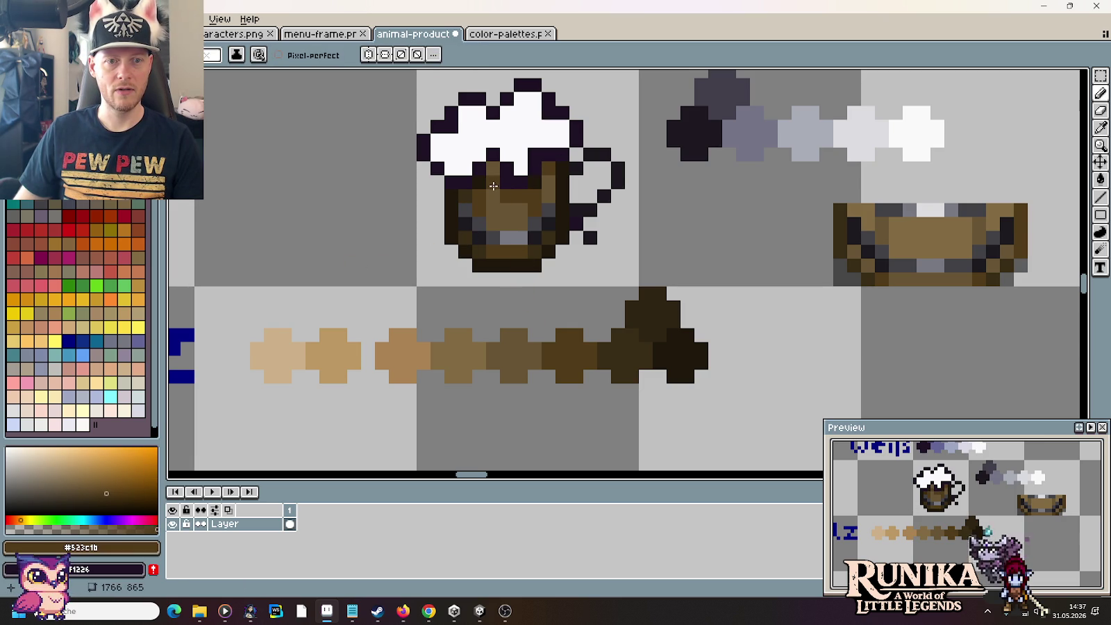
key(alt)
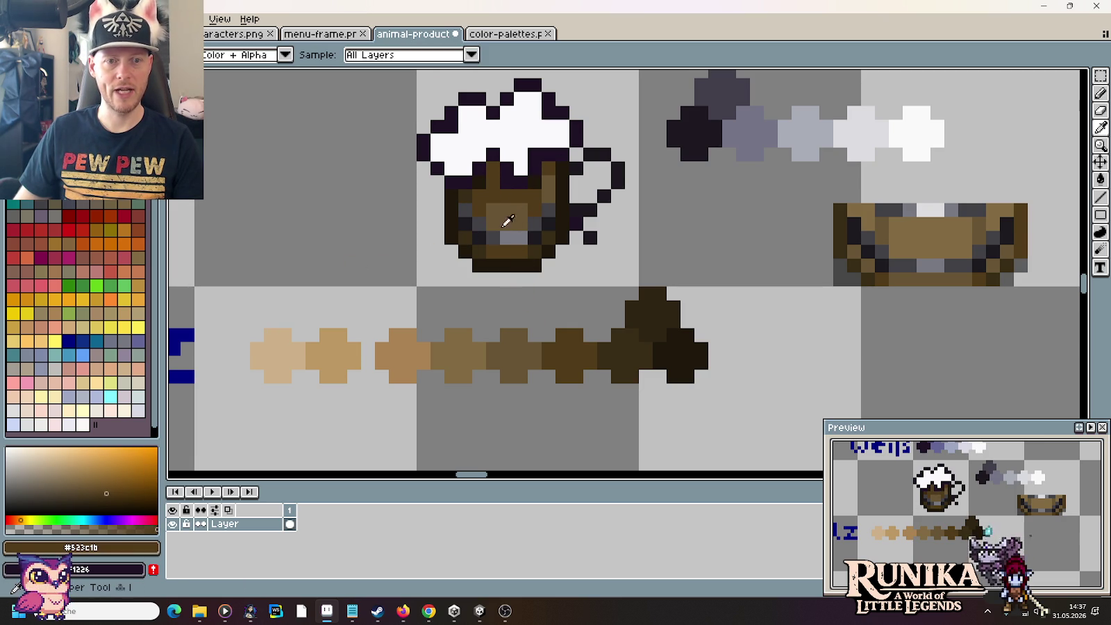
alt+click(495, 204)
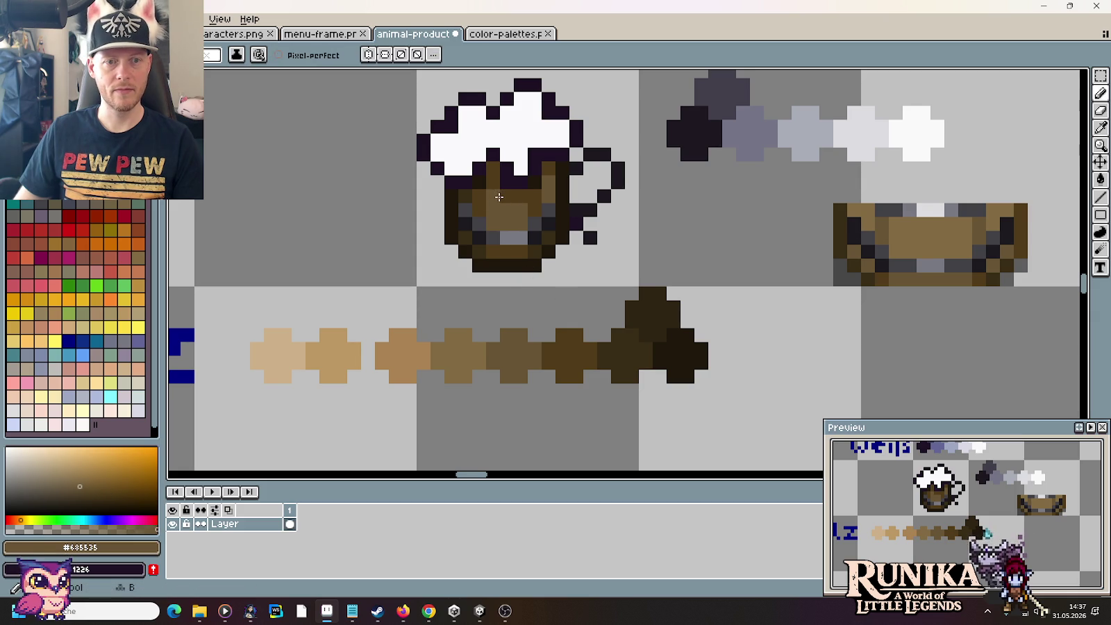
click(519, 277)
key(ctrl+z)
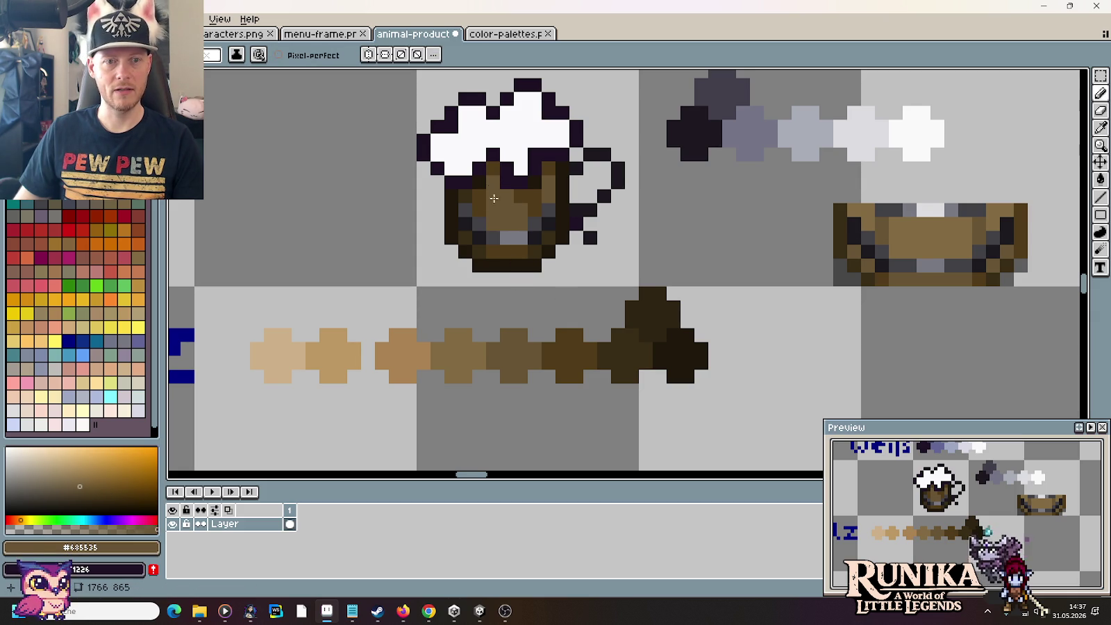
key(alt)
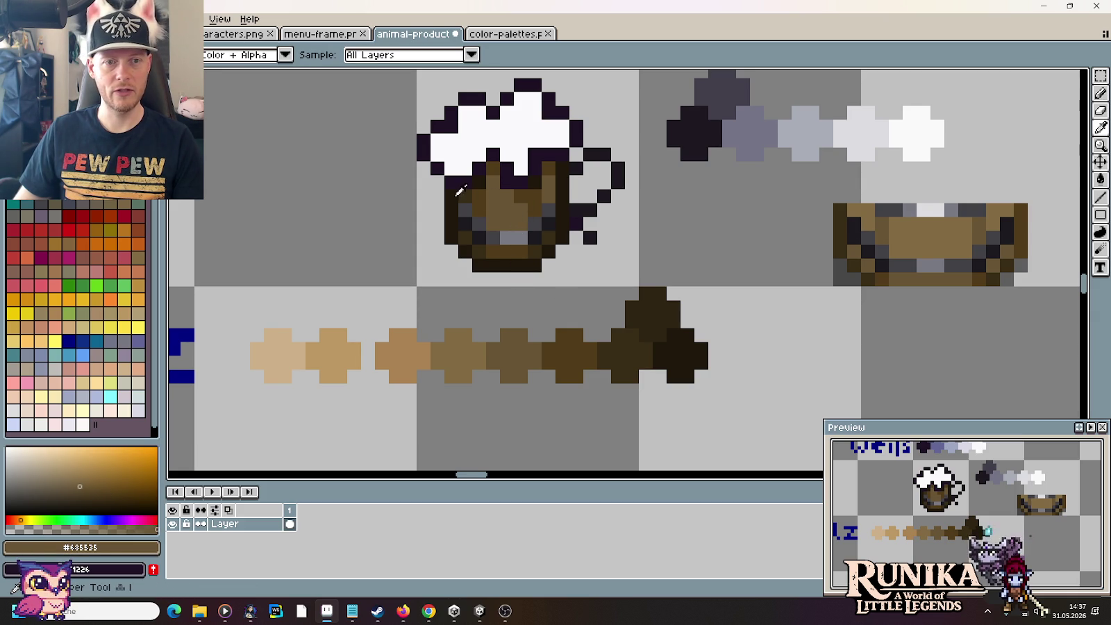
alt+click(462, 189)
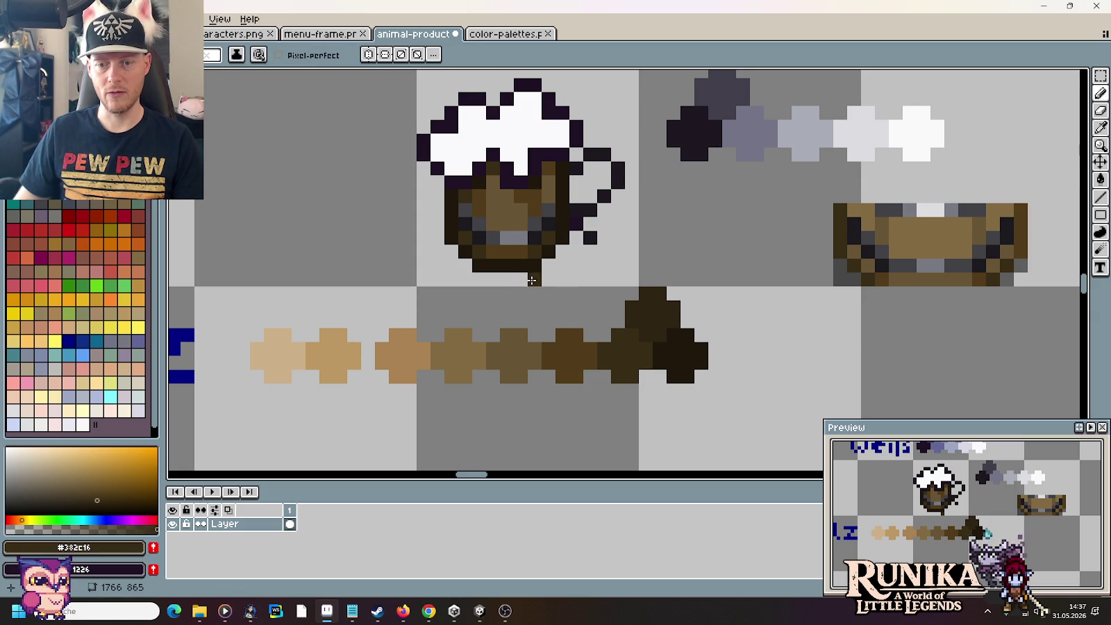
Step: Darken pixels inside the mug with #523c1b and its inner right column with #1f180c
alt+click(522, 196)
click(485, 167)
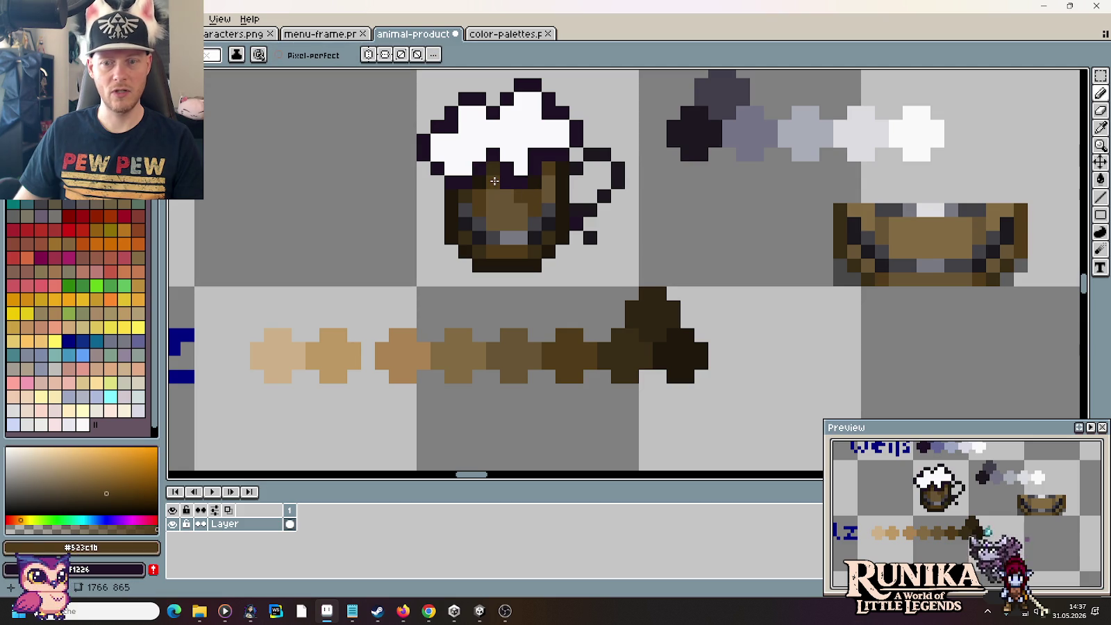
click(493, 192)
click(549, 266)
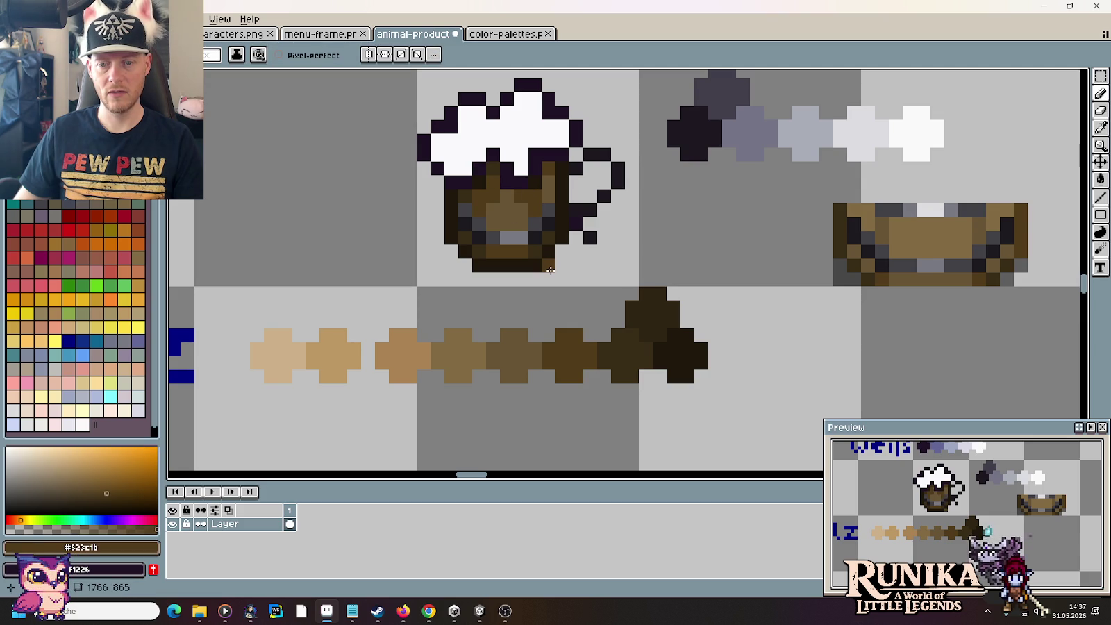
key(ctrl+z)
click(495, 225)
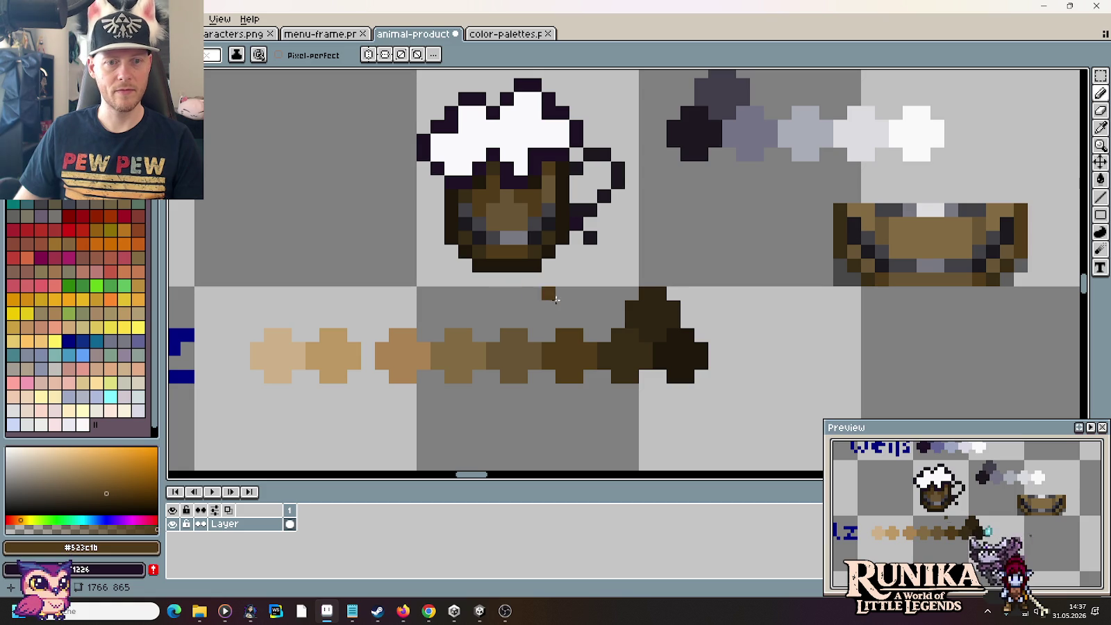
alt+click(653, 309)
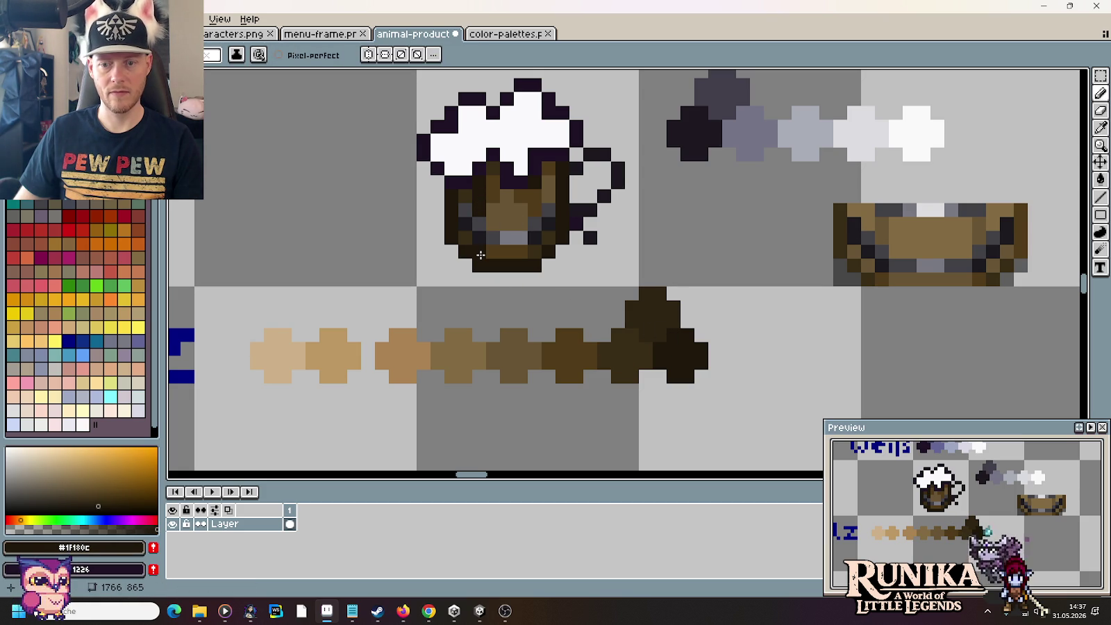
drag(534, 223, 534, 196)
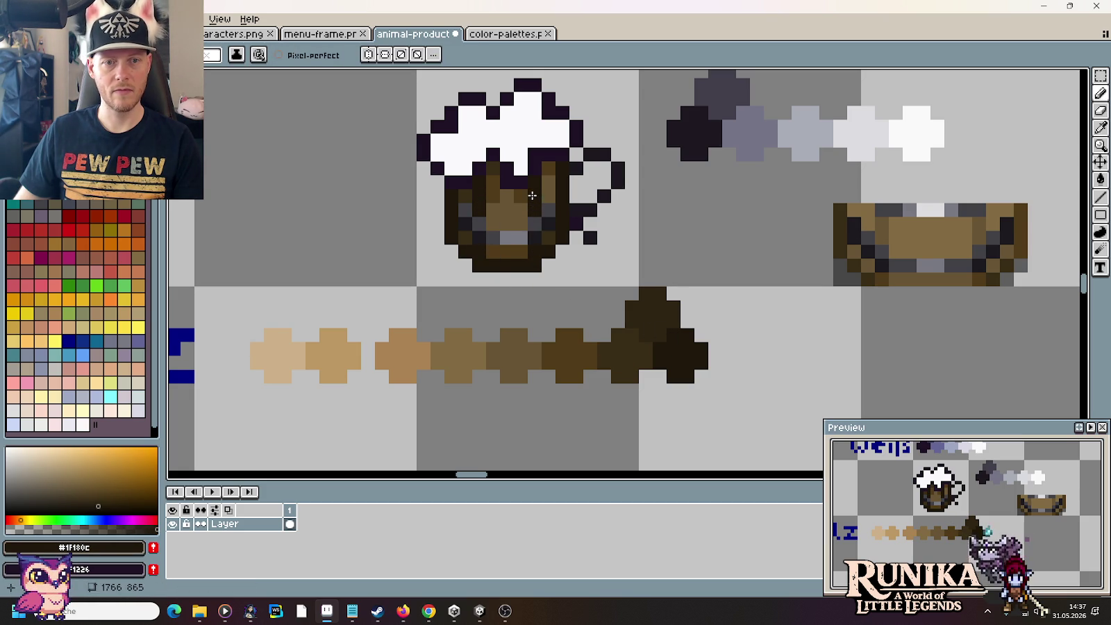
Step: Add light brown #826a42 highlights inside the mug
alt+click(633, 347)
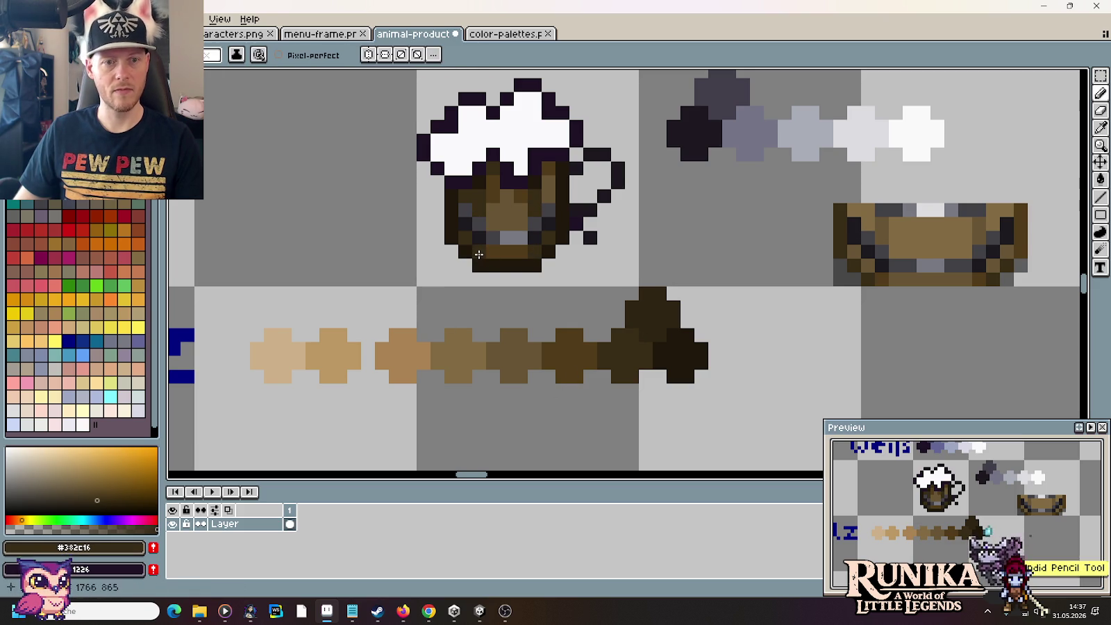
alt+click(652, 305)
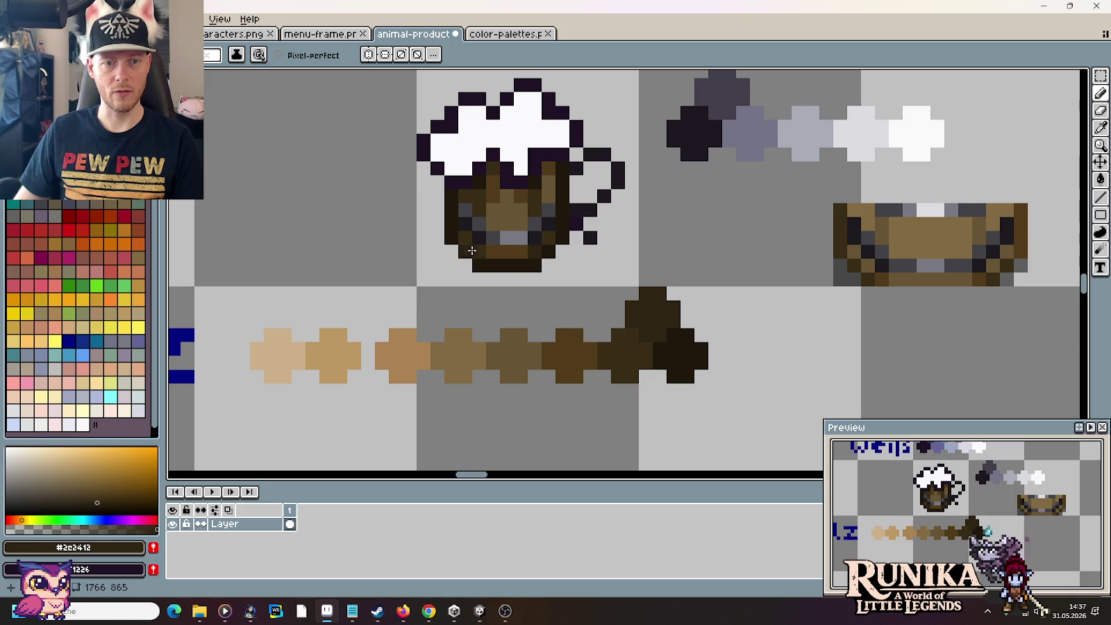
scroll(411, 295, down, 3)
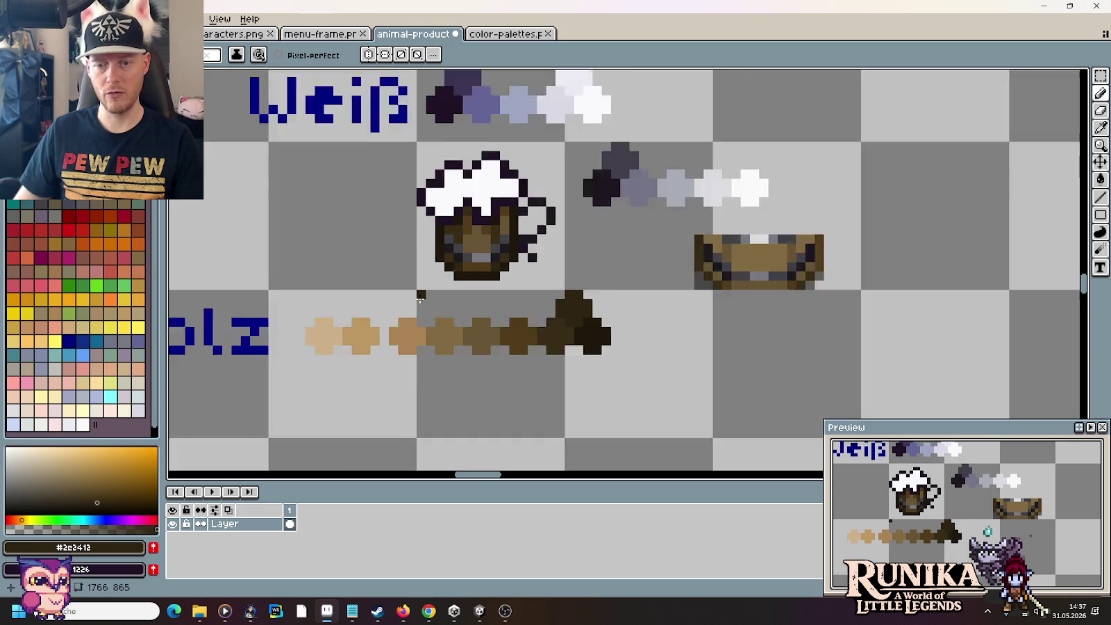
scroll(424, 300, down, 3)
scroll(425, 300, up, 2)
scroll(425, 302, up, 2)
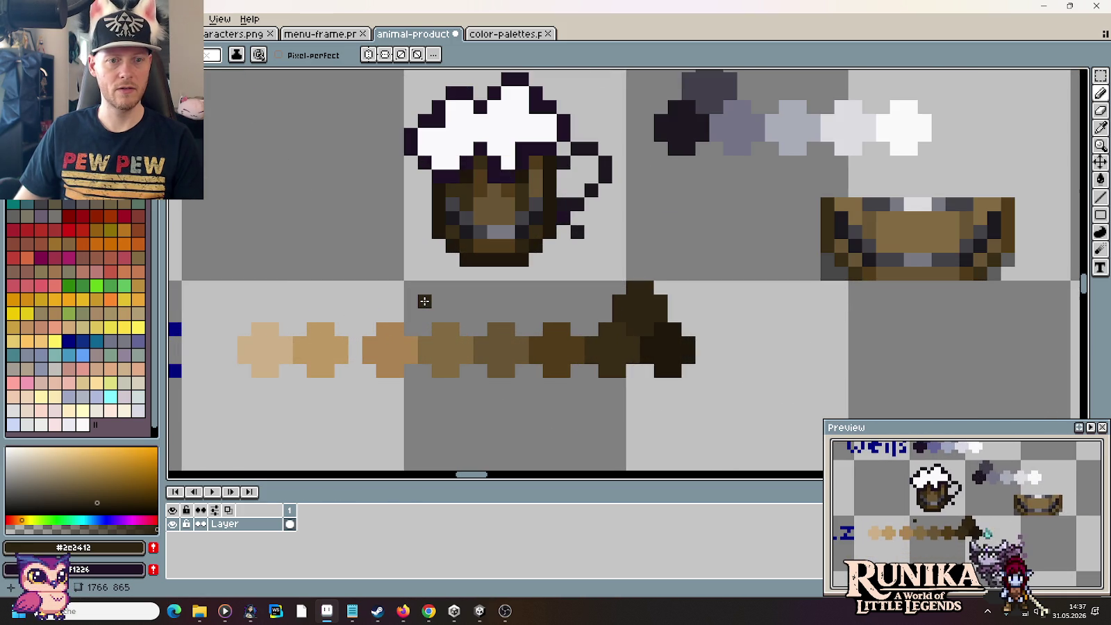
alt+click(489, 209)
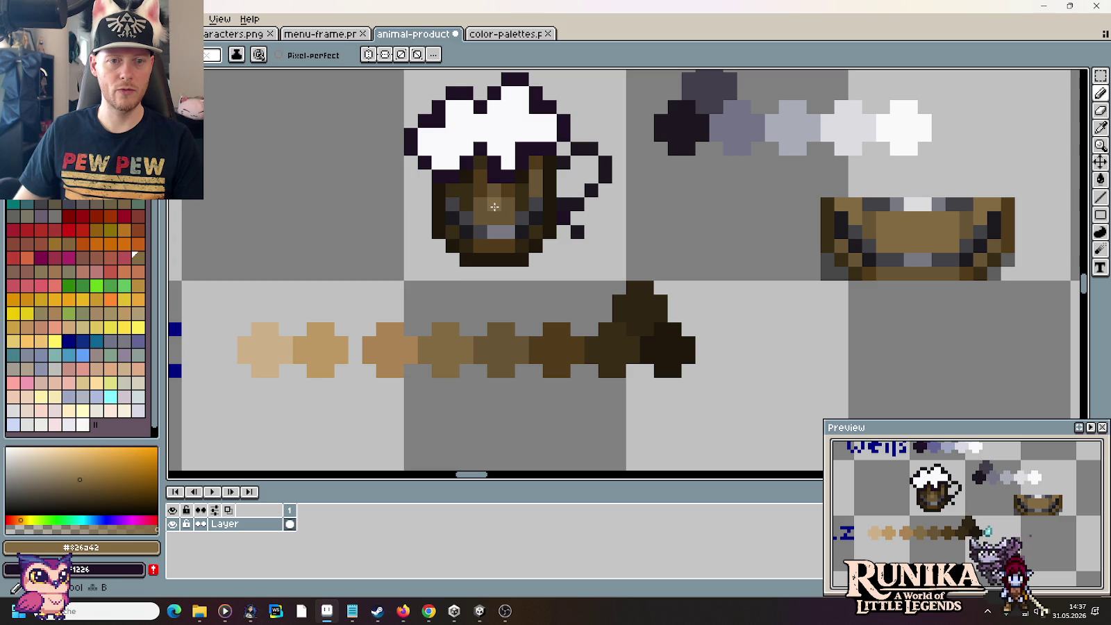
mouse_move(495, 201)
mouse_down()
mouse_move(495, 216)
mouse_move(496, 189)
mouse_move(508, 216)
mouse_up()
click(535, 190)
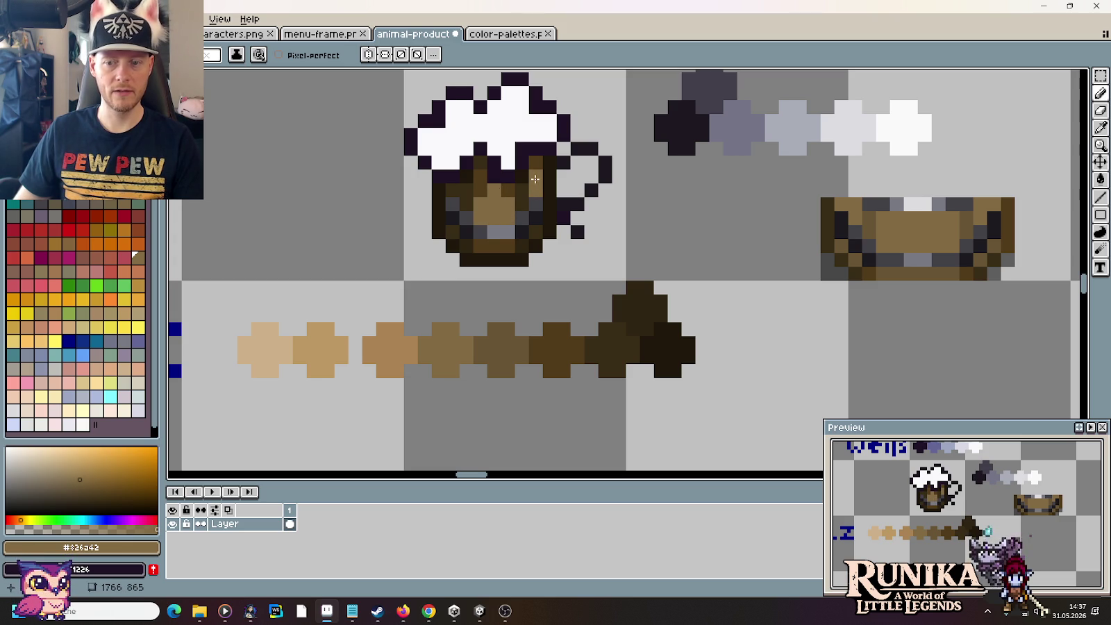
Step: Repaint two mug-bottom pixels and one right of the grey band in #685535
alt+click(496, 243)
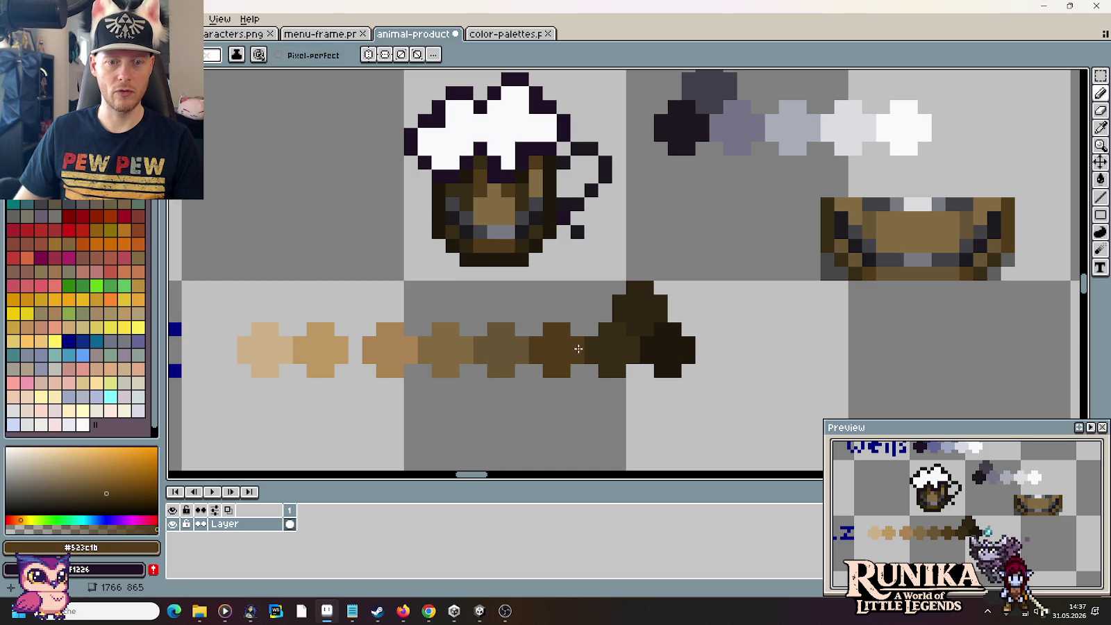
alt+click(501, 349)
drag(480, 244, 493, 244)
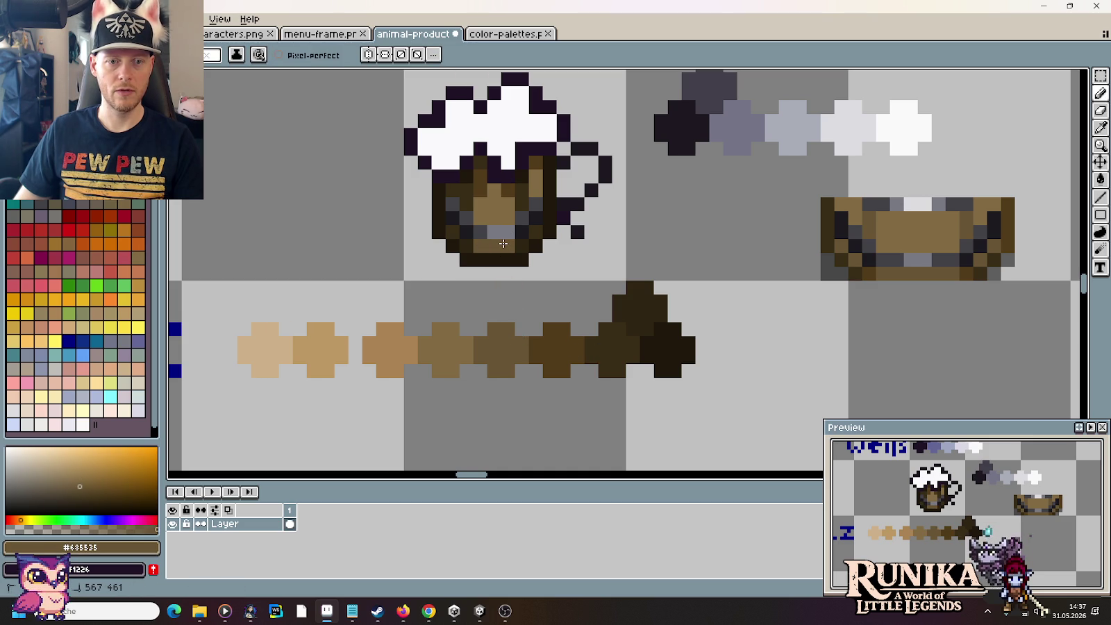
click(542, 226)
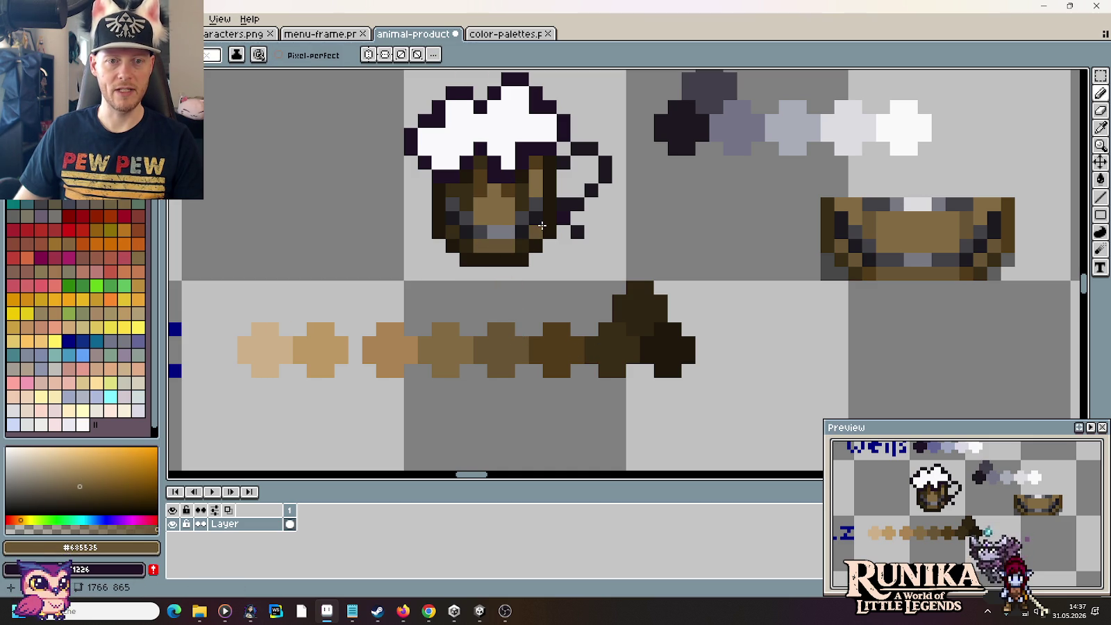
Step: Try ramp browns #2c2412 to #685535 and repaint a dark mug pixel in mid brown
alt+click(551, 347)
alt+click(620, 318)
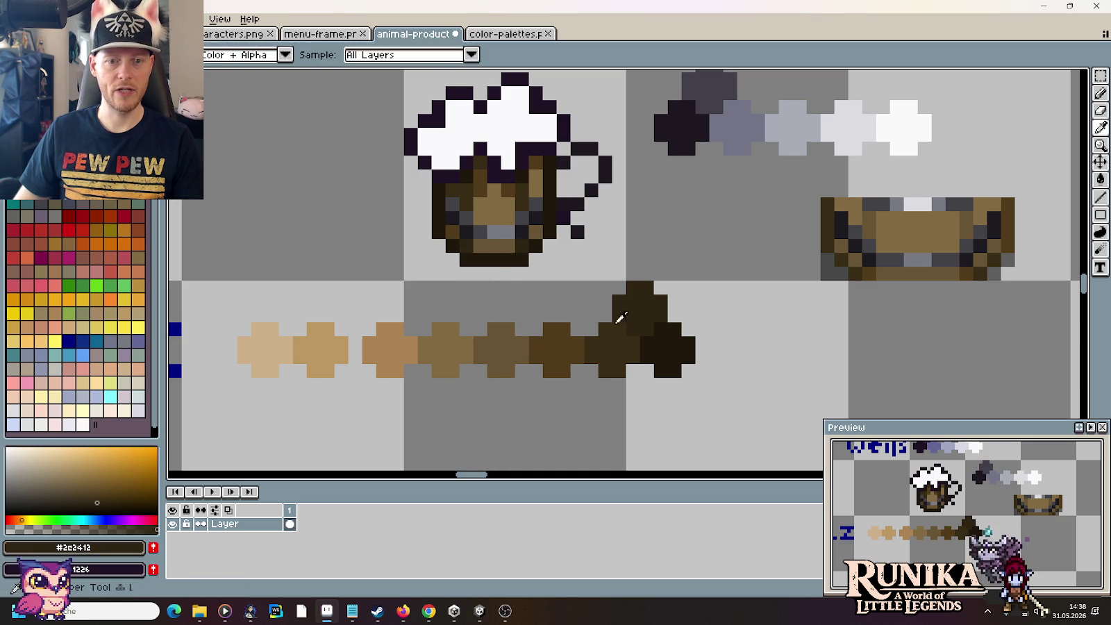
alt+click(609, 345)
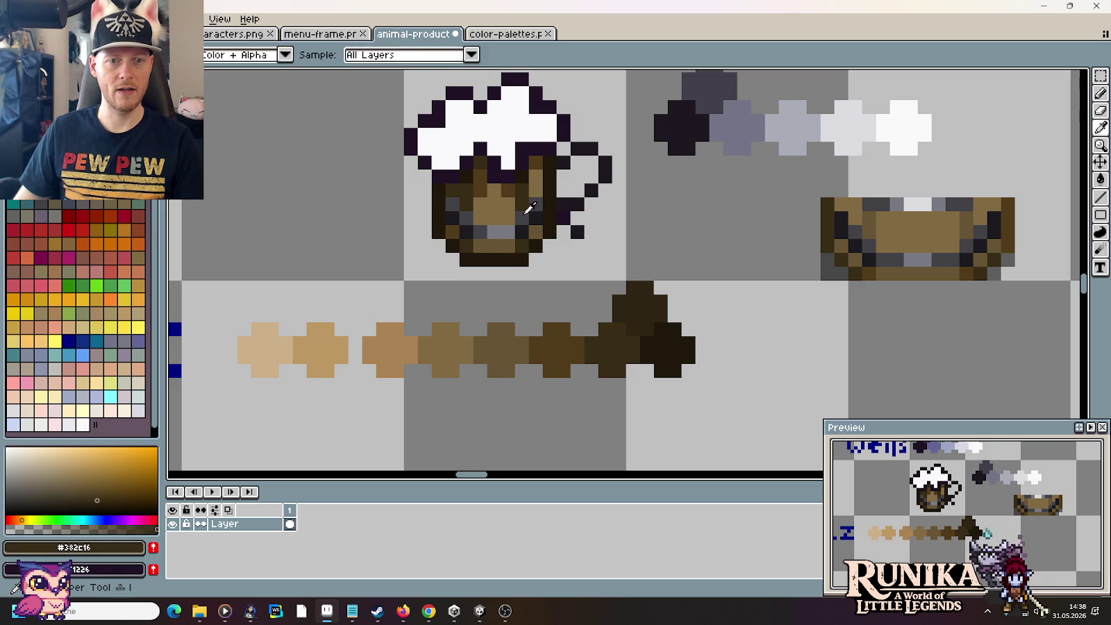
alt+click(564, 345)
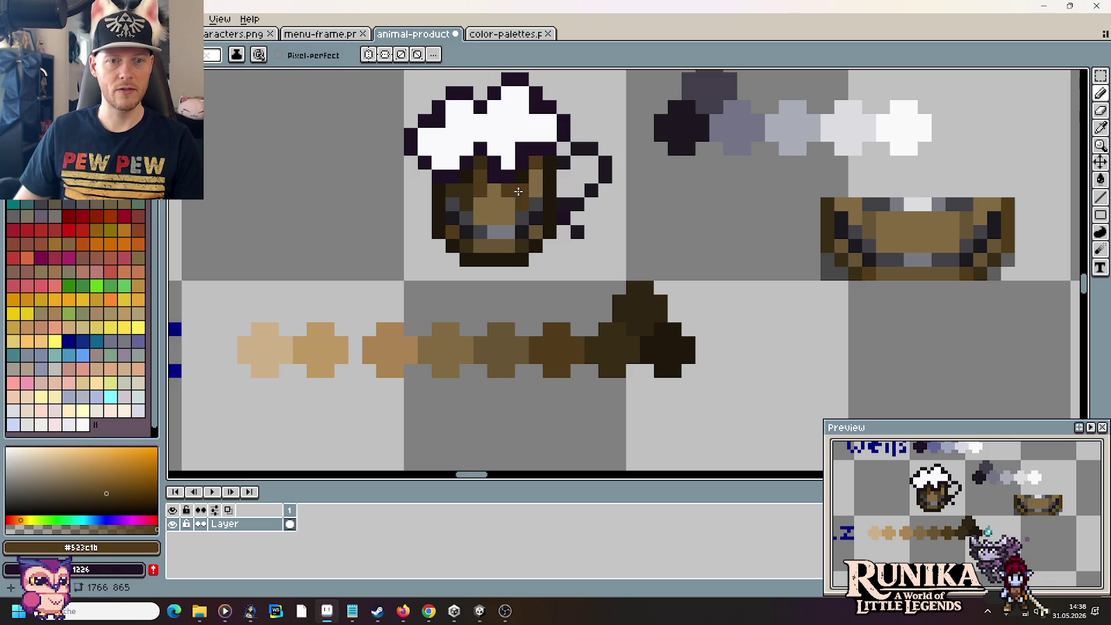
alt+click(513, 344)
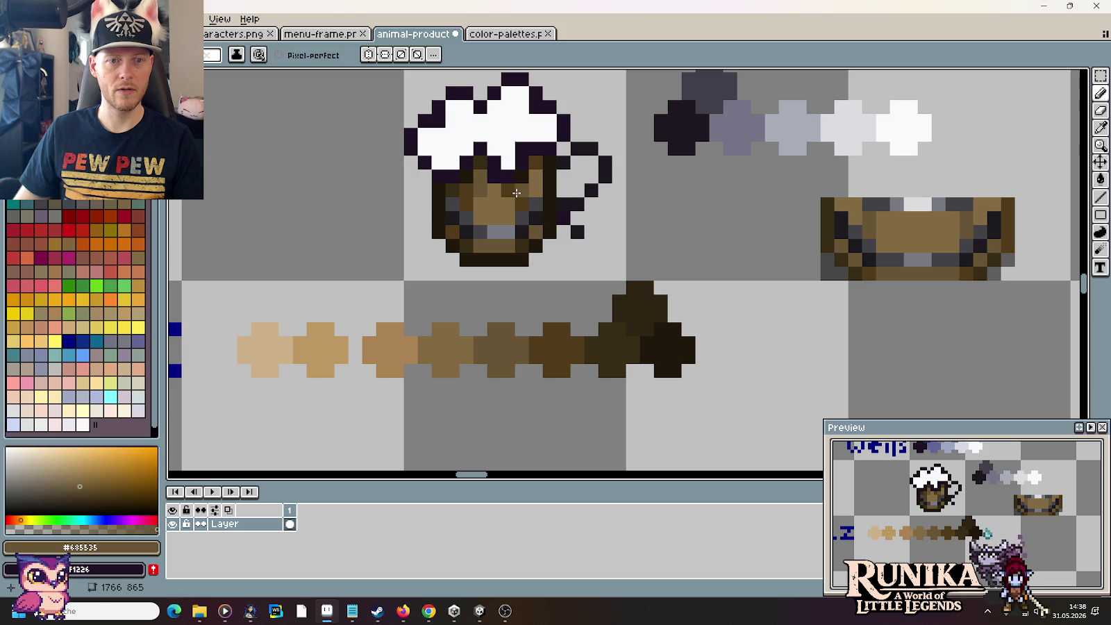
key(ctrl)
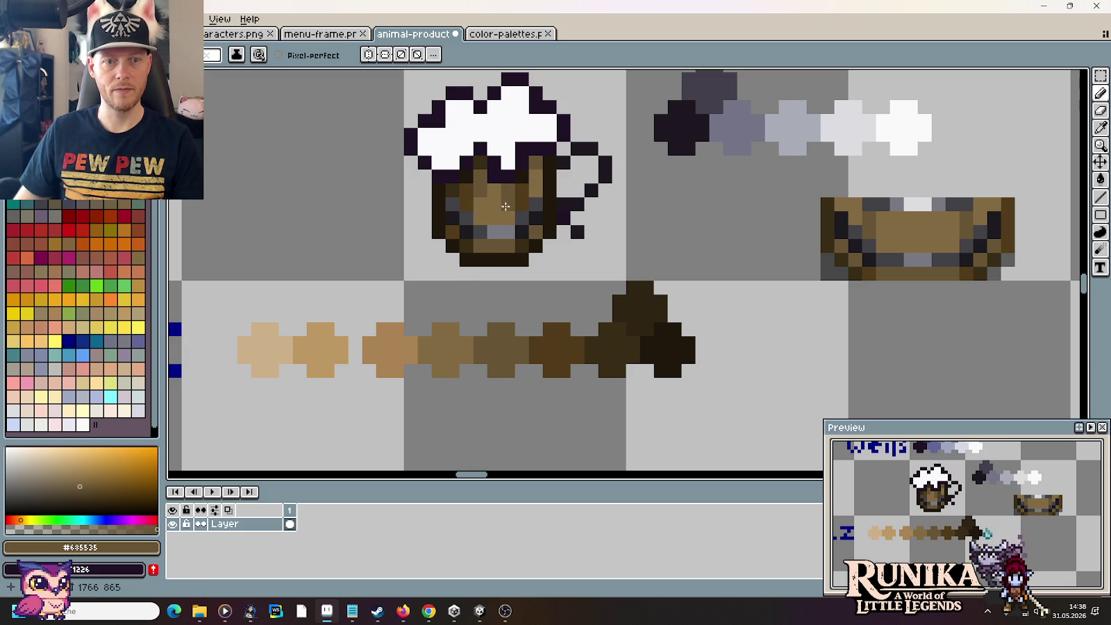
alt+click(477, 168)
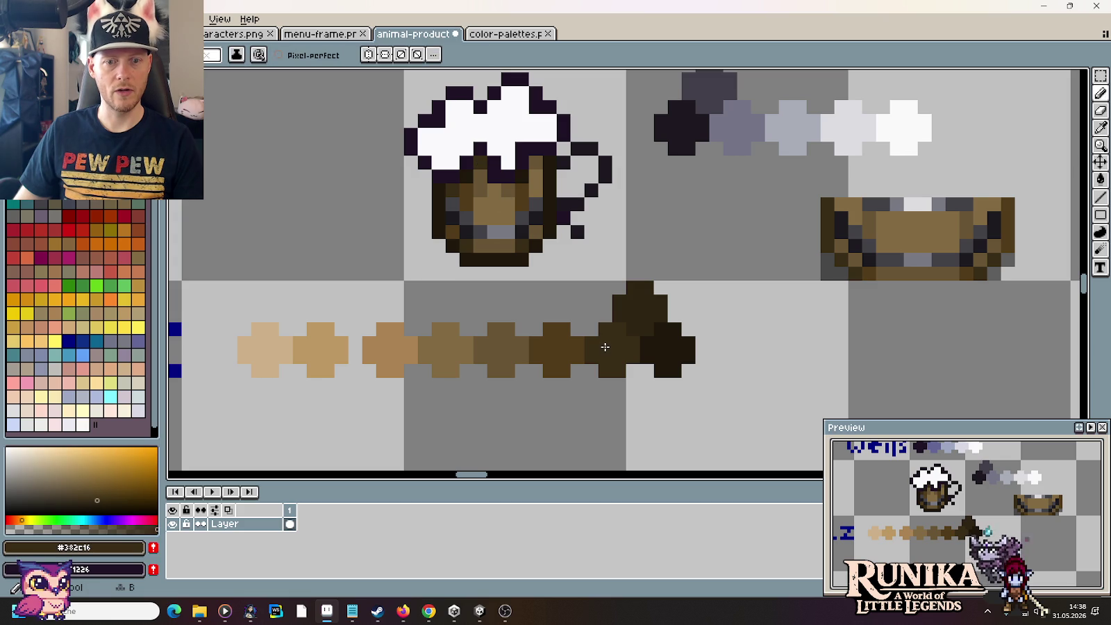
alt+click(603, 323)
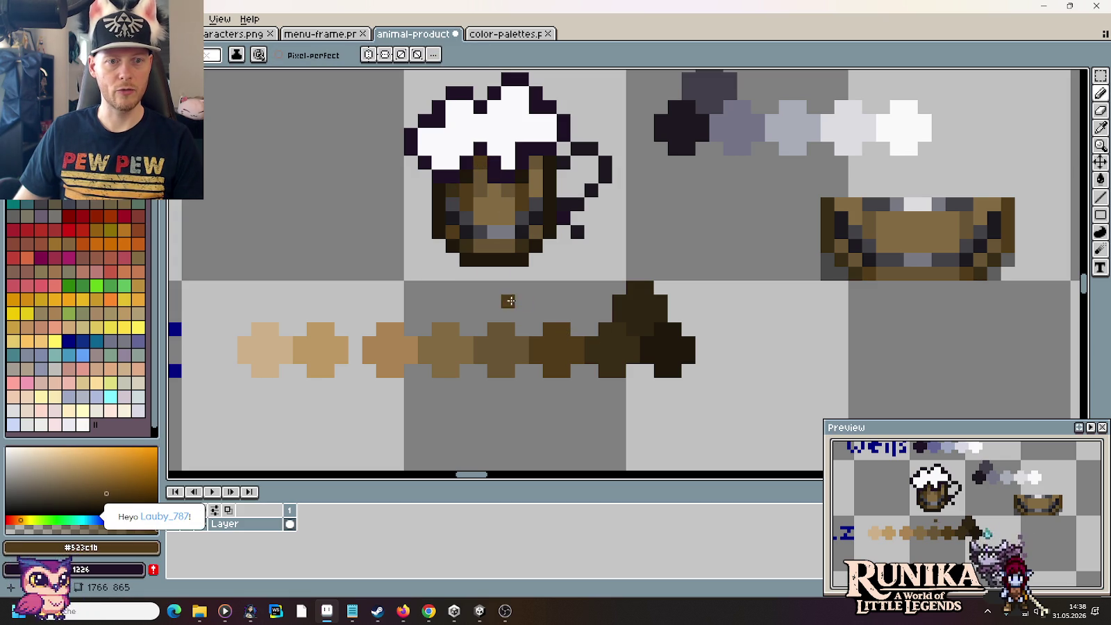
alt+click(458, 188)
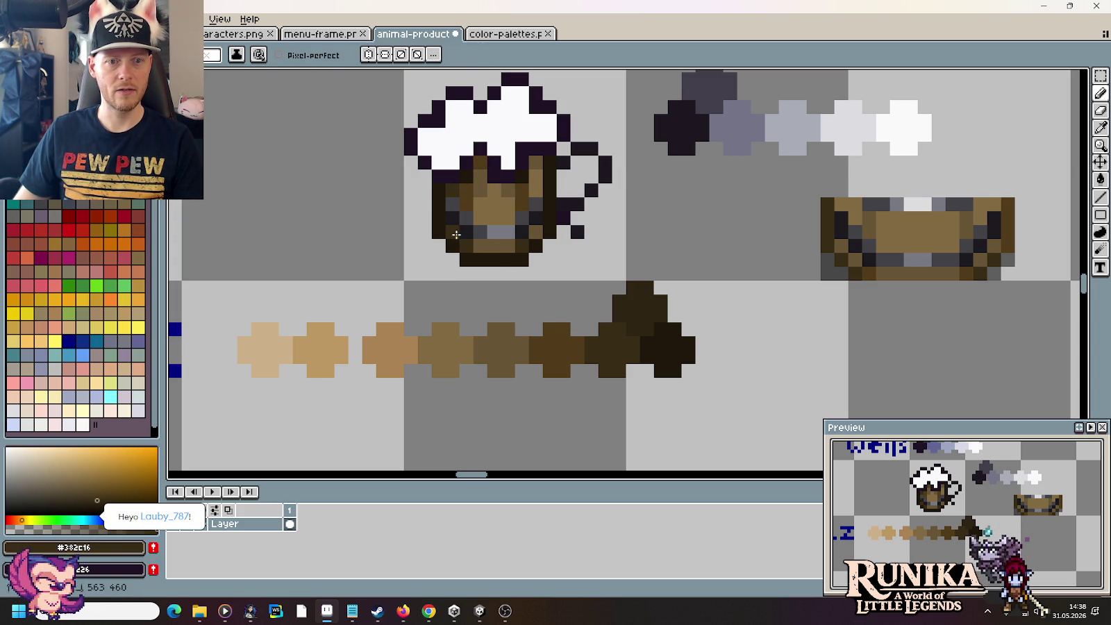
scroll(529, 338, down, 3)
scroll(529, 338, down, 4)
scroll(530, 338, up, 3)
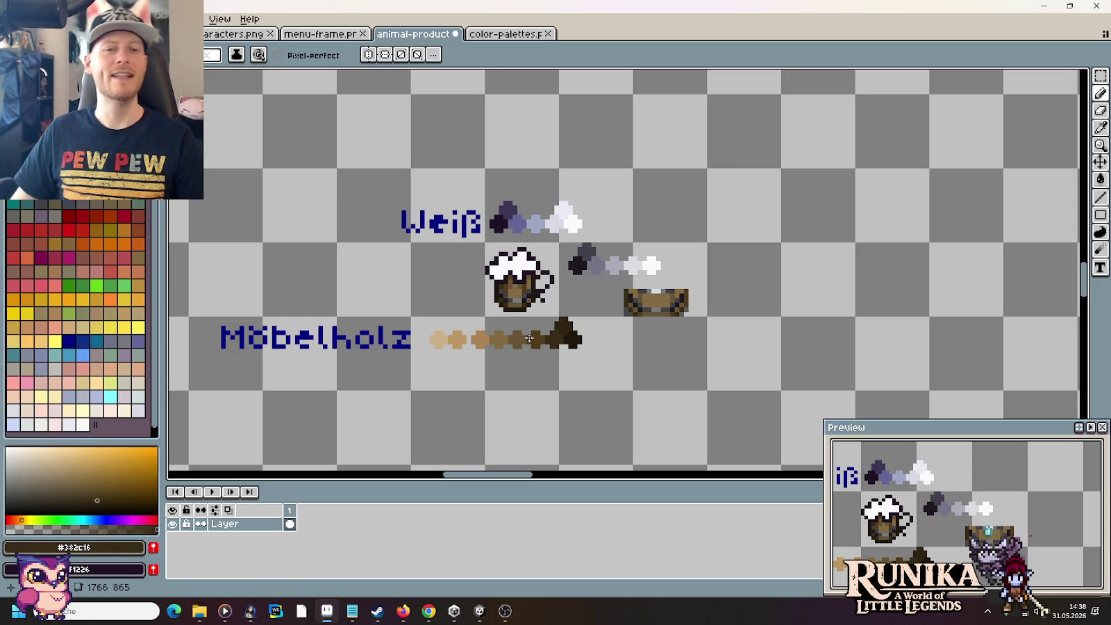
Step: Eyedrop lavender #666697 from the Weiß ramp and paint it over the foam's top-edge pixels
scroll(514, 302, up, 1)
scroll(514, 302, up, 1)
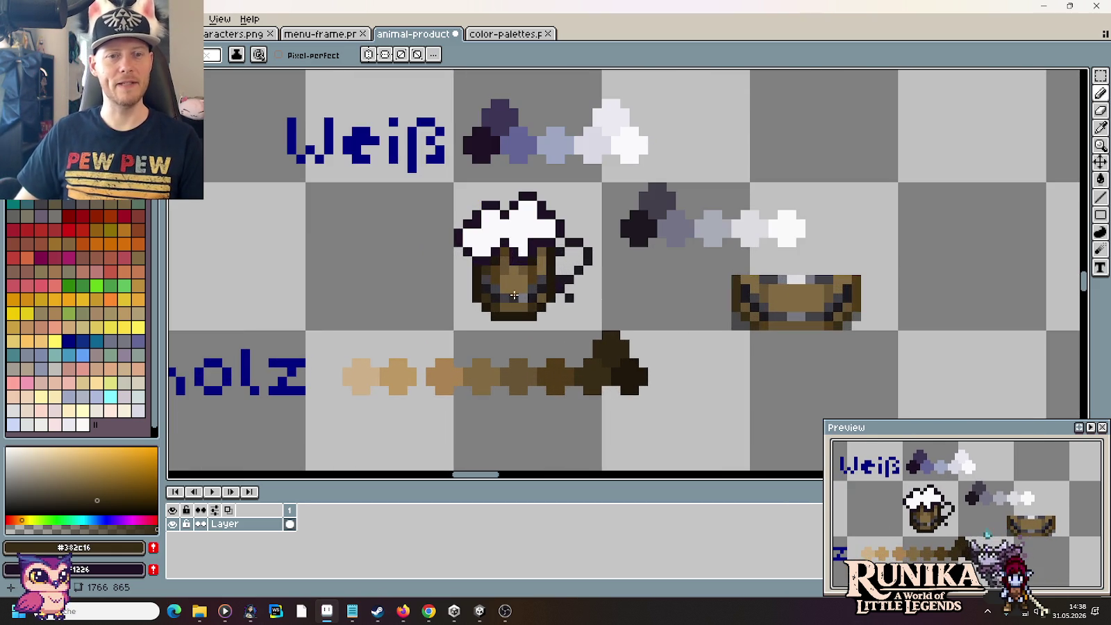
alt+click(501, 111)
scroll(562, 219, up, 1)
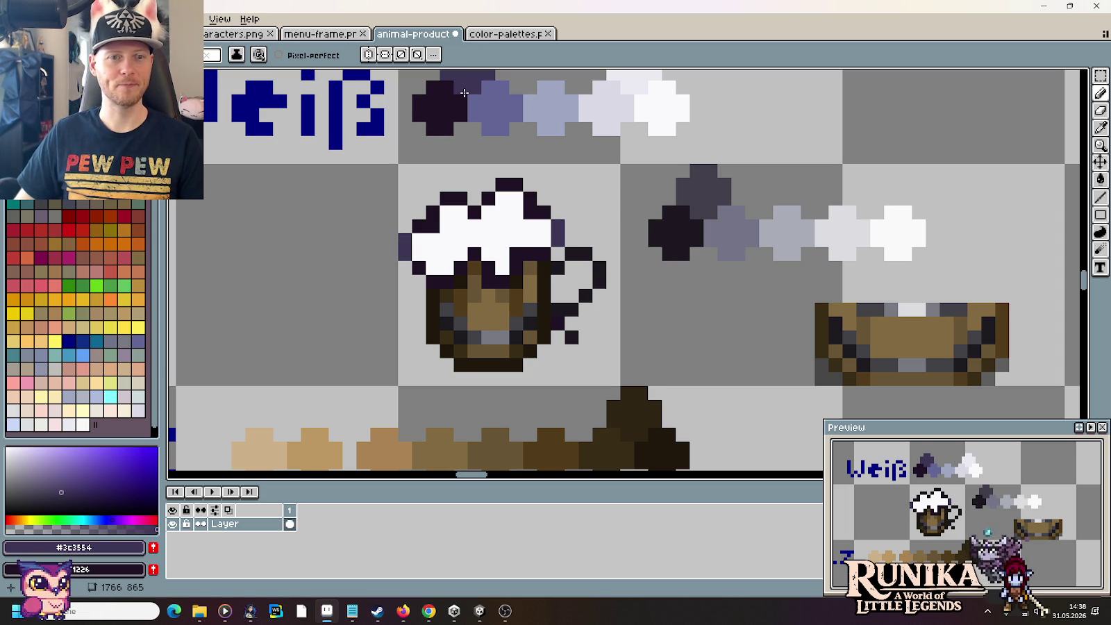
alt+click(489, 105)
drag(419, 225, 430, 209)
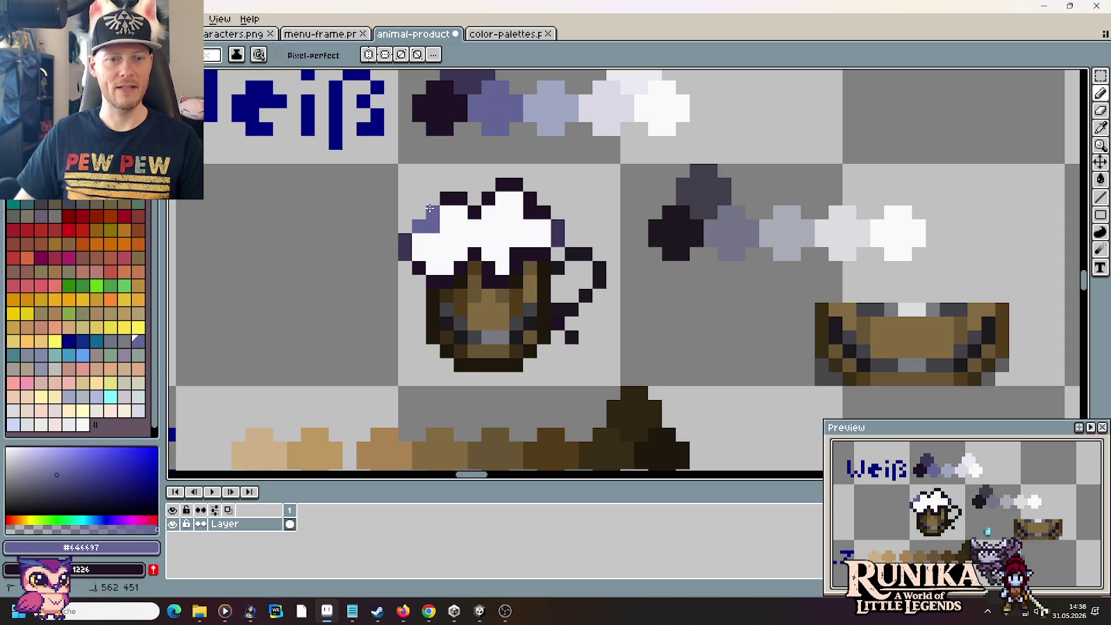
click(502, 185)
click(516, 185)
click(447, 199)
alt+click(487, 199)
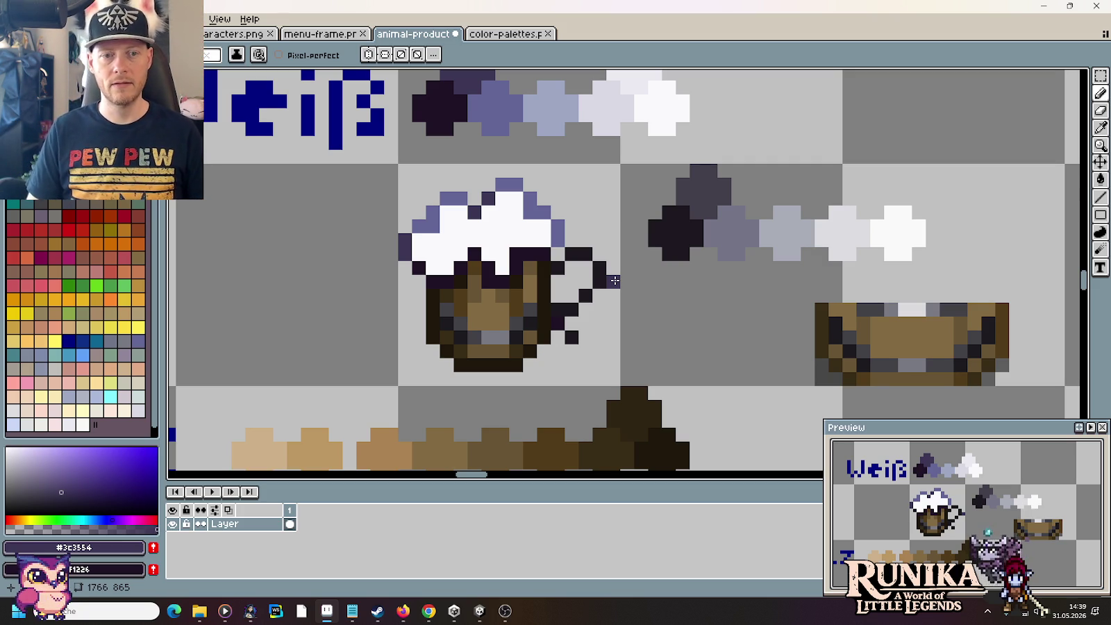
Step: Repaint mug body pixels with dark purple, light brown and darker brown sampled from the mug
scroll(584, 268, up, 2)
scroll(389, 326, up, 1)
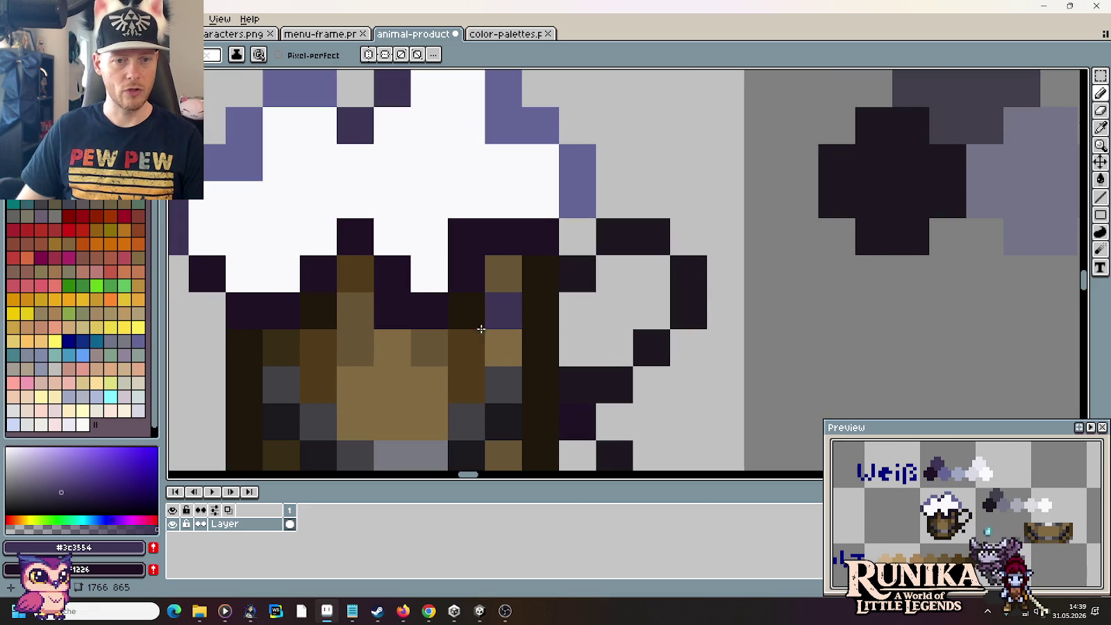
alt+click(400, 328)
click(397, 347)
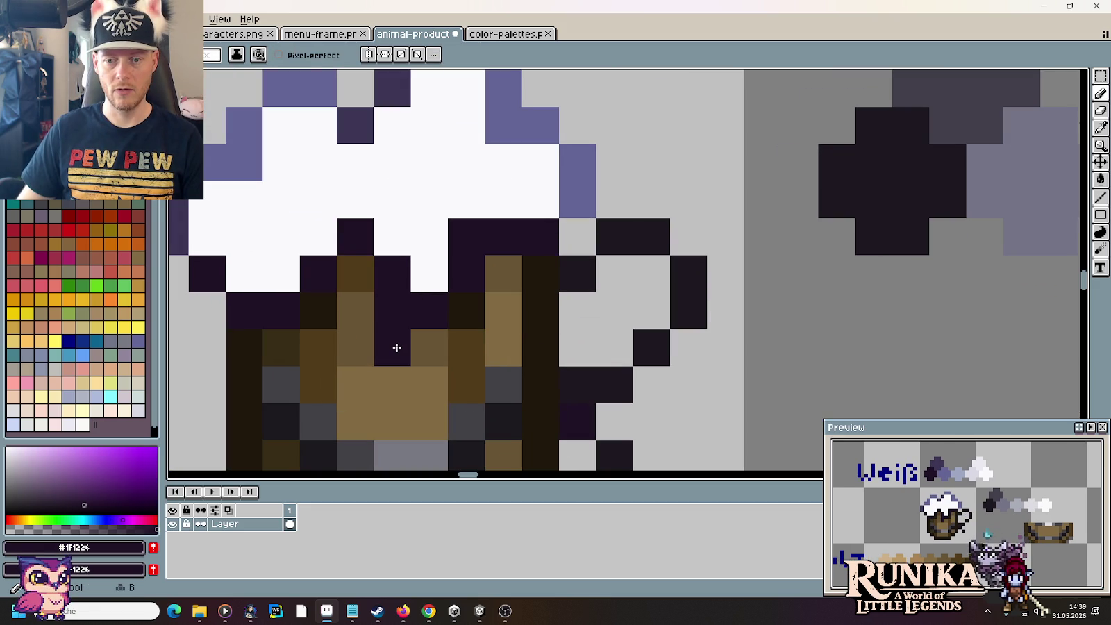
alt+click(422, 379)
click(441, 354)
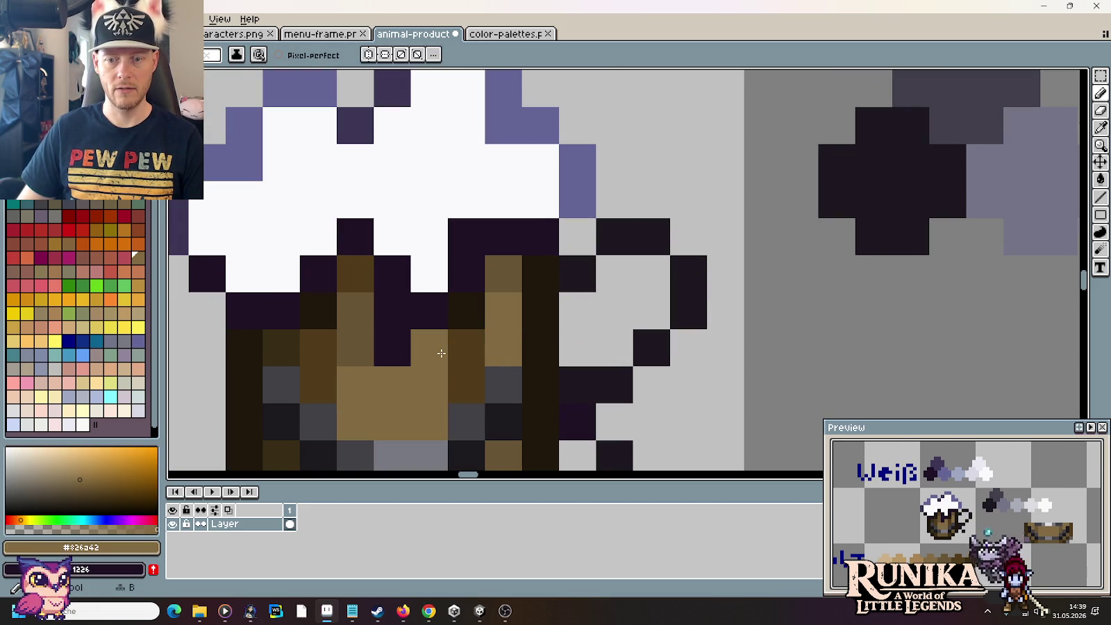
alt+click(366, 346)
click(362, 374)
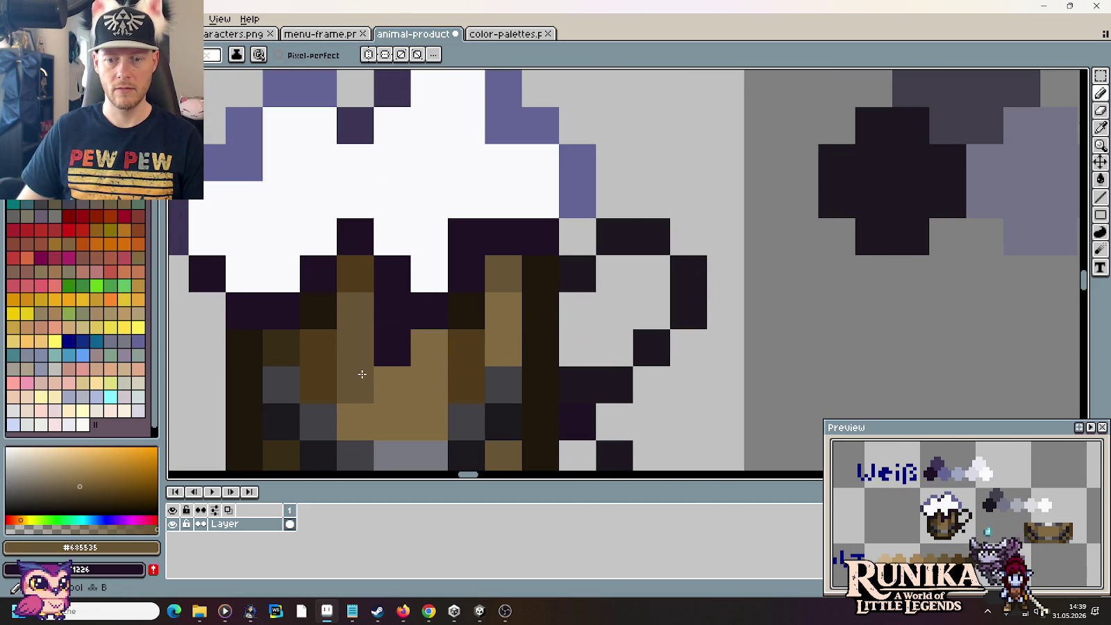
Step: Darken a light brown pixel inside the mug with a deeper sampled brown
scroll(362, 375, down, 5)
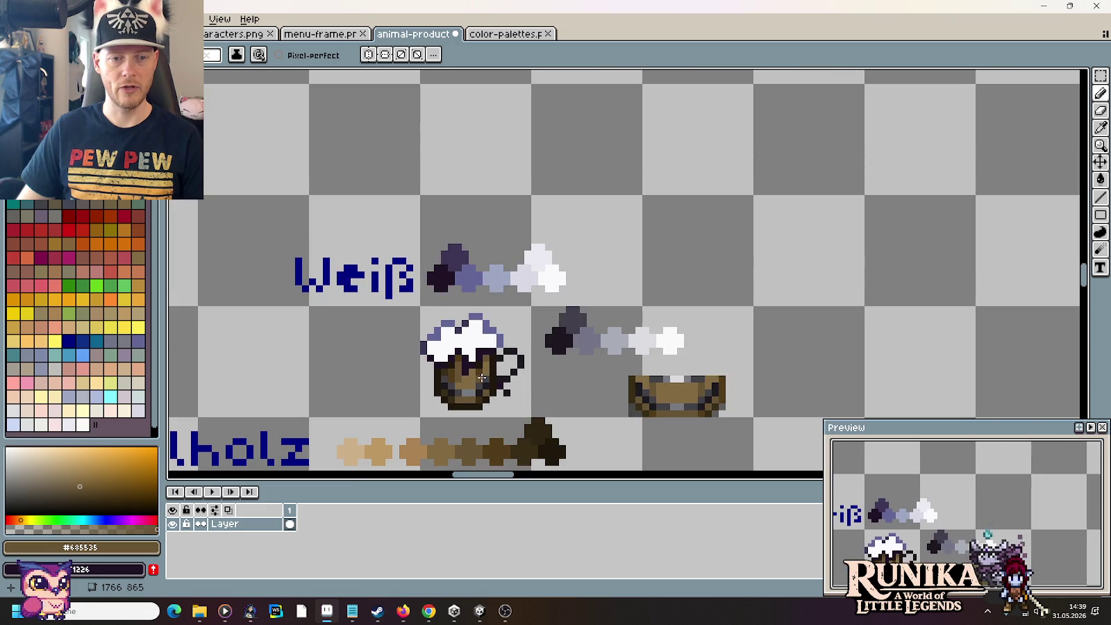
scroll(540, 336, up, 1)
scroll(540, 336, up, 4)
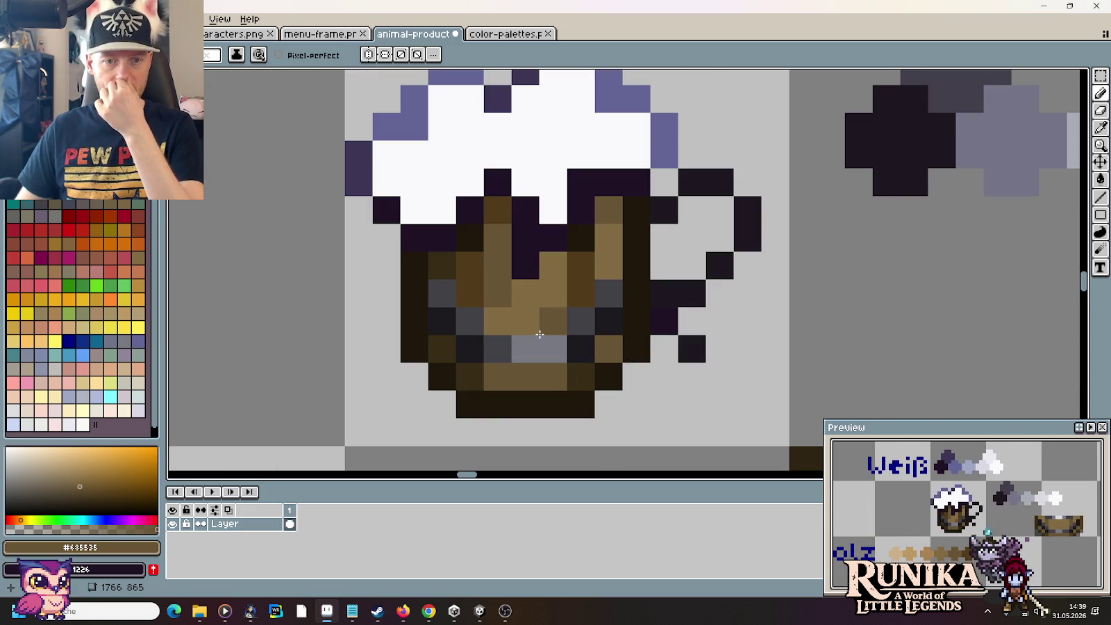
alt+click(577, 235)
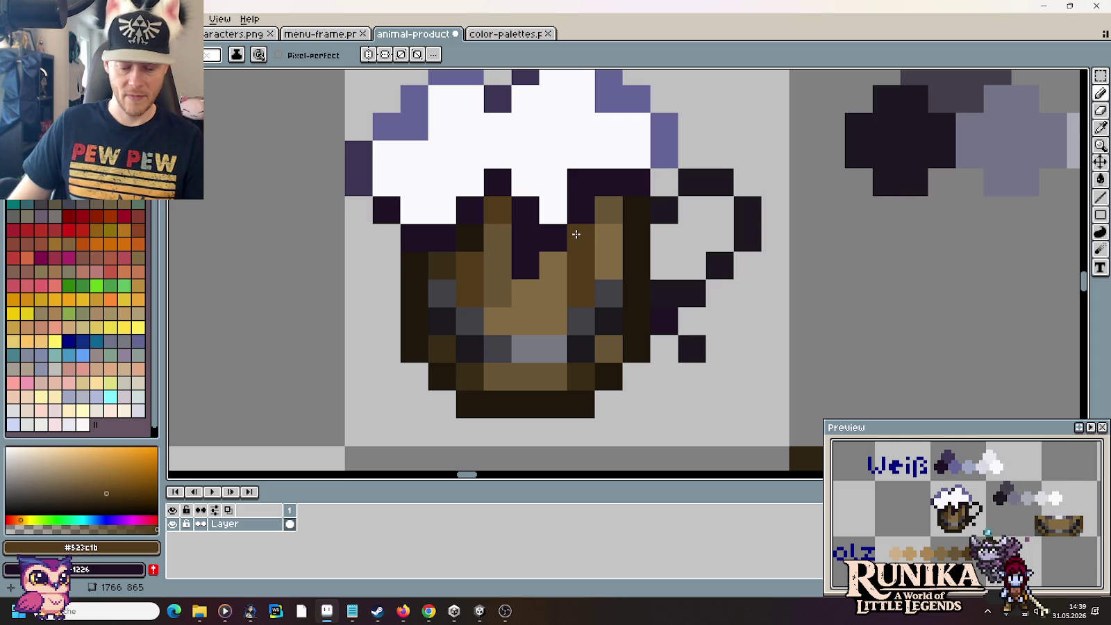
click(615, 205)
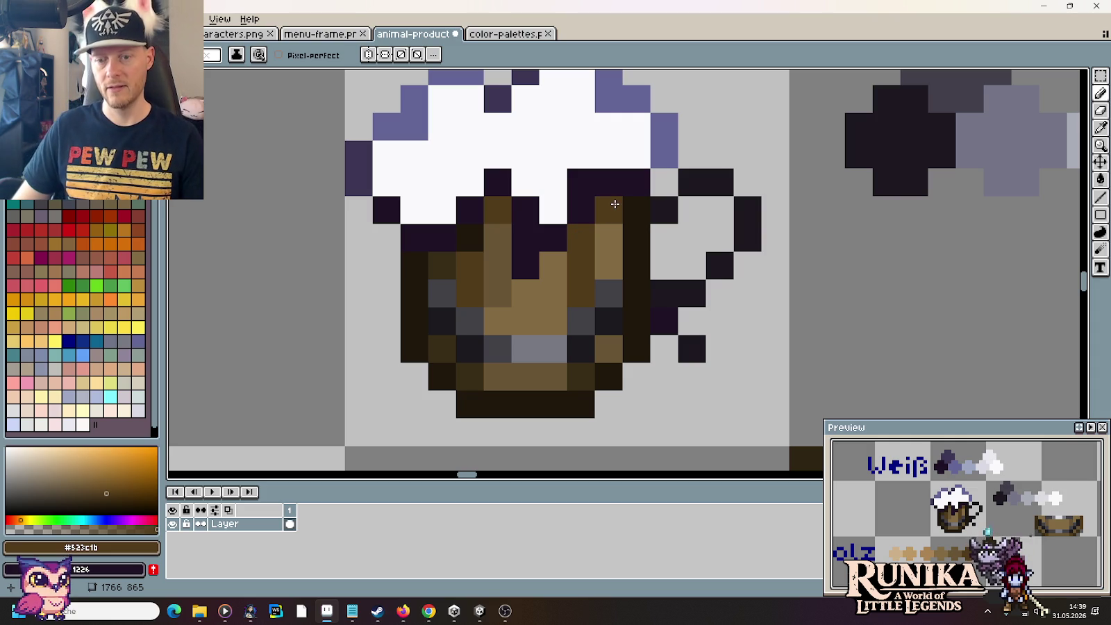
scroll(553, 293, down, 2)
scroll(553, 293, down, 3)
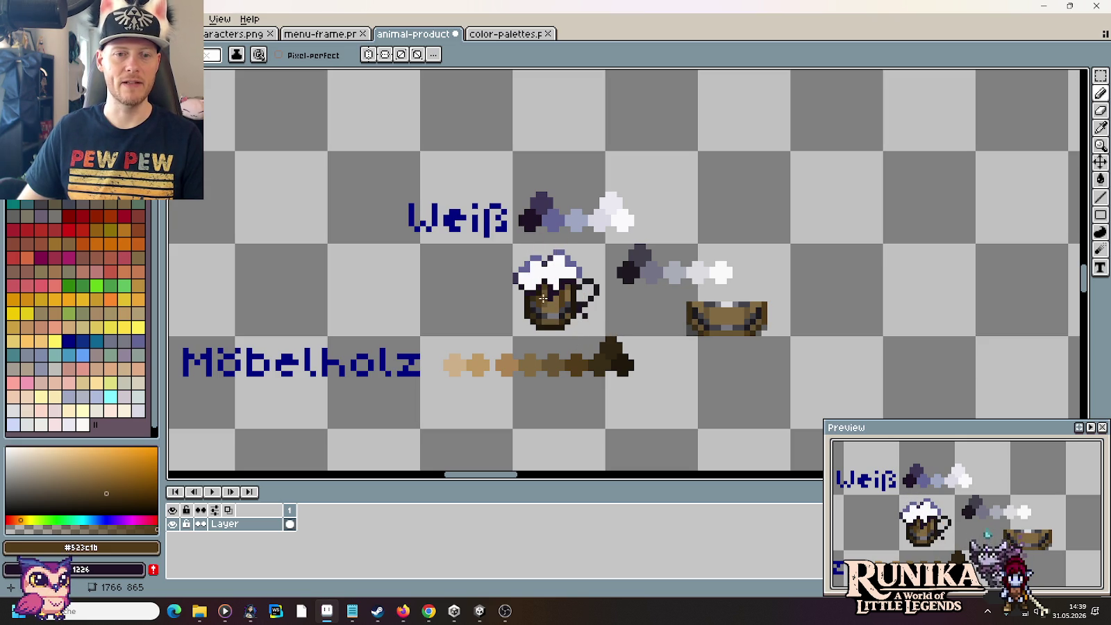
Step: Move the foam and mug-top block down one pixel and fill the resulting foam gap white
scroll(561, 290, up, 3)
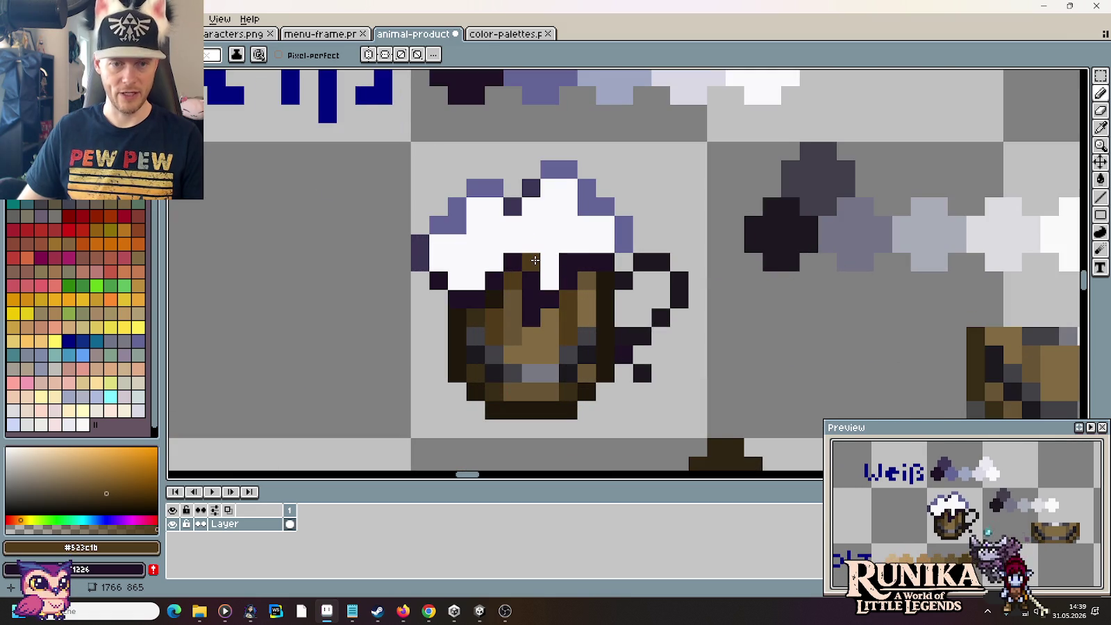
key(m)
drag(486, 236, 568, 317)
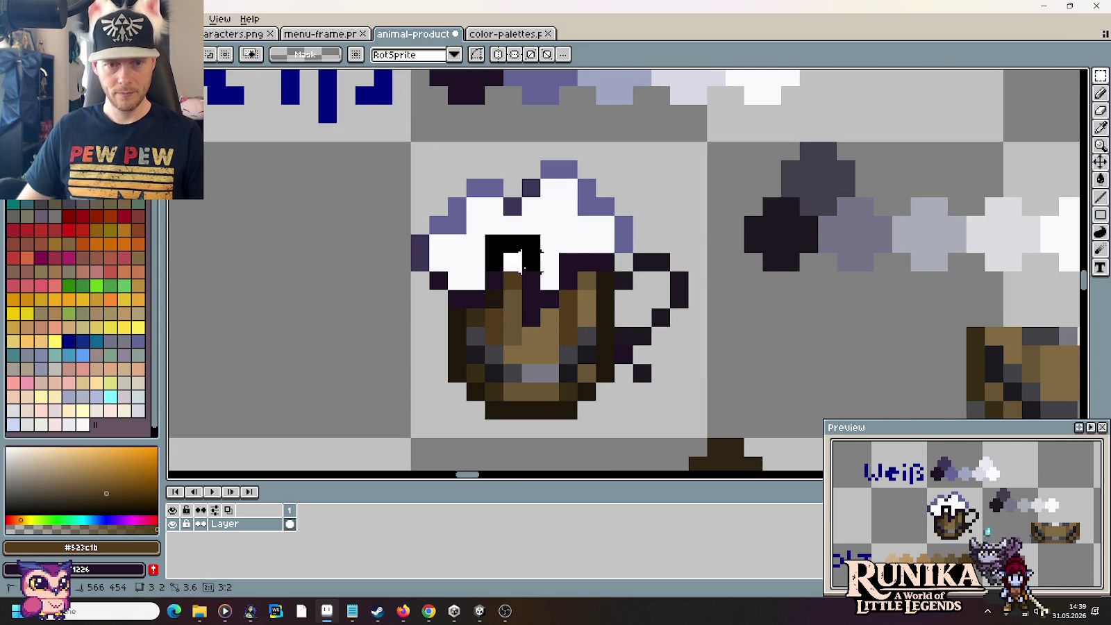
key(Down)
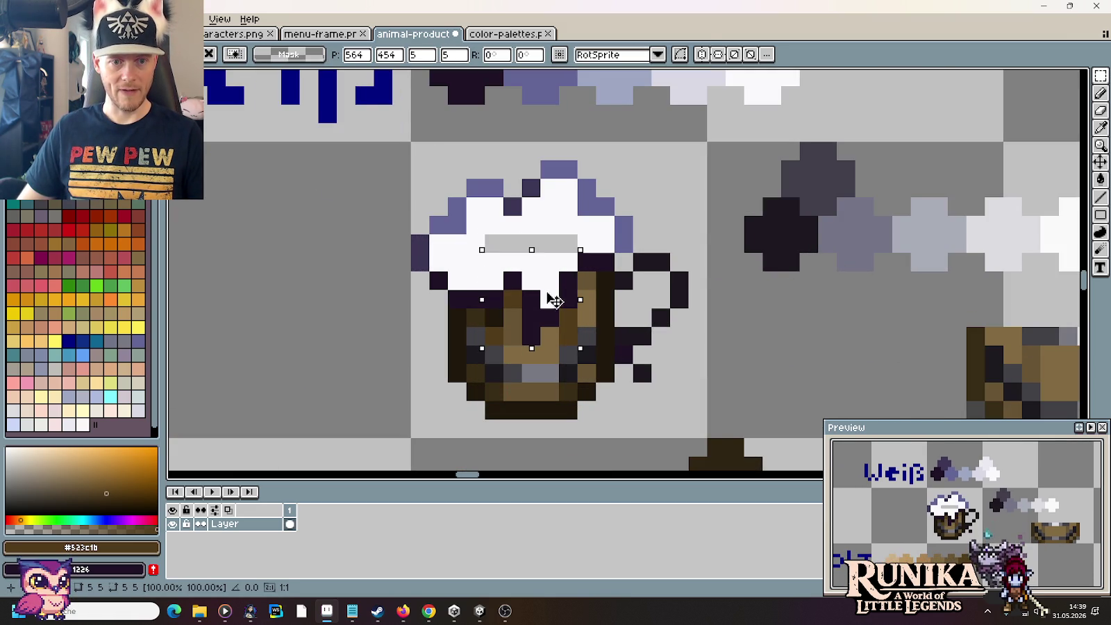
key(ctrl+d)
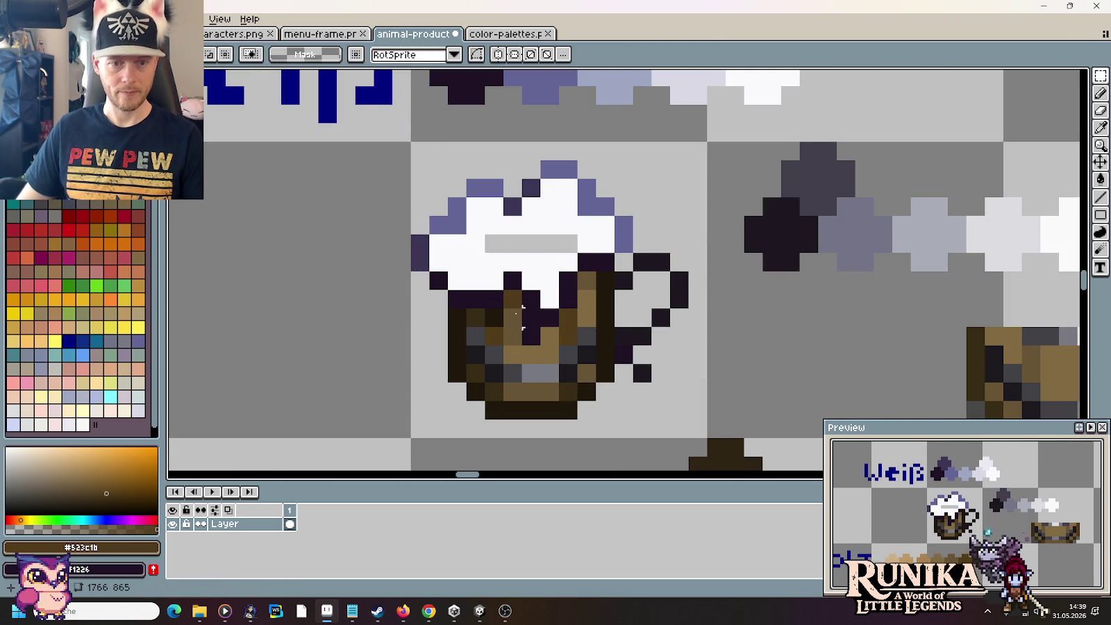
key(b)
alt+click(516, 346)
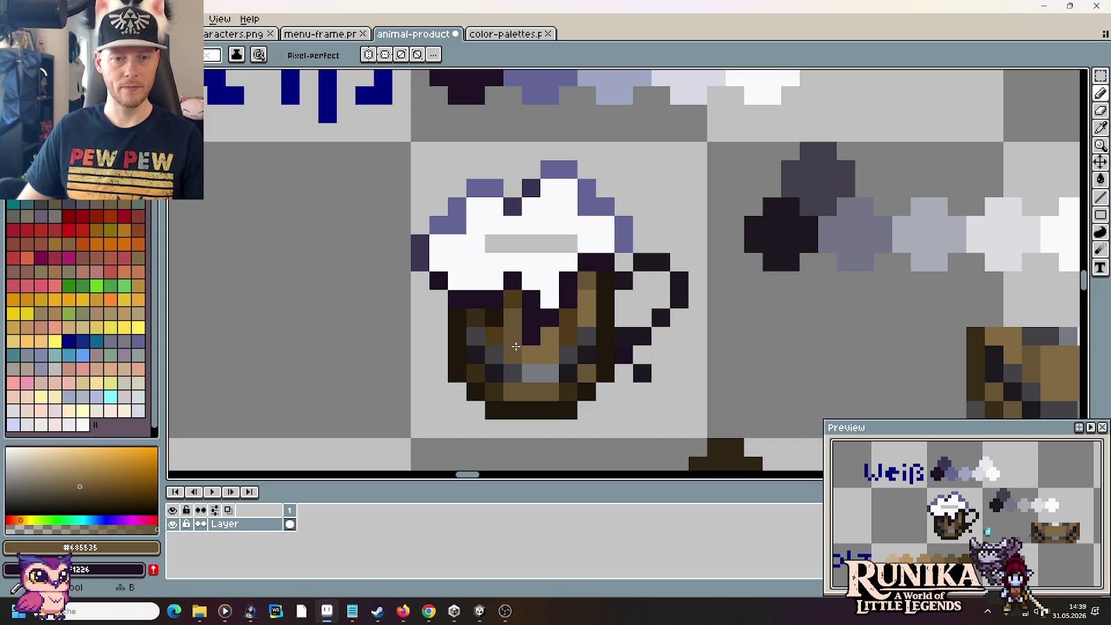
alt+click(590, 228)
drag(573, 244, 490, 245)
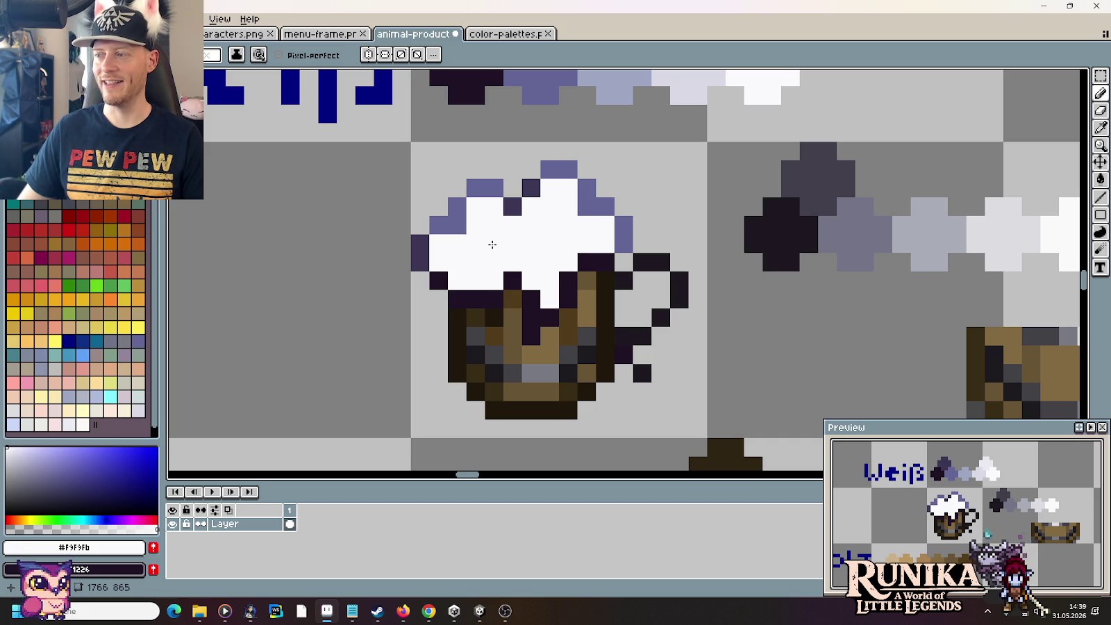
Step: Raise the foam top one pixel, close its lavender and dark purple edges, and whiten the gap row
key(m)
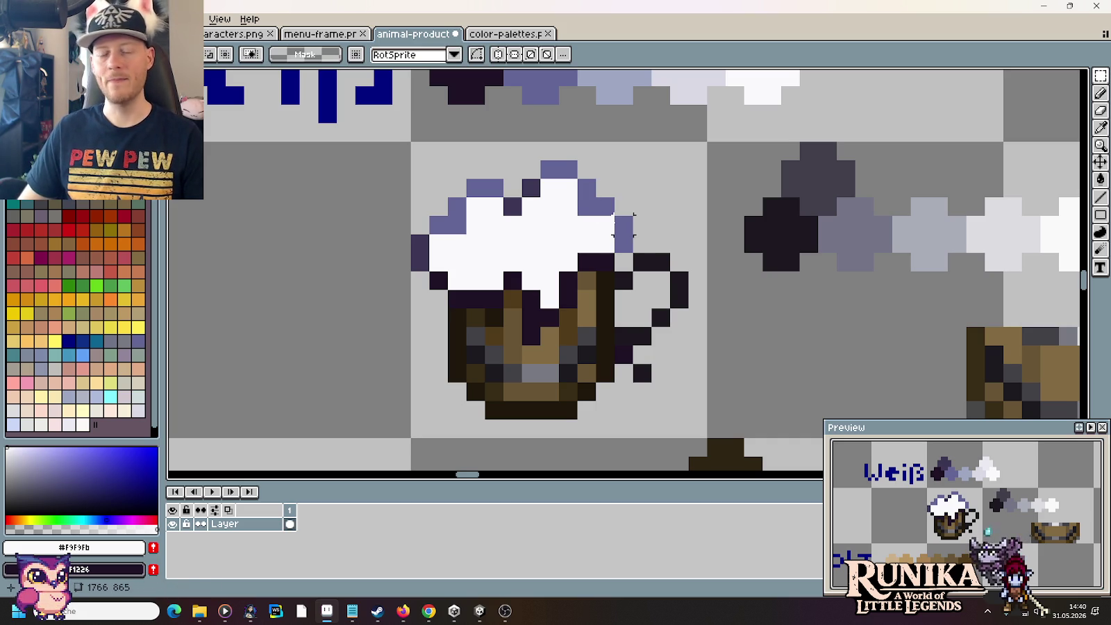
drag(632, 236, 410, 159)
key(Up)
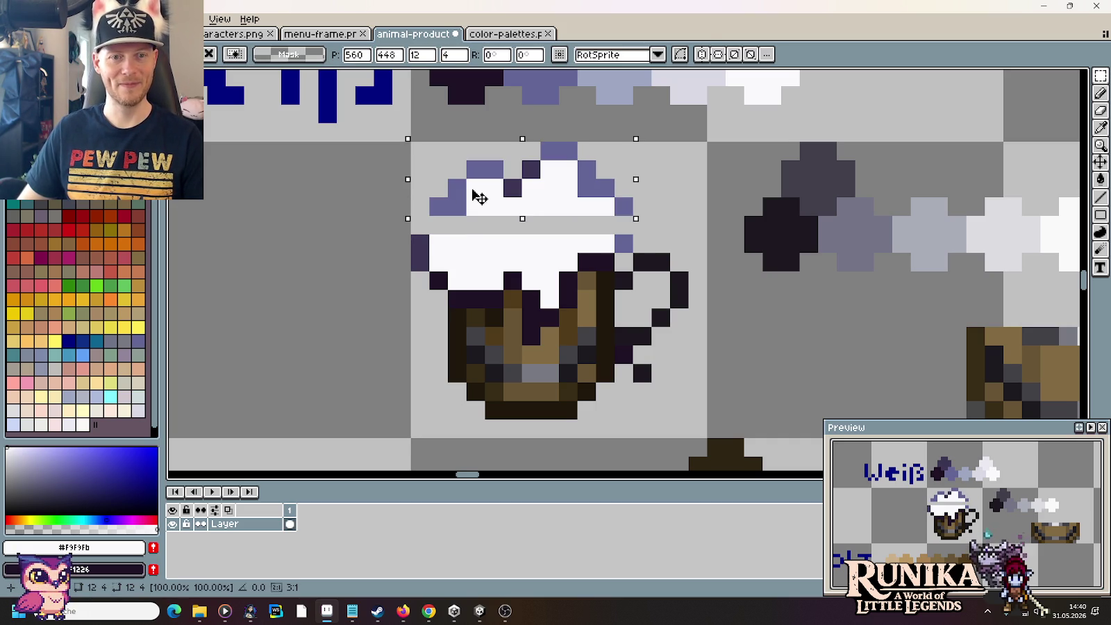
key(i)
click(442, 201)
key(b)
click(420, 226)
click(624, 226)
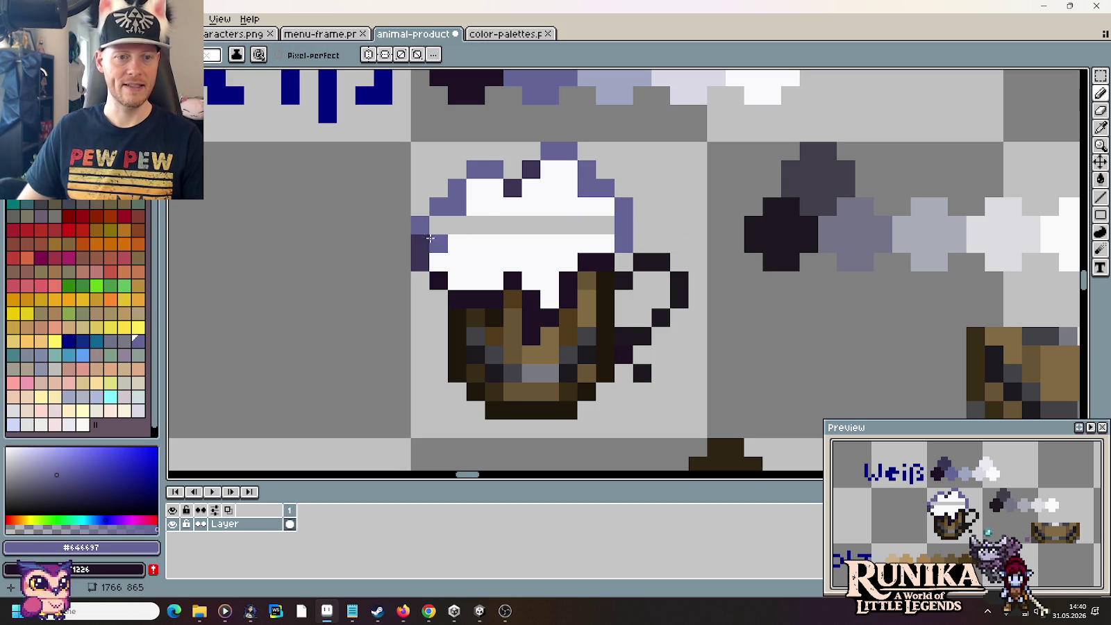
alt+click(420, 262)
mouse_move(420, 226)
mouse_down()
mouse_move(421, 244)
mouse_move(453, 228)
mouse_move(596, 228)
mouse_up()
alt+click(483, 243)
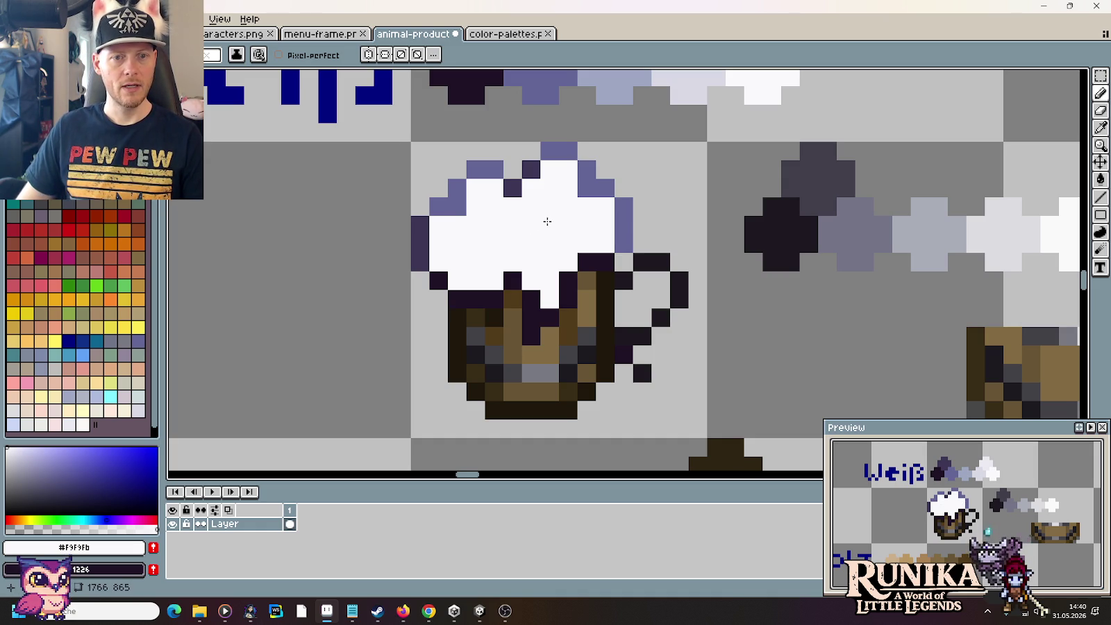
Step: Darken a mug pixel and the foam's right edge with the darkest brown, undoing a stray foam pixel
alt+click(507, 408)
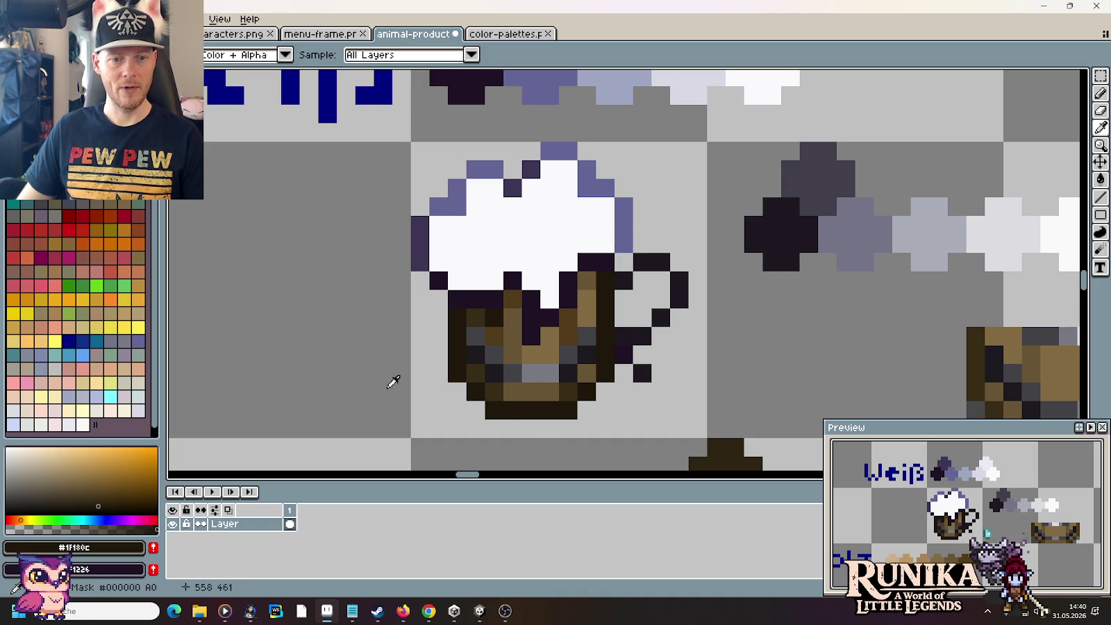
click(456, 259)
key(ctrl+z)
click(513, 292)
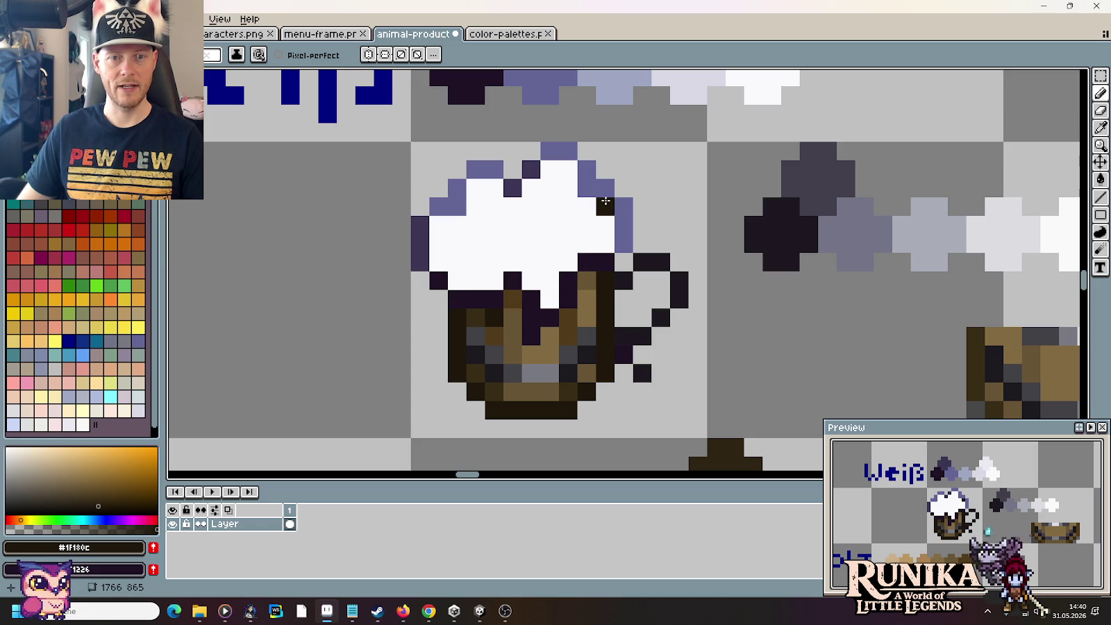
click(535, 166)
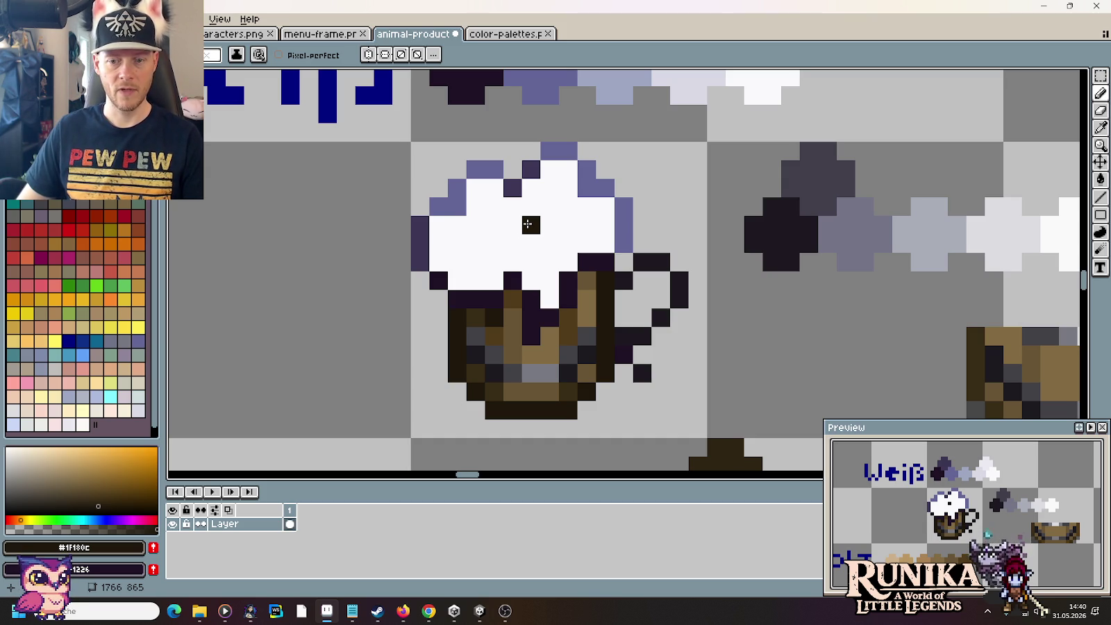
Step: Repaint the foam's left-edge outline pixels in dark purple and white
alt+click(440, 277)
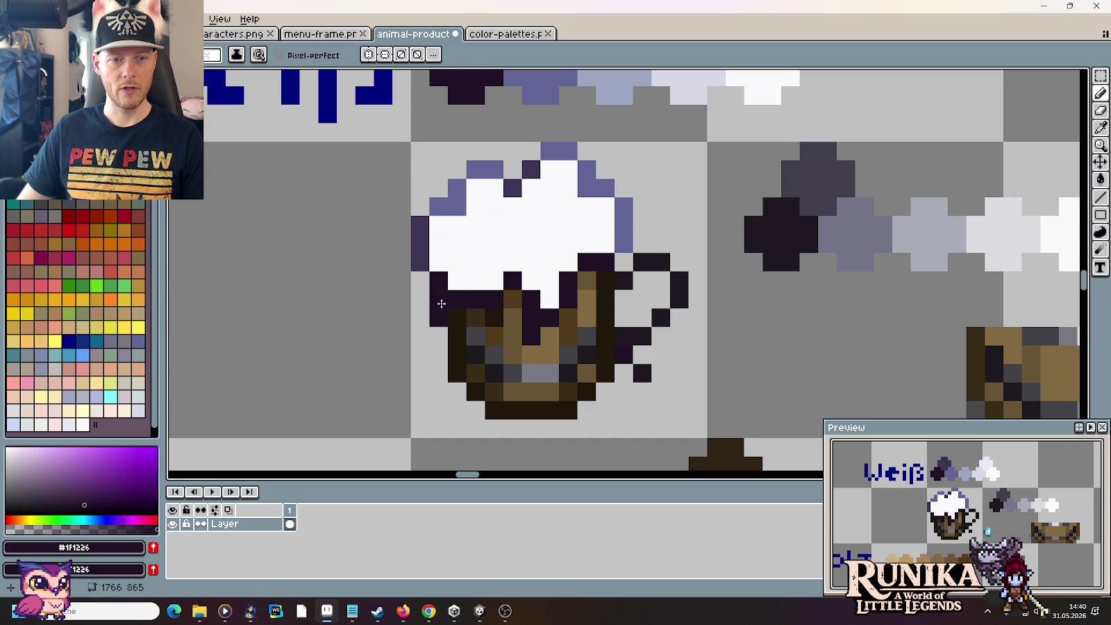
alt+click(462, 251)
alt+click(420, 261)
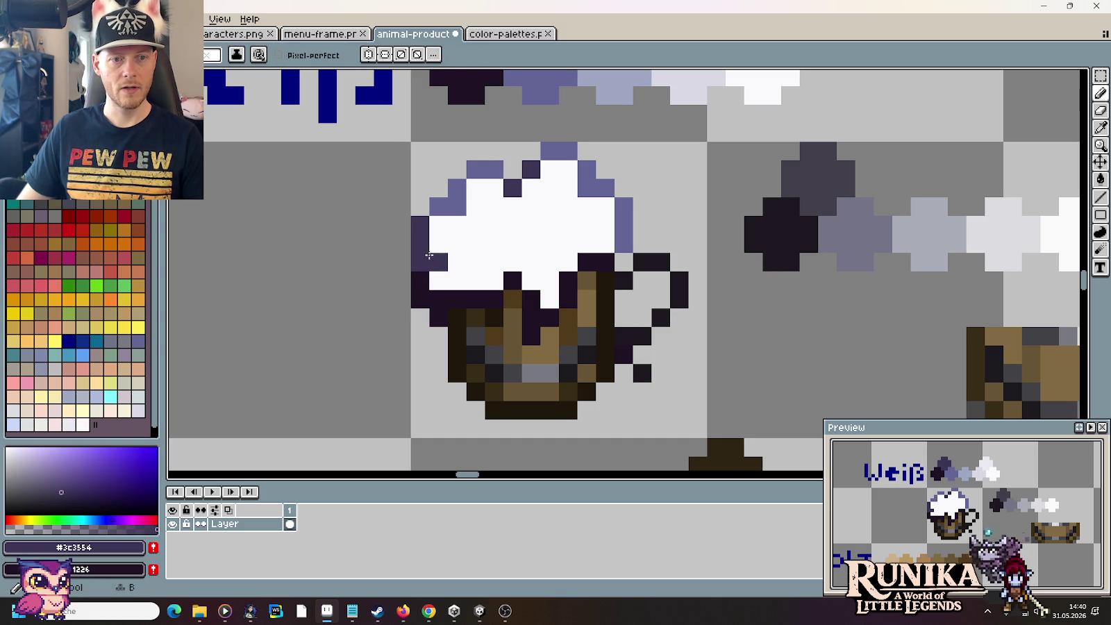
alt+click(434, 243)
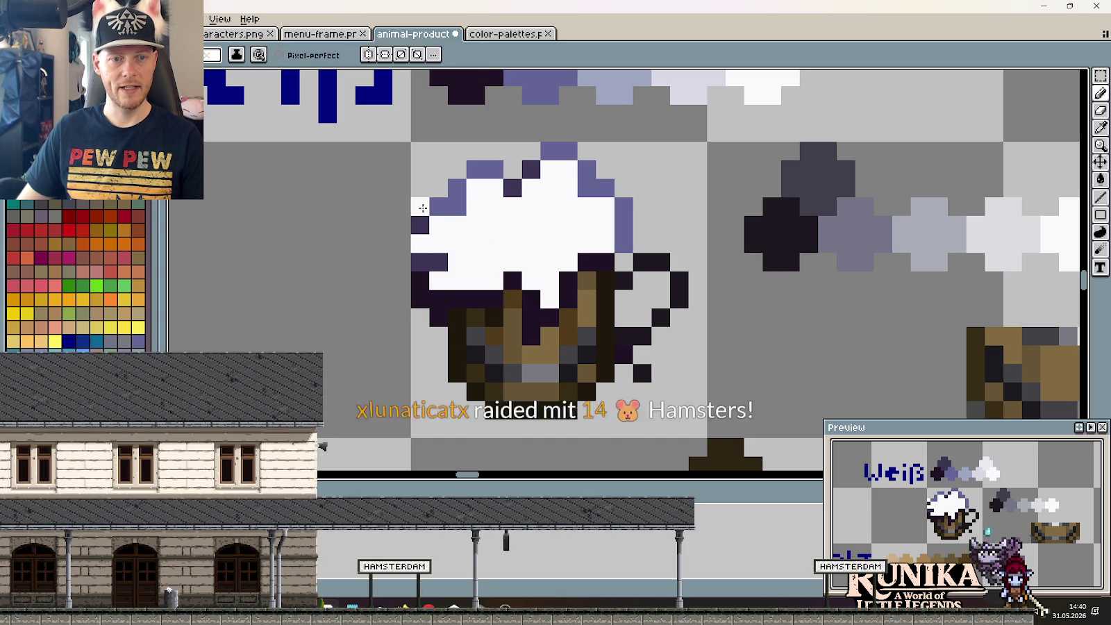
click(420, 243)
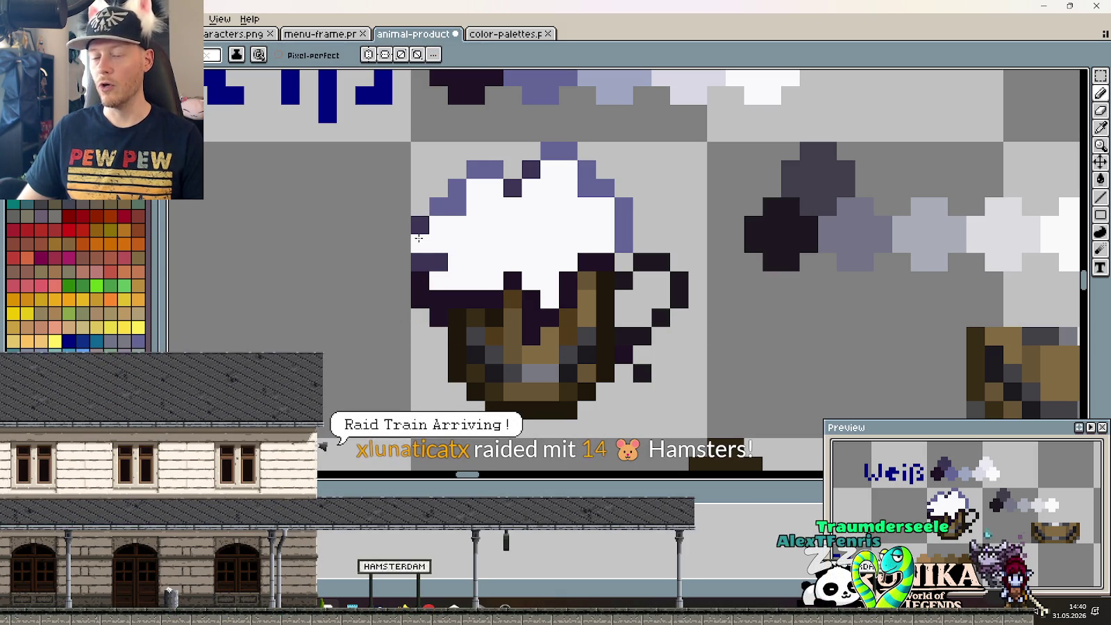
alt+click(422, 224)
alt+click(365, 218)
Step: Paint lavender shading over the foam's left-edge pixels
mouse_move(420, 243)
mouse_down()
mouse_move(438, 225)
mouse_move(441, 244)
mouse_up()
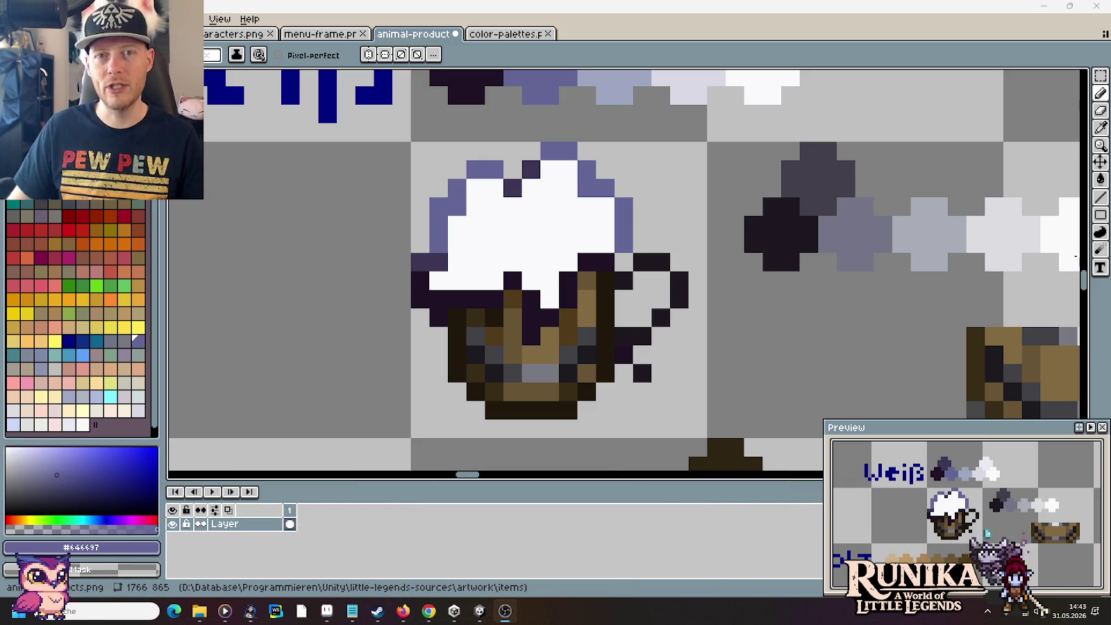
Step: Draw dark outline pixels along the mug's lower-left edge, then switch to the Chrome beer mug results
alt+click(448, 260)
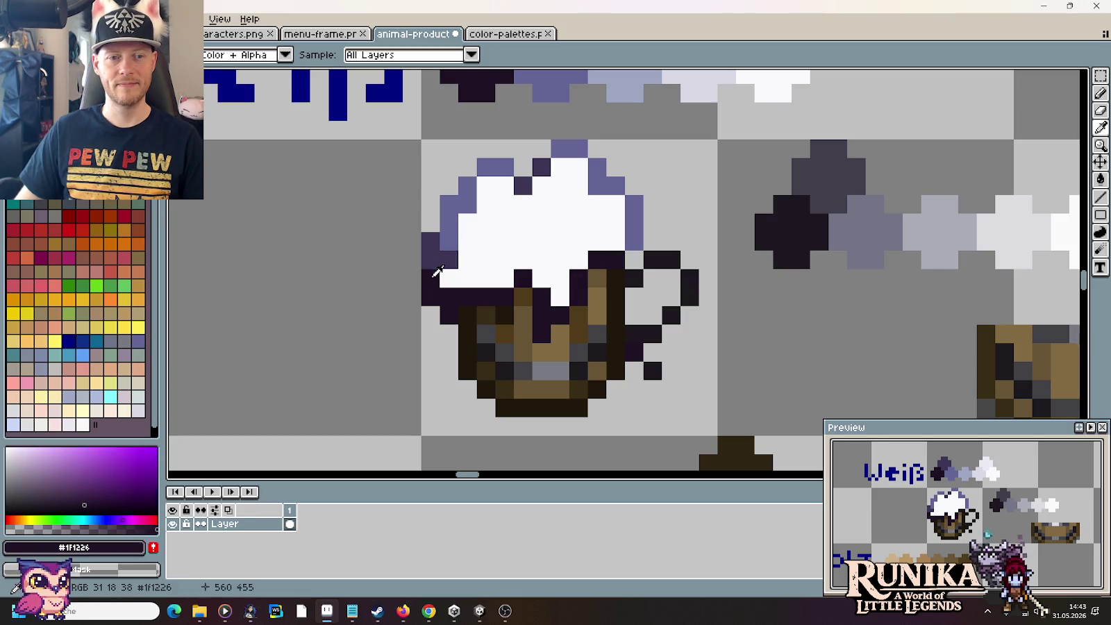
click(431, 242)
drag(431, 243, 458, 257)
scroll(507, 266, down, 3)
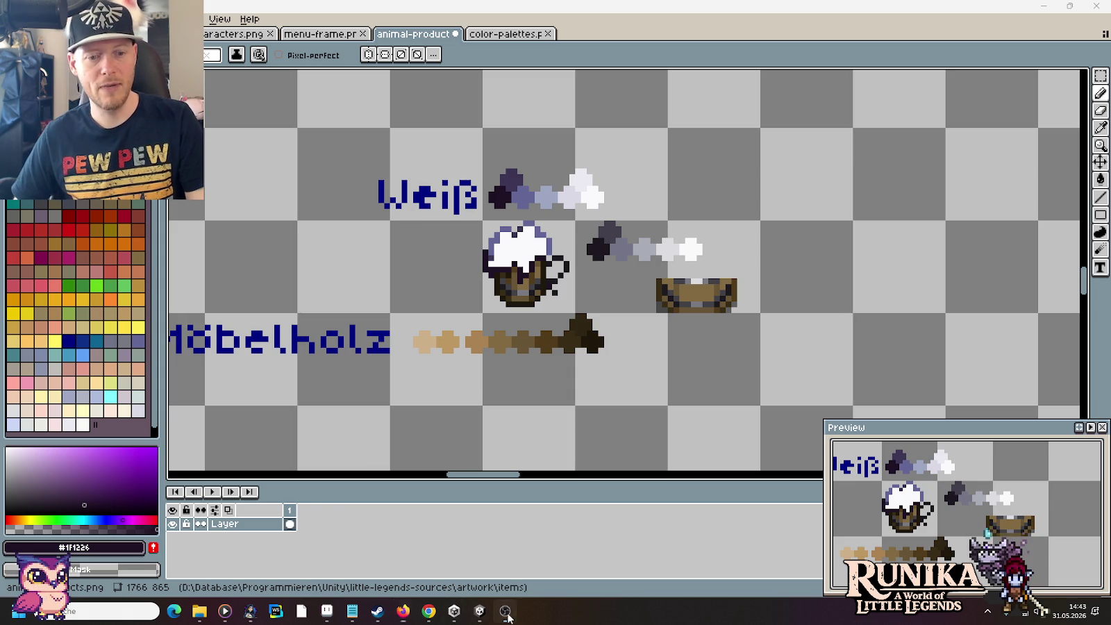
click(427, 614)
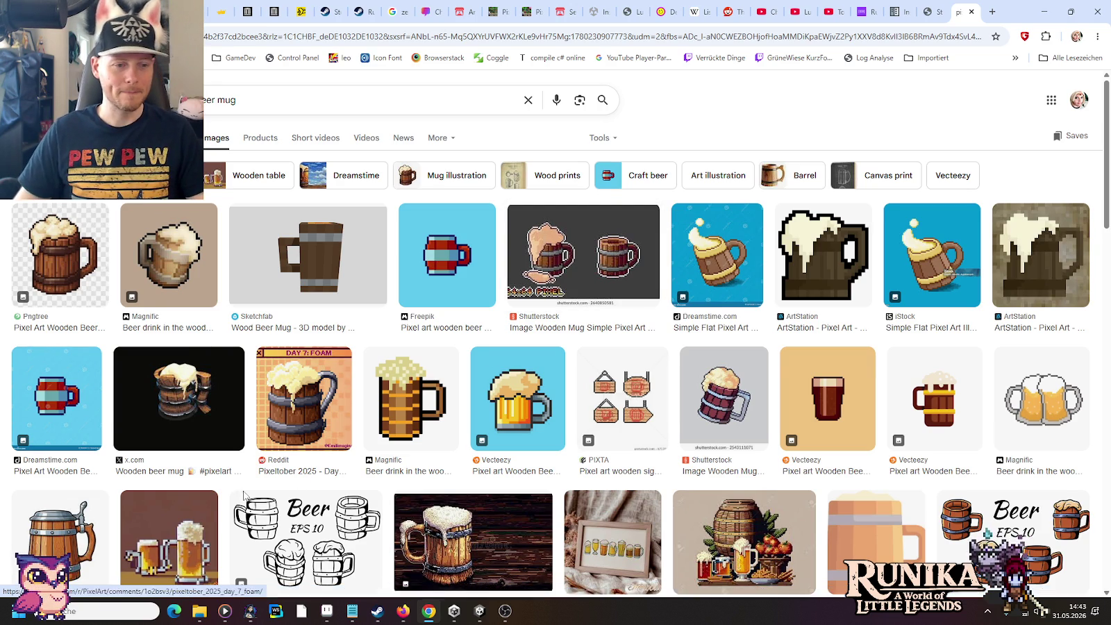
Step: Preview the Dreamstime and Craiyon beer mug images, then the 'Pixel Beer Mug - Etsy' result
scroll(189, 543, down, 1)
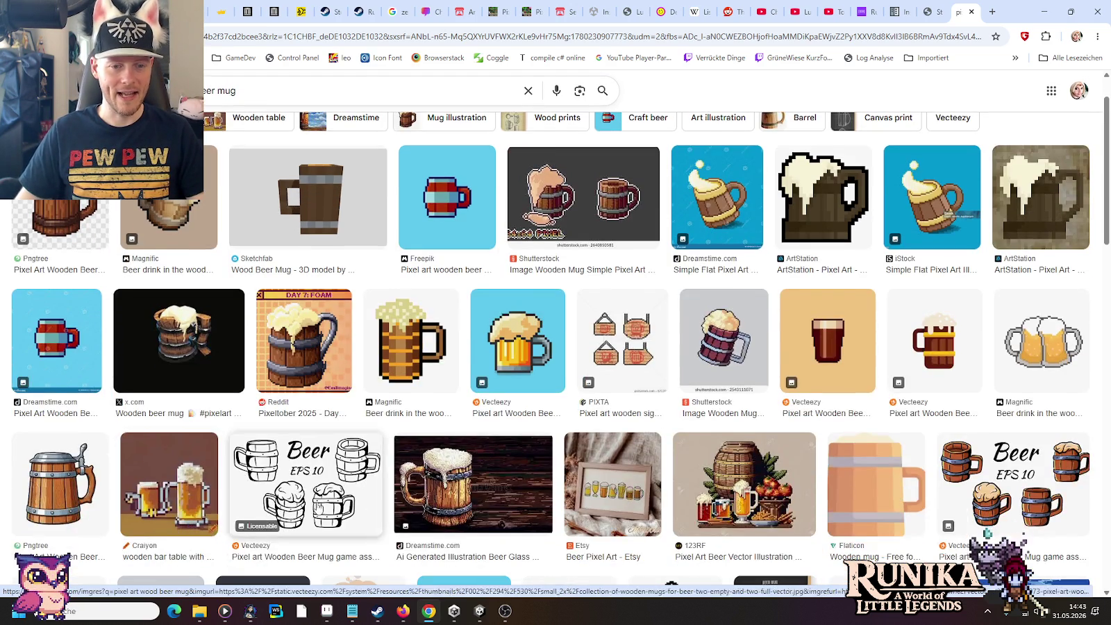
click(470, 449)
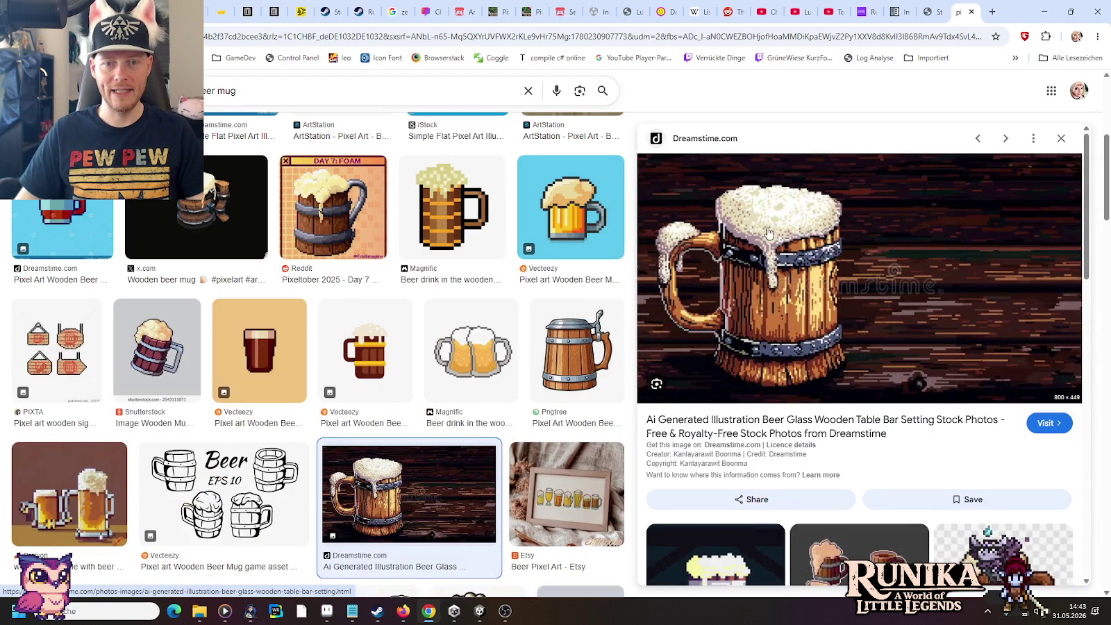
click(102, 501)
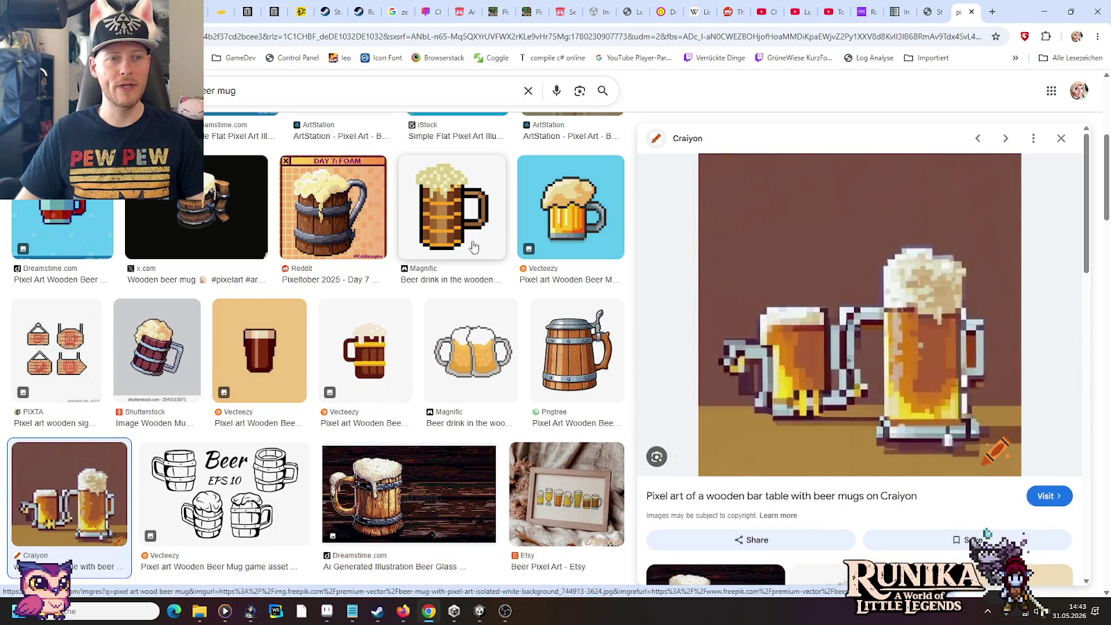
scroll(469, 246, down, 2)
scroll(464, 243, down, 3)
scroll(464, 243, down, 1)
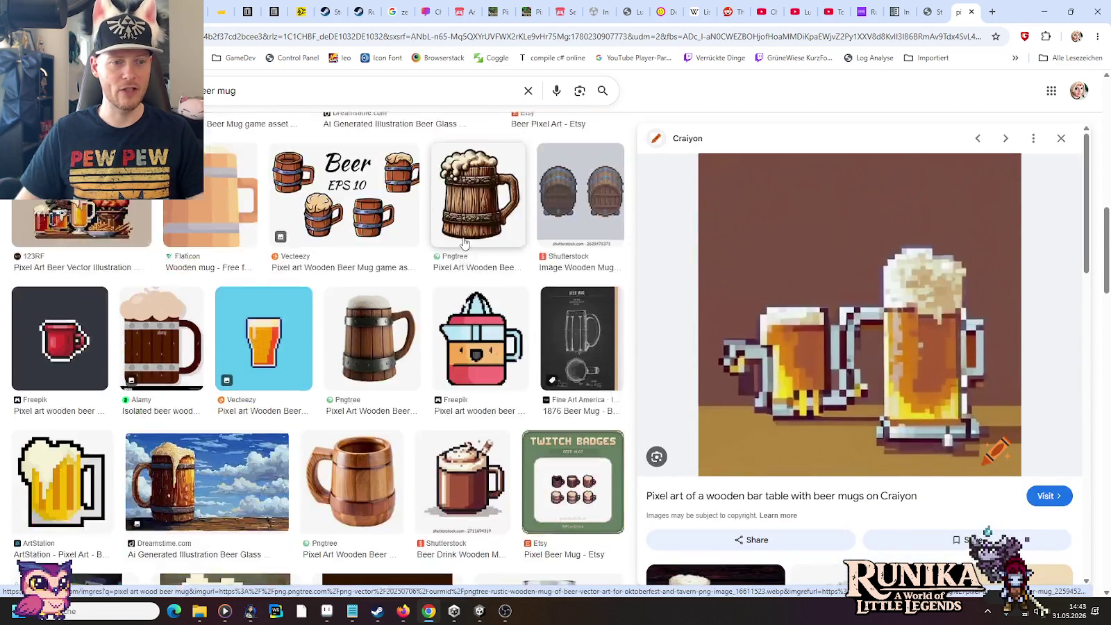
scroll(464, 243, down, 1)
scroll(464, 242, down, 2)
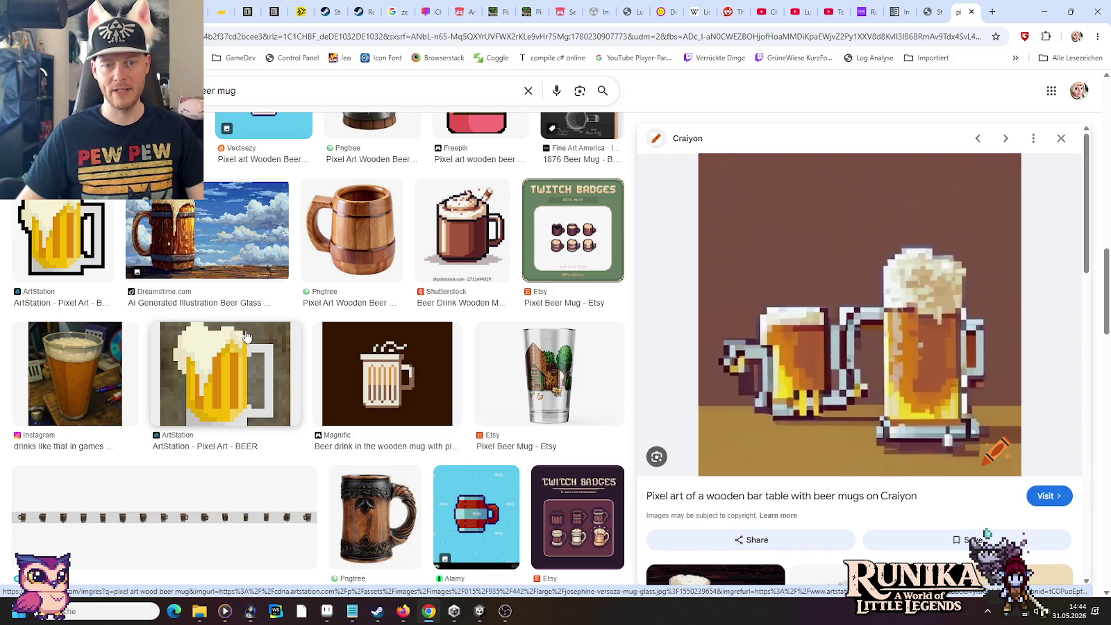
click(549, 375)
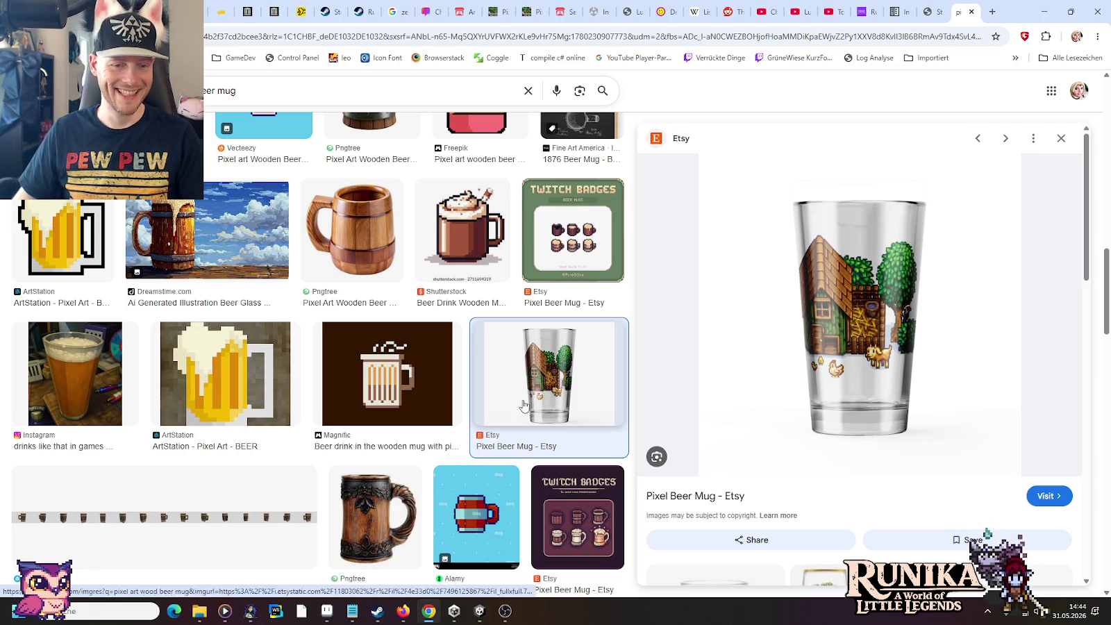
Step: Back in Aseprite, select the Weiß swatch ramp and open Edit > Adjustments > Hue/Saturation
click(327, 611)
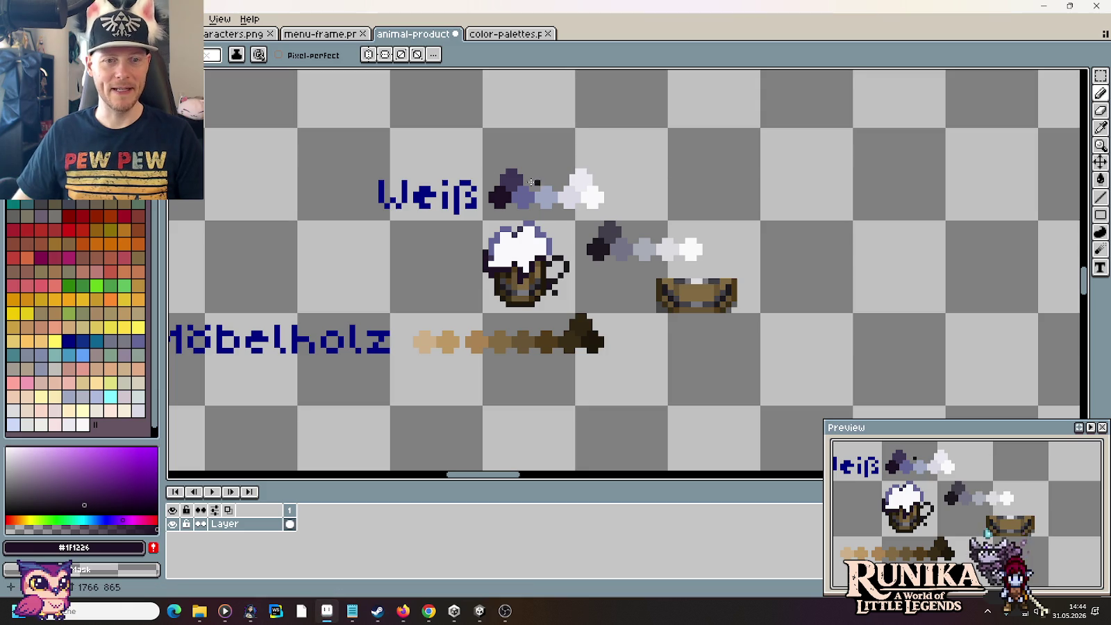
key(m)
drag(658, 149, 481, 223)
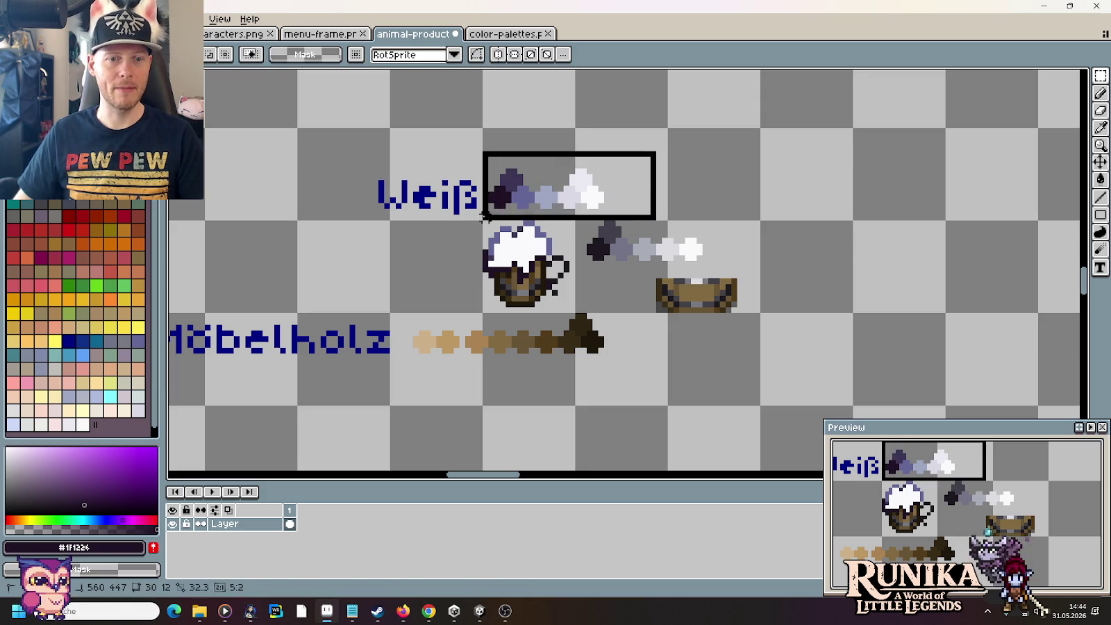
click(35, 19)
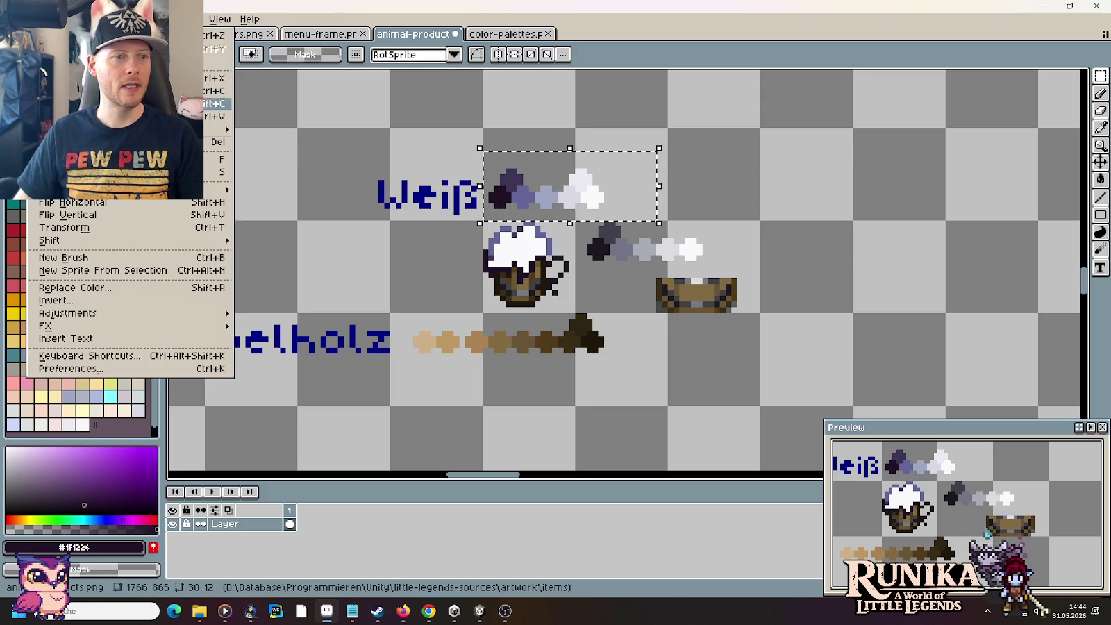
mouse_move(68, 313)
click(295, 326)
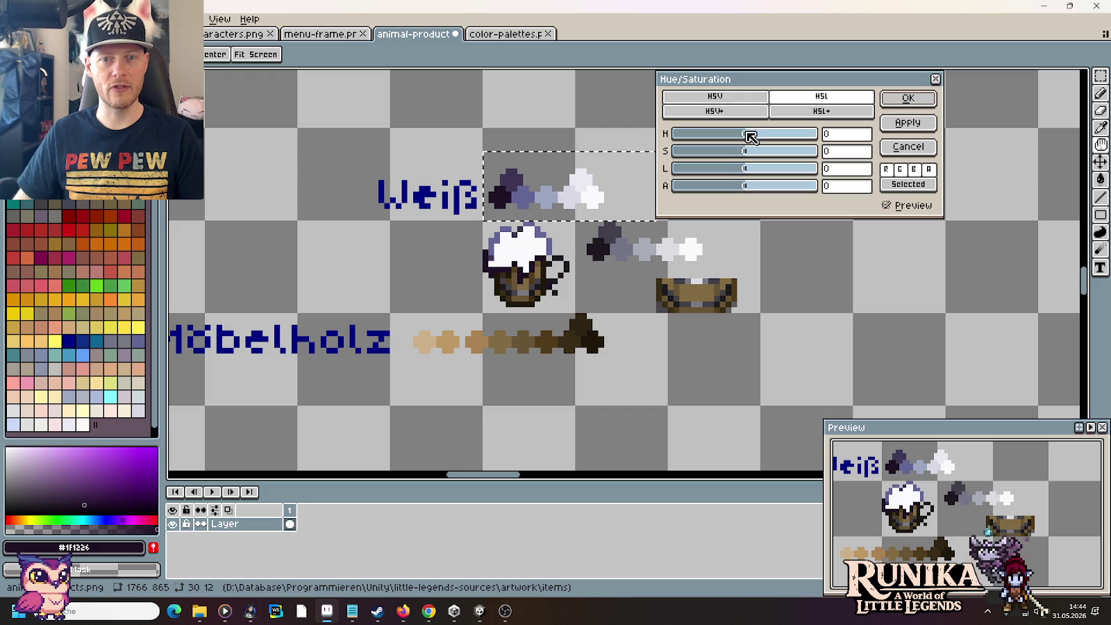
Step: Shift the ramp's hue to -141, turning the swatches green, and apply it
drag(750, 137, 801, 137)
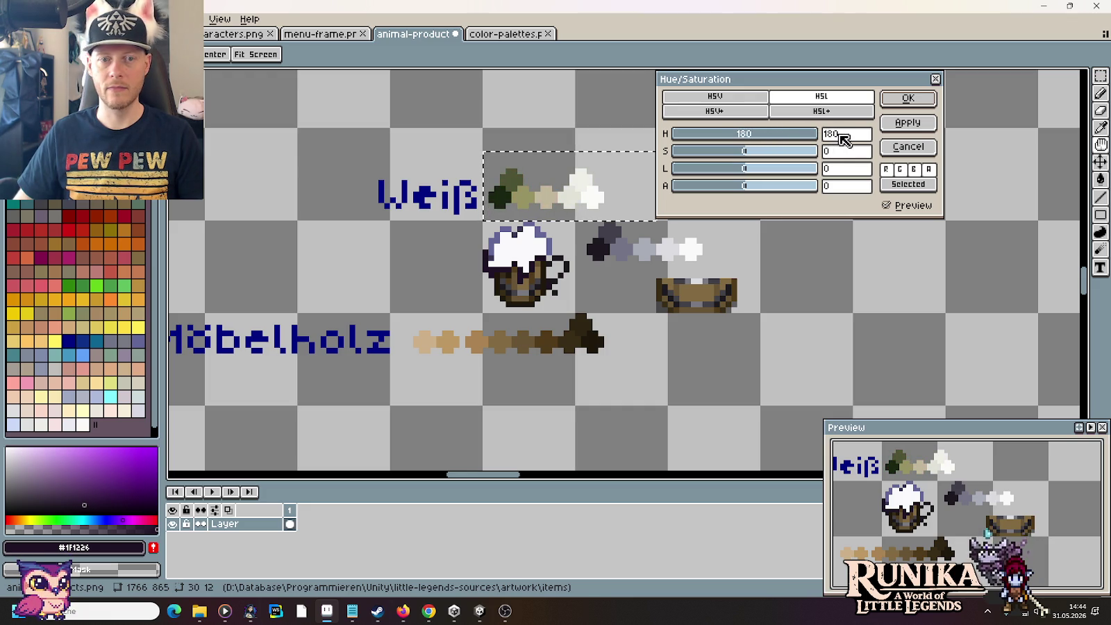
drag(801, 137, 608, 144)
mouse_move(676, 146)
mouse_down()
mouse_move(729, 134)
mouse_move(665, 141)
mouse_move(830, 136)
mouse_move(636, 138)
mouse_move(777, 139)
mouse_move(720, 146)
mouse_move(764, 143)
mouse_move(749, 144)
mouse_up()
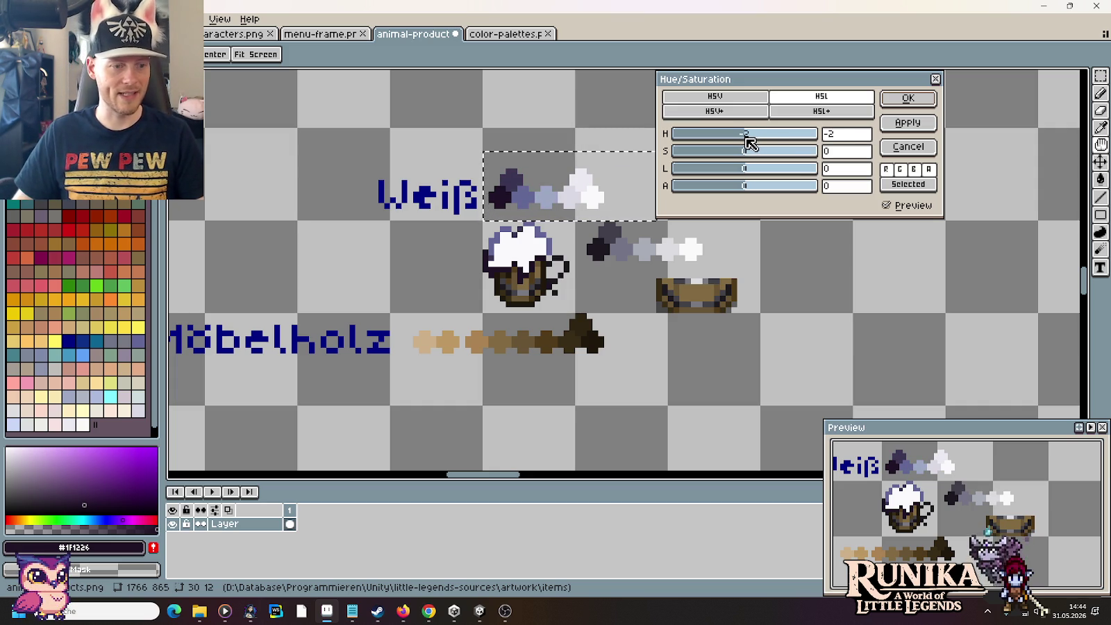
drag(747, 138, 739, 137)
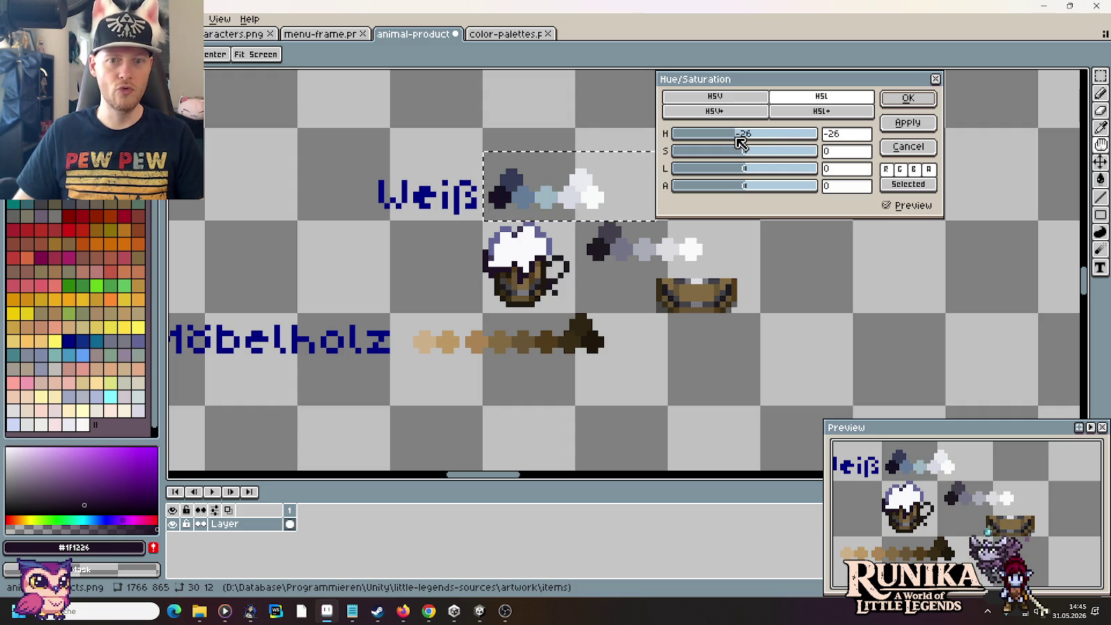
drag(739, 143, 730, 143)
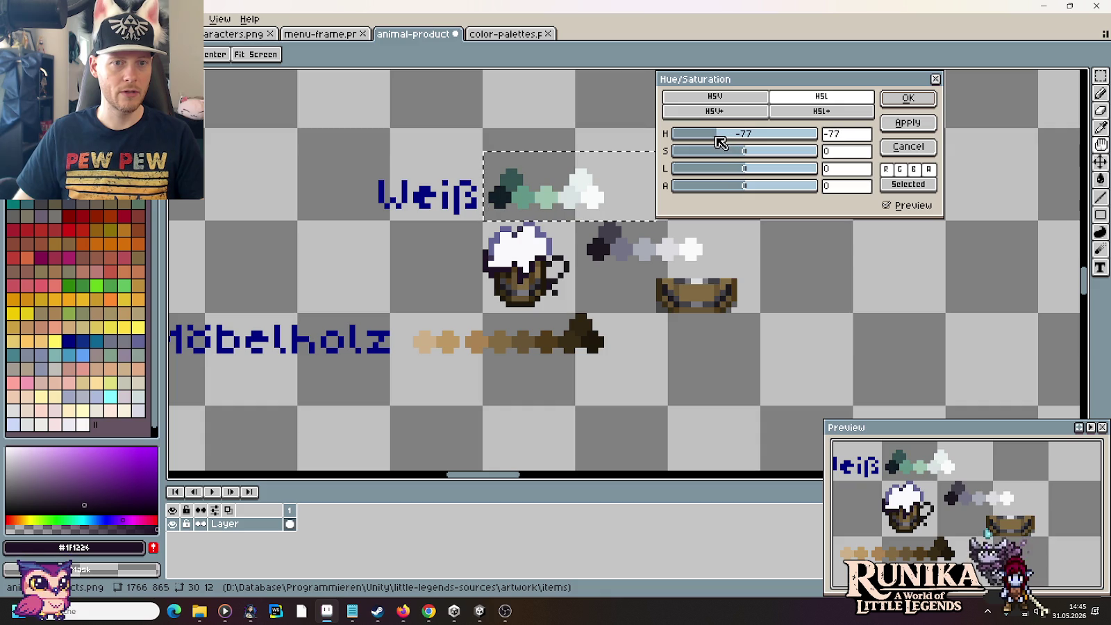
mouse_move(716, 142)
mouse_down()
mouse_move(673, 140)
mouse_move(843, 144)
mouse_move(805, 144)
mouse_move(832, 143)
mouse_up()
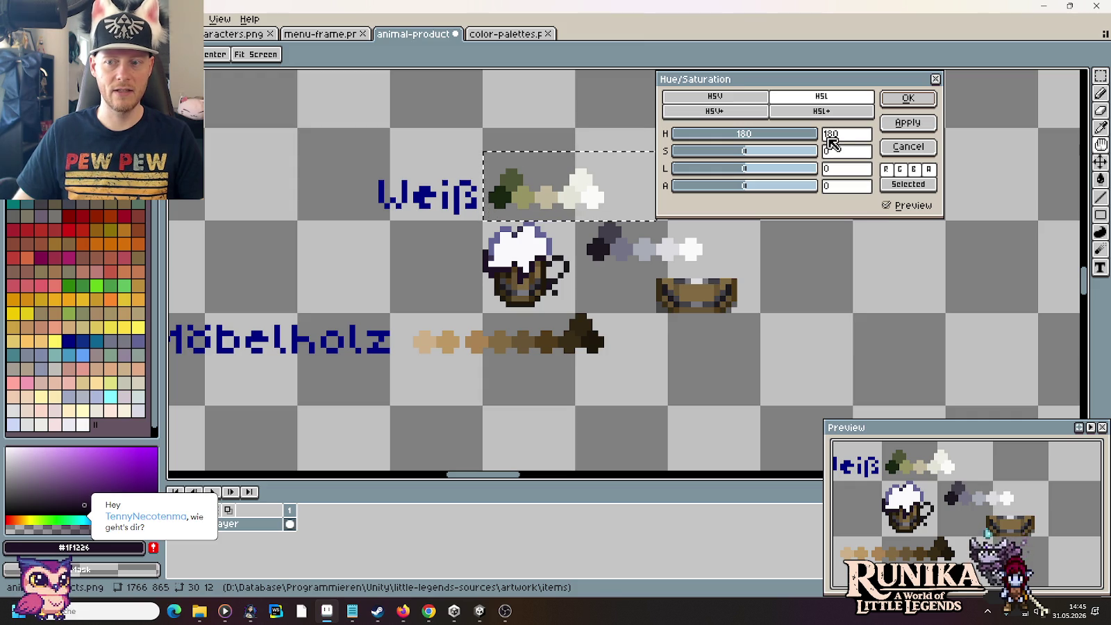
mouse_move(832, 143)
mouse_down()
mouse_move(682, 132)
mouse_move(696, 130)
mouse_up()
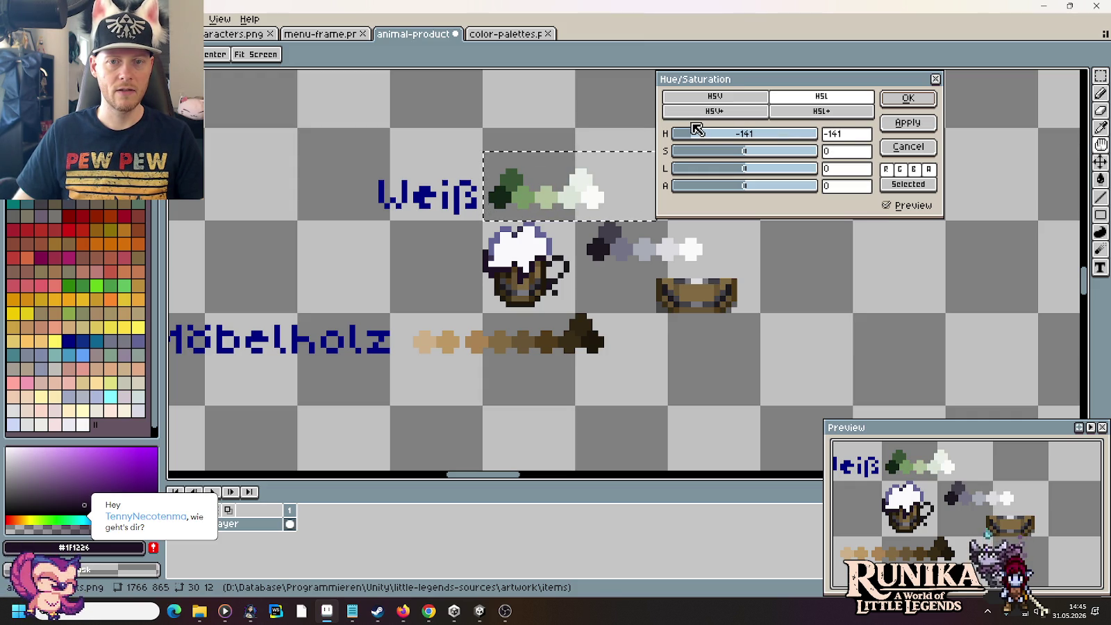
click(896, 99)
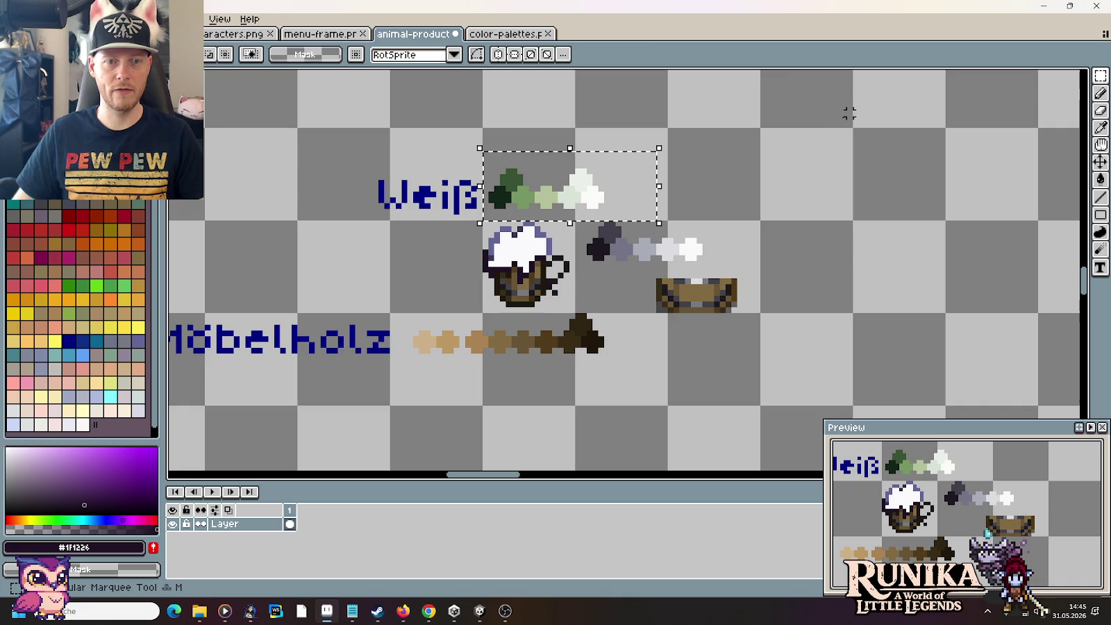
Step: Sample the light green swatch, then apply Hue/Saturation with hue -29 and saturation 100 to the ramp
key(i)
click(550, 193)
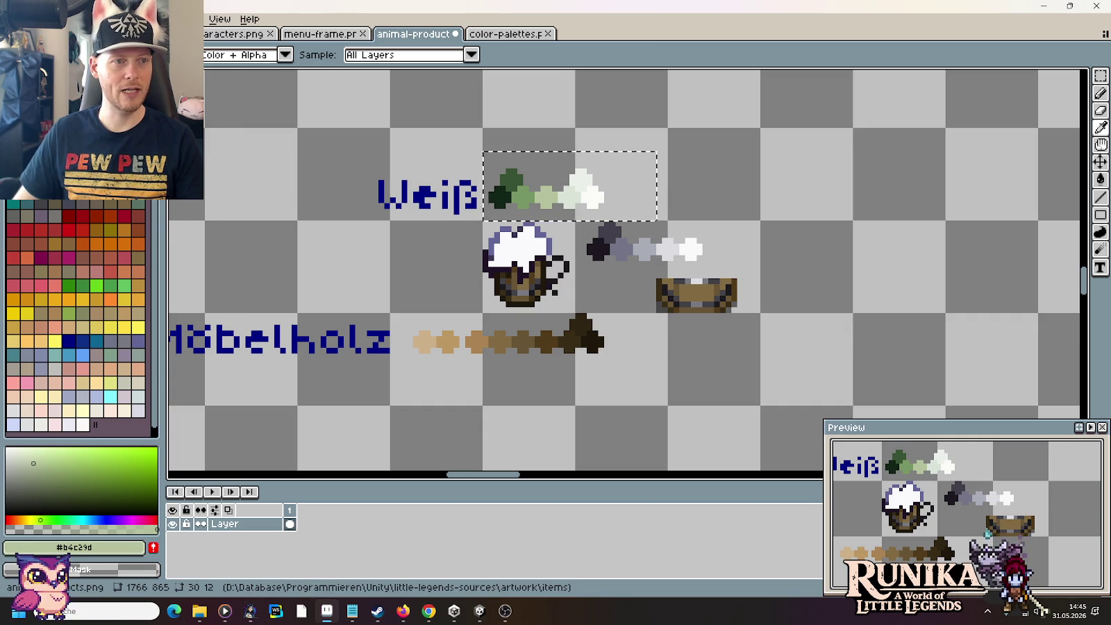
click(42, 18)
click(278, 316)
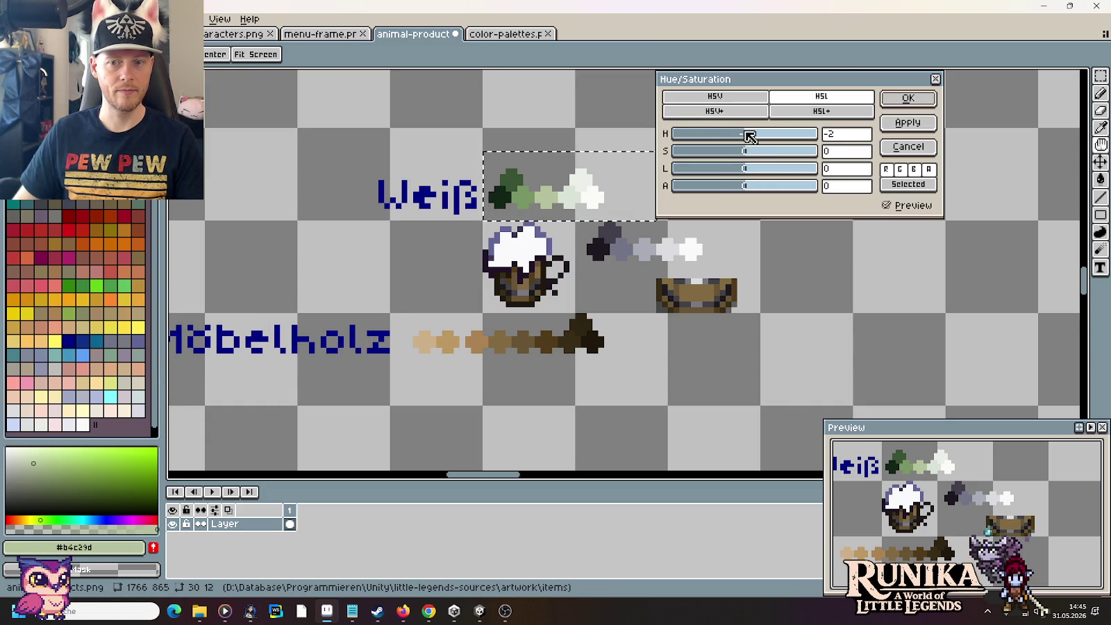
drag(750, 154, 855, 155)
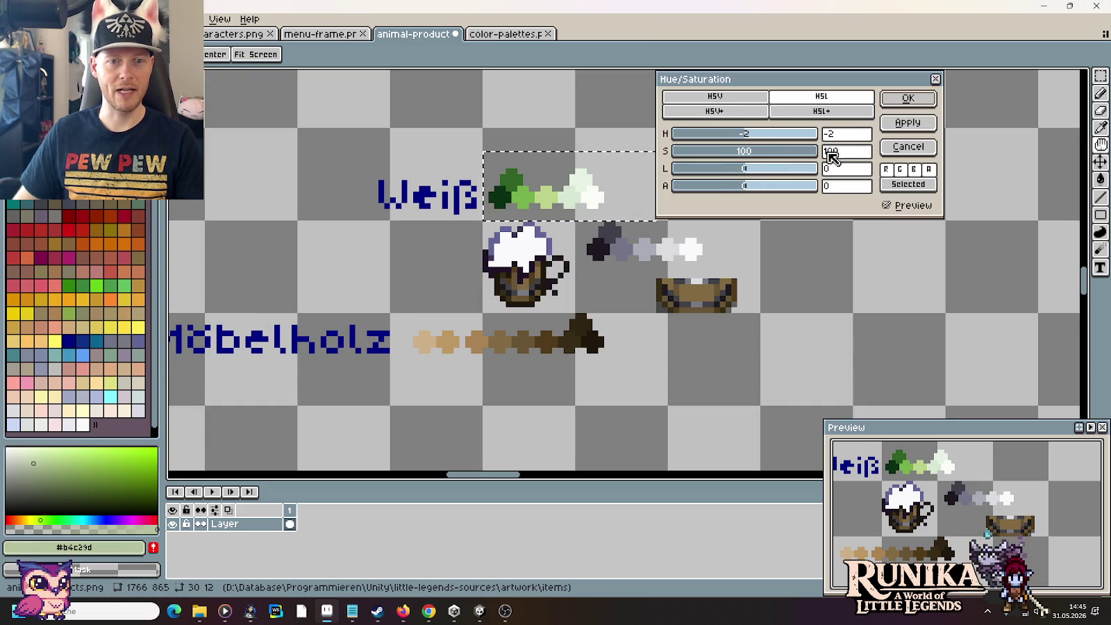
drag(740, 138, 745, 136)
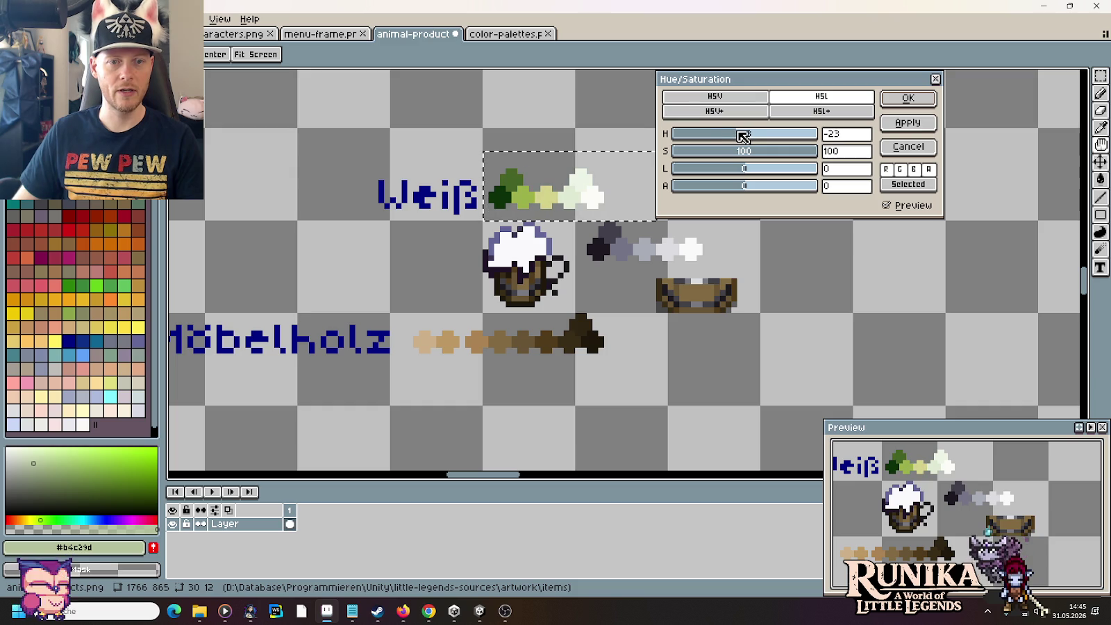
mouse_move(744, 136)
mouse_down()
mouse_move(731, 135)
mouse_move(740, 136)
mouse_up()
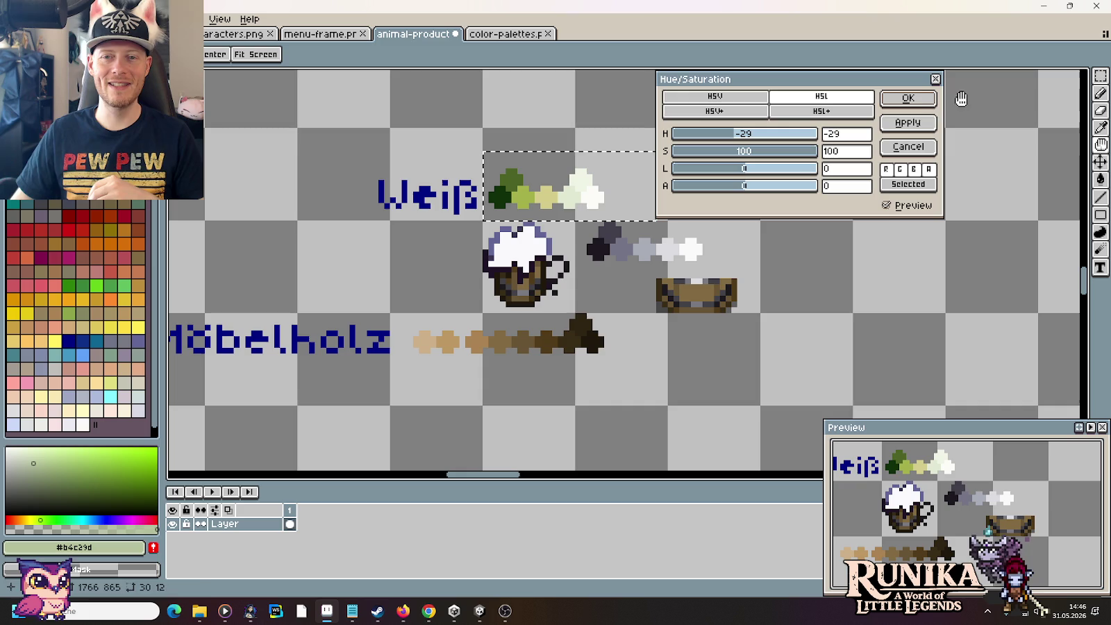
click(923, 98)
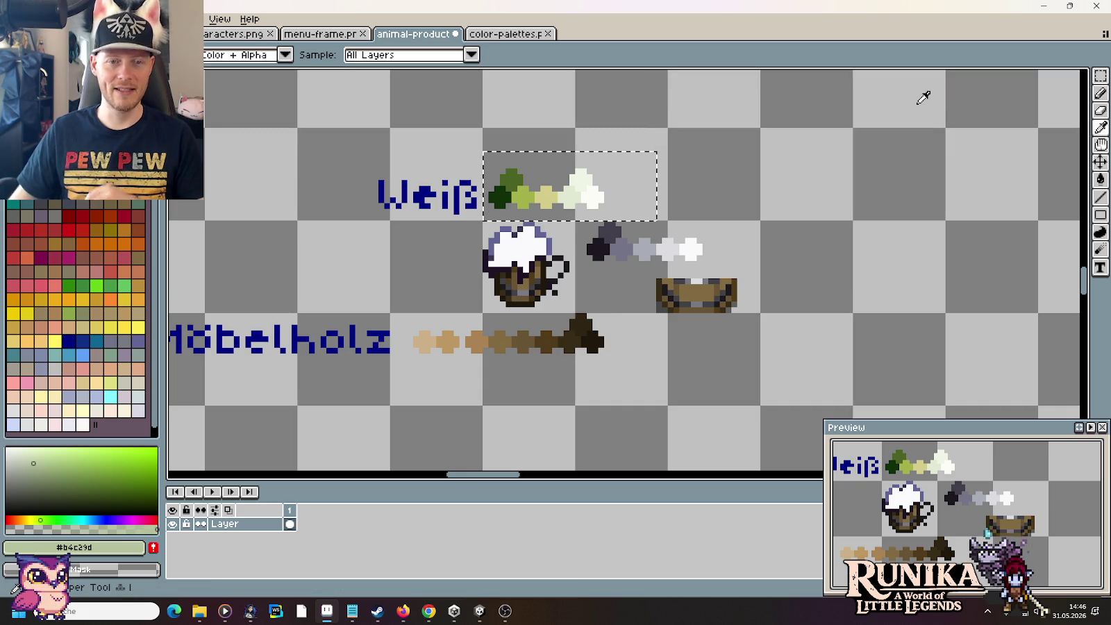
Step: Eyedrop each Weiß ramp swatch, from yellow tint through near-white to darkest green
click(552, 197)
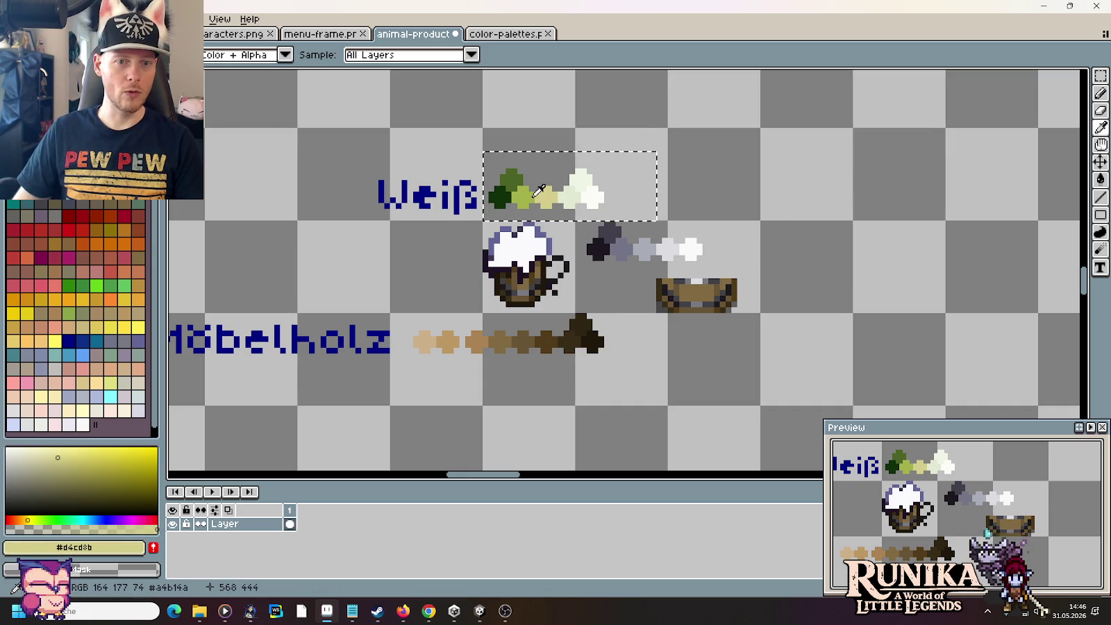
click(528, 192)
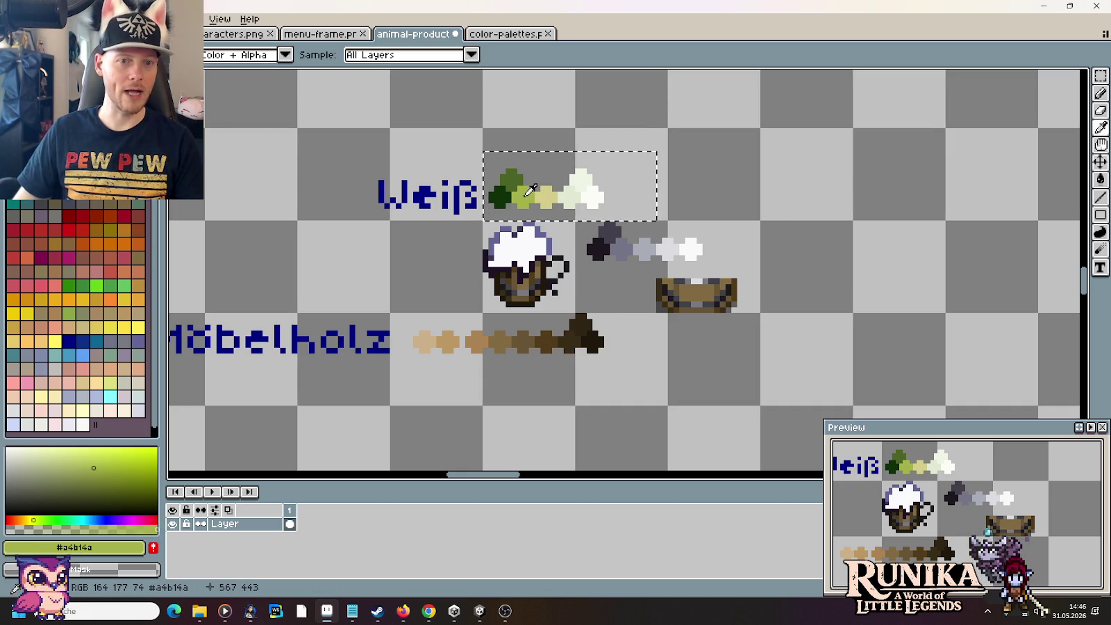
click(574, 189)
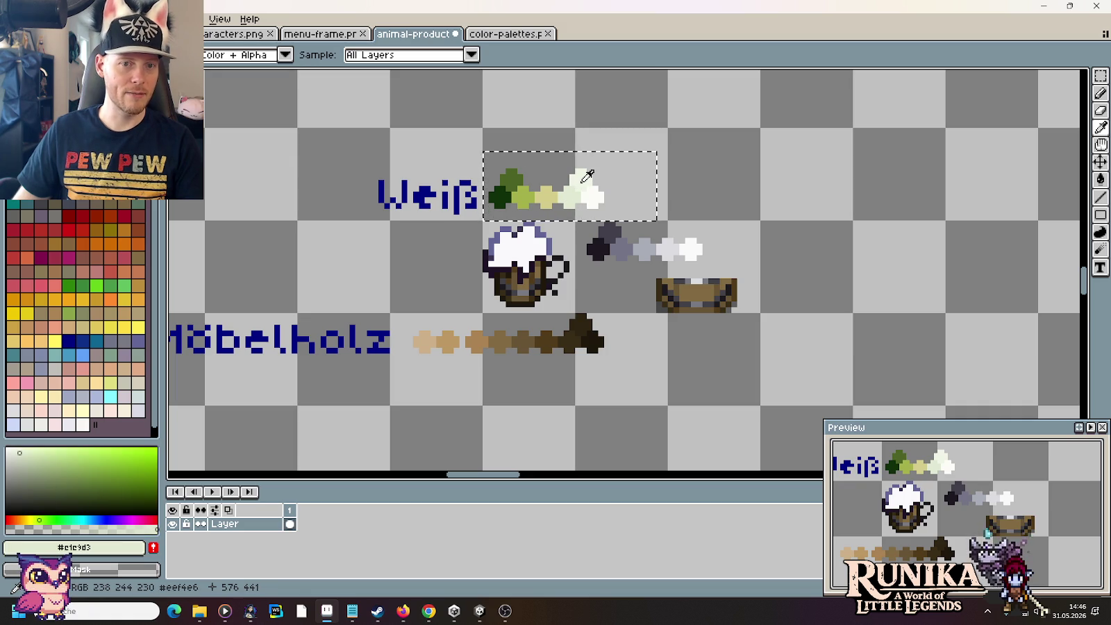
click(597, 189)
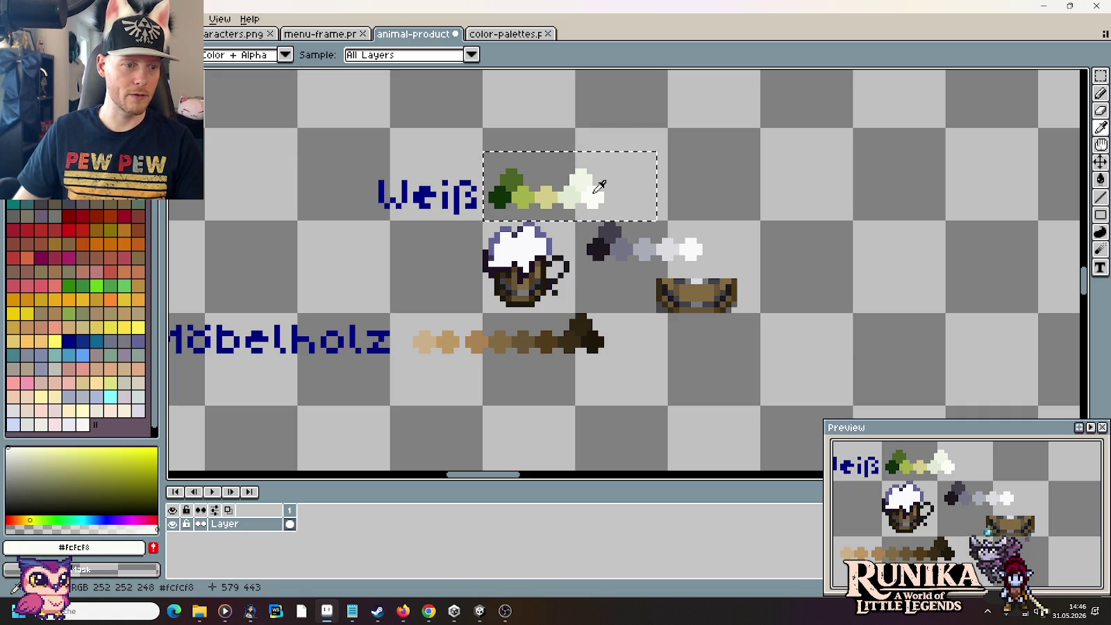
click(512, 178)
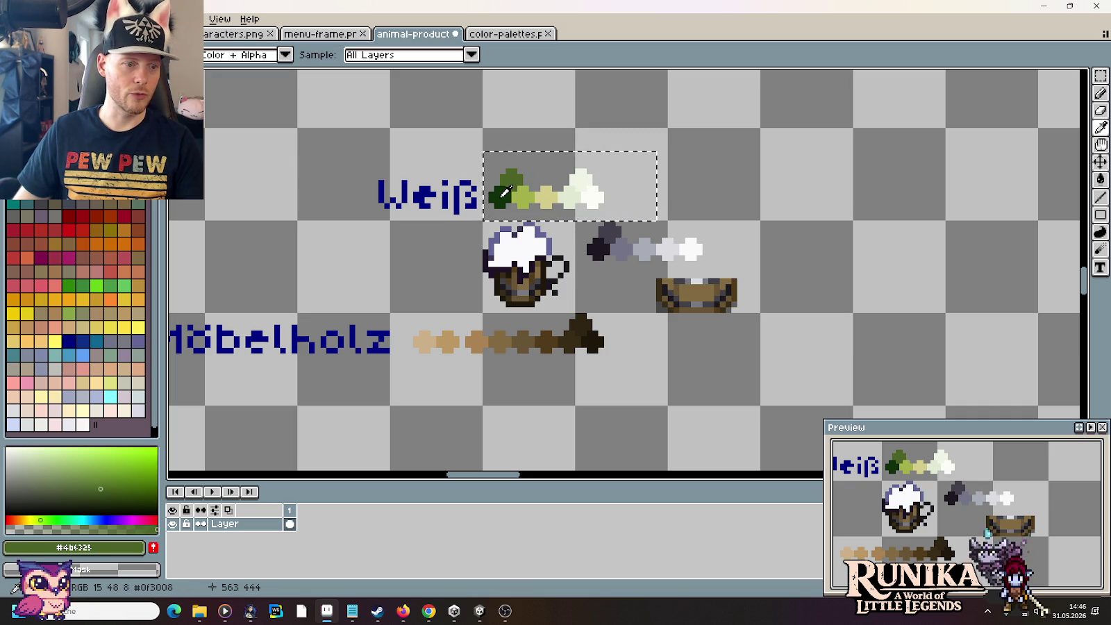
click(504, 193)
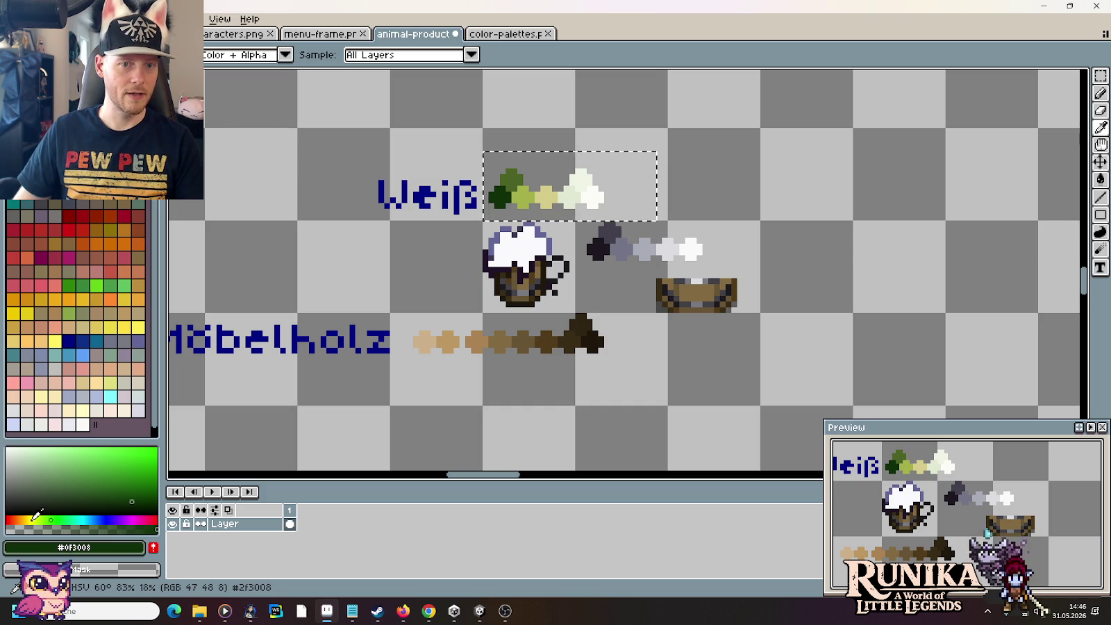
Step: Shift the darkest and yellow-green swatch colours toward yellow and bucket-fill them as olive
click(32, 520)
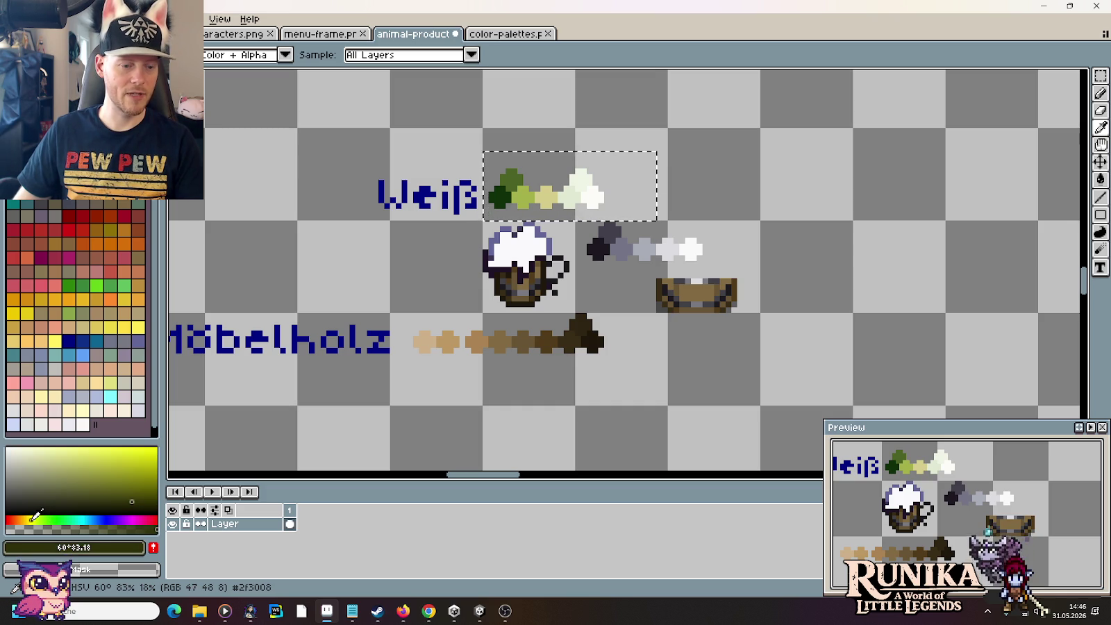
key(g)
key(i)
click(498, 195)
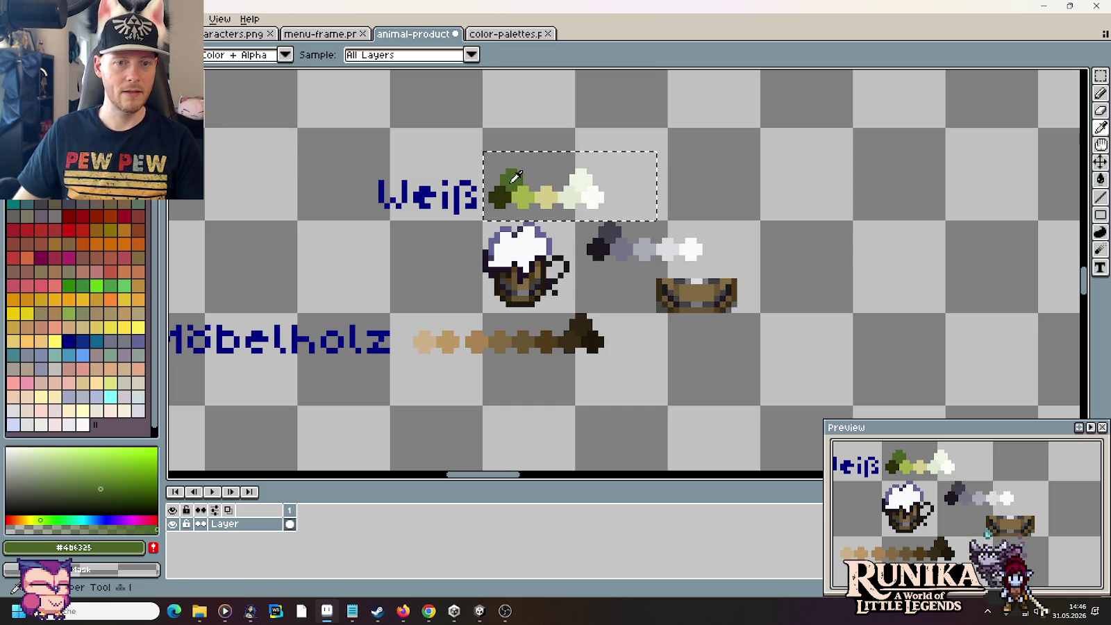
click(31, 519)
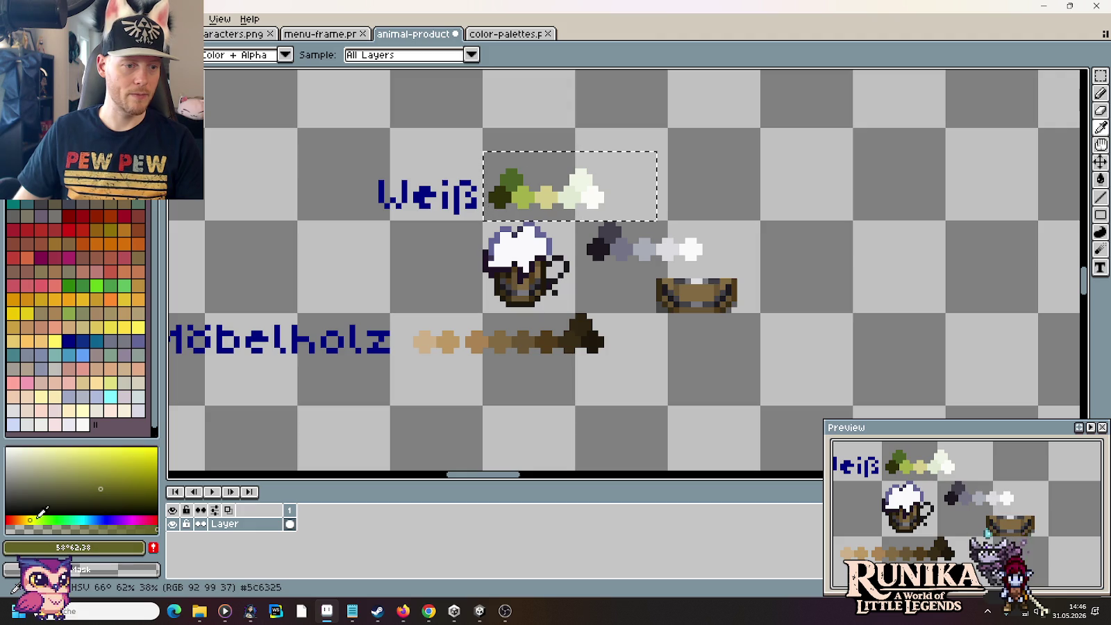
key(g)
key(i)
click(521, 193)
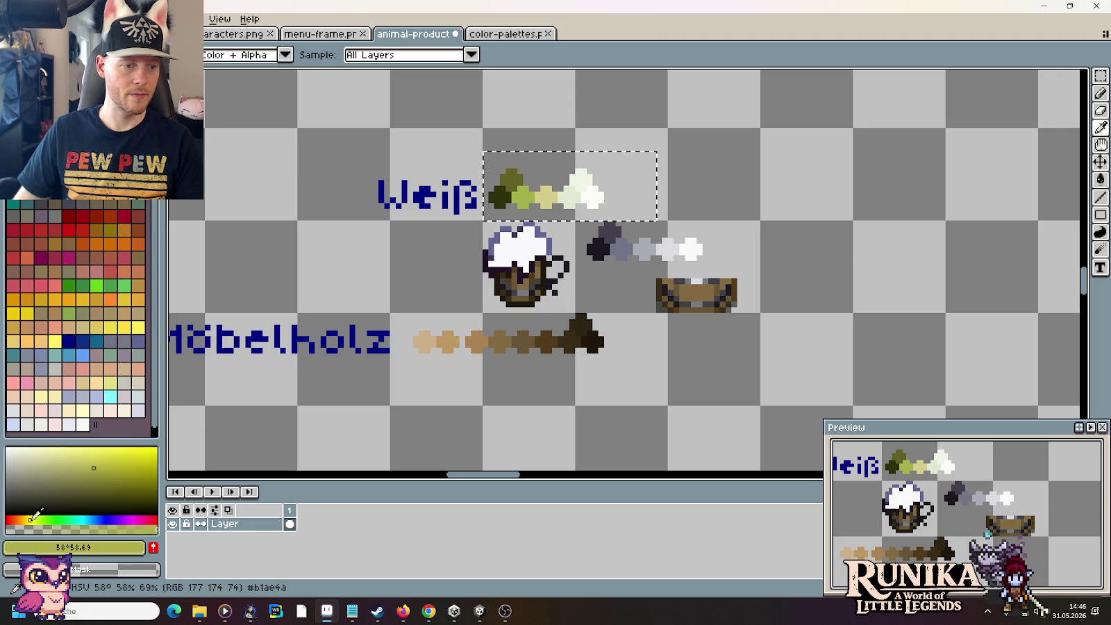
key(g)
key(i)
Step: Warm the light yellow, pale and near-white swatches toward yellow, hue about 60°, and refill them
click(553, 195)
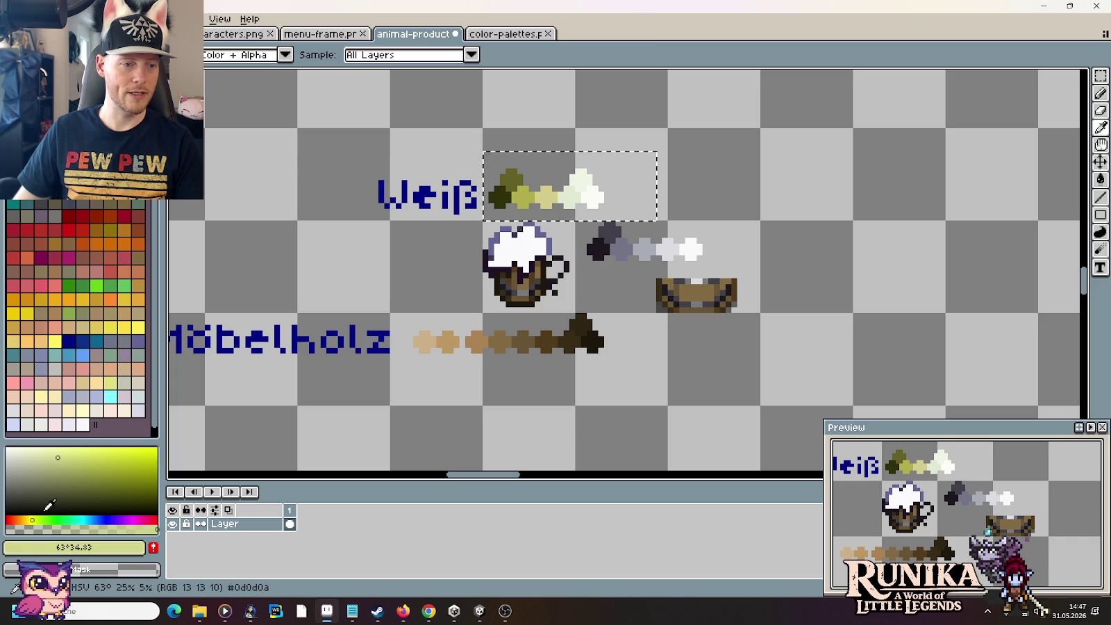
click(33, 518)
click(30, 520)
click(561, 194)
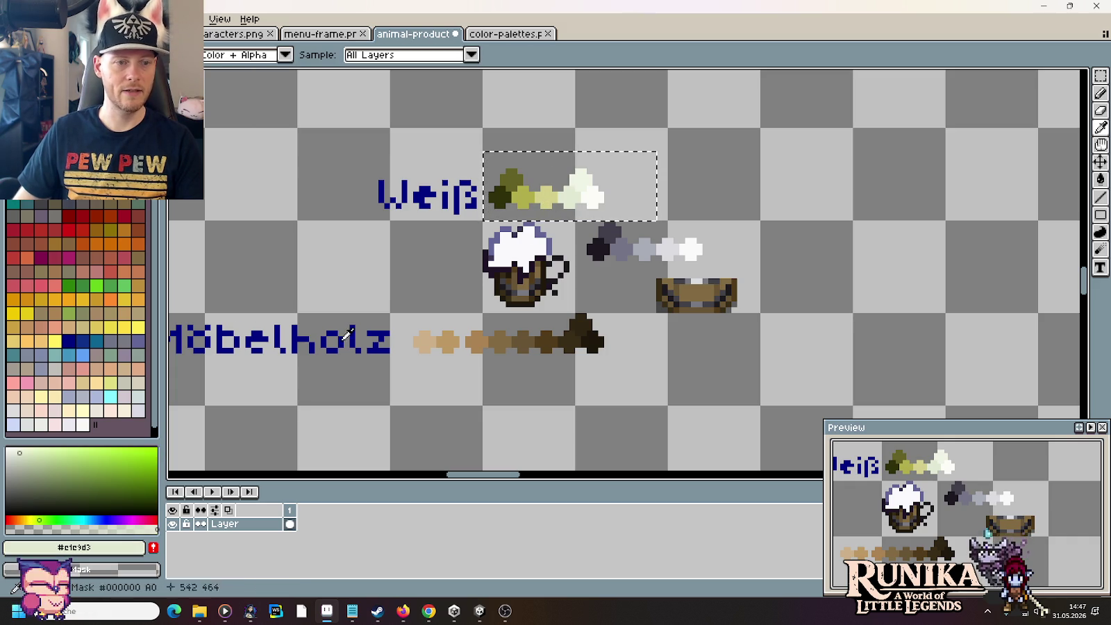
click(39, 518)
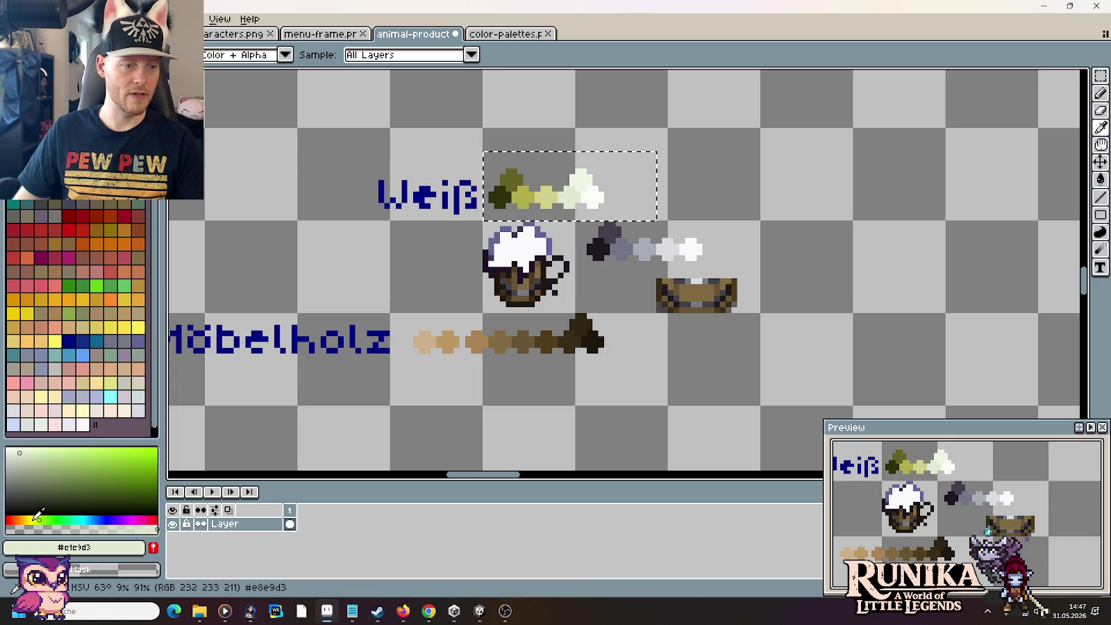
click(42, 519)
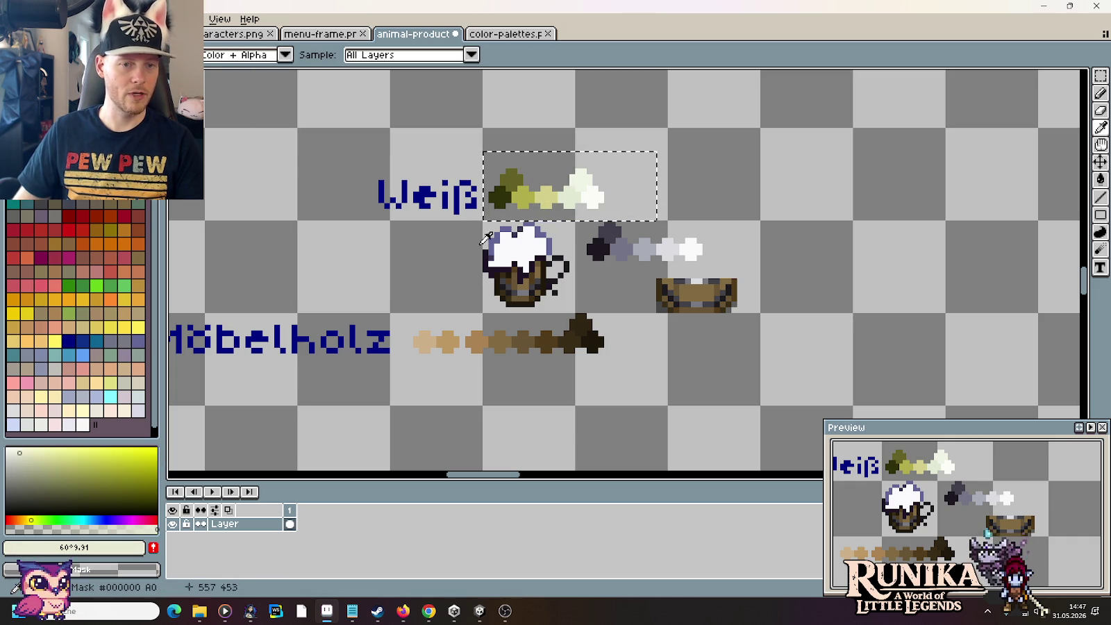
click(582, 182)
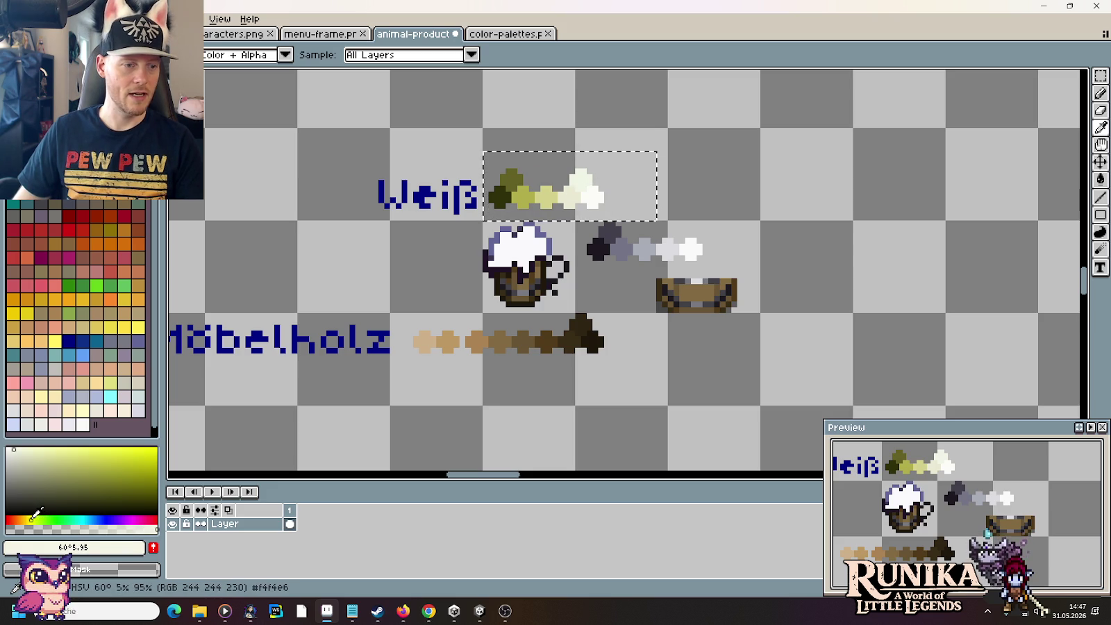
key(g)
key(i)
click(585, 182)
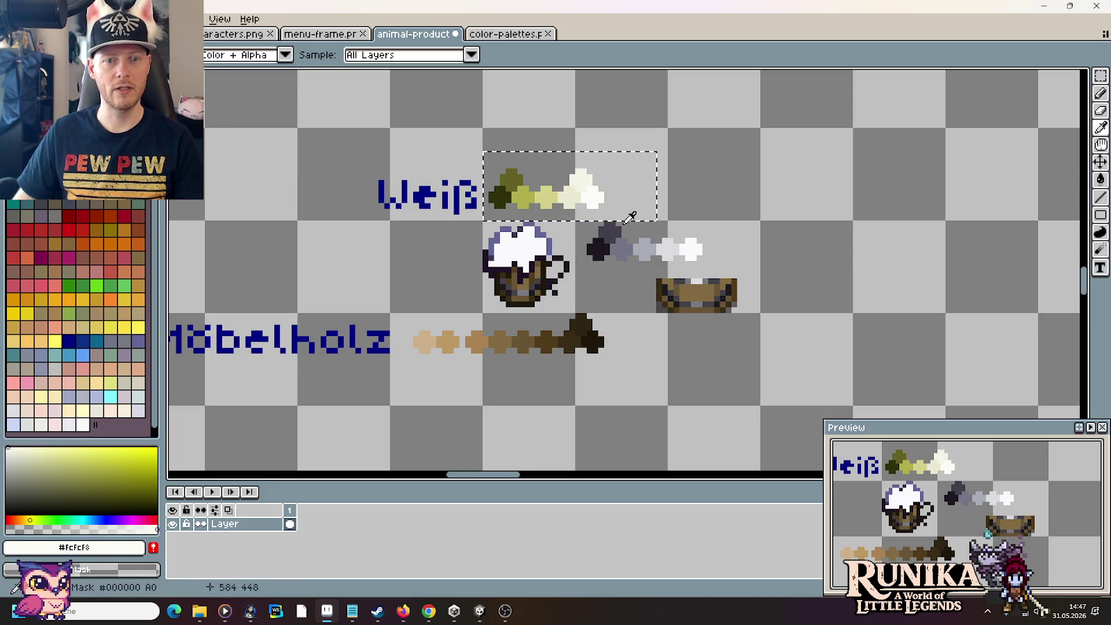
Step: Clear the selection around the ramp and return to the Chrome beer mug image search
key(m)
click(776, 188)
key(alt+Tab)
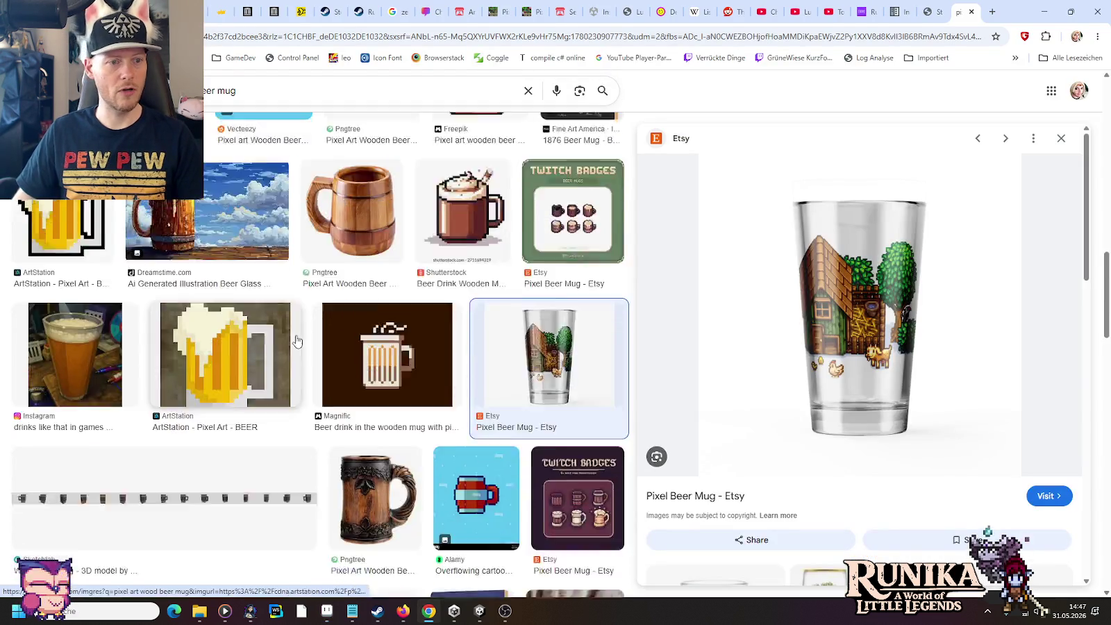
Step: Preview the Craiyon pixel-art beer mugs reference, then glance back at the mug sprite
scroll(170, 432, up, 4)
scroll(87, 325, up, 2)
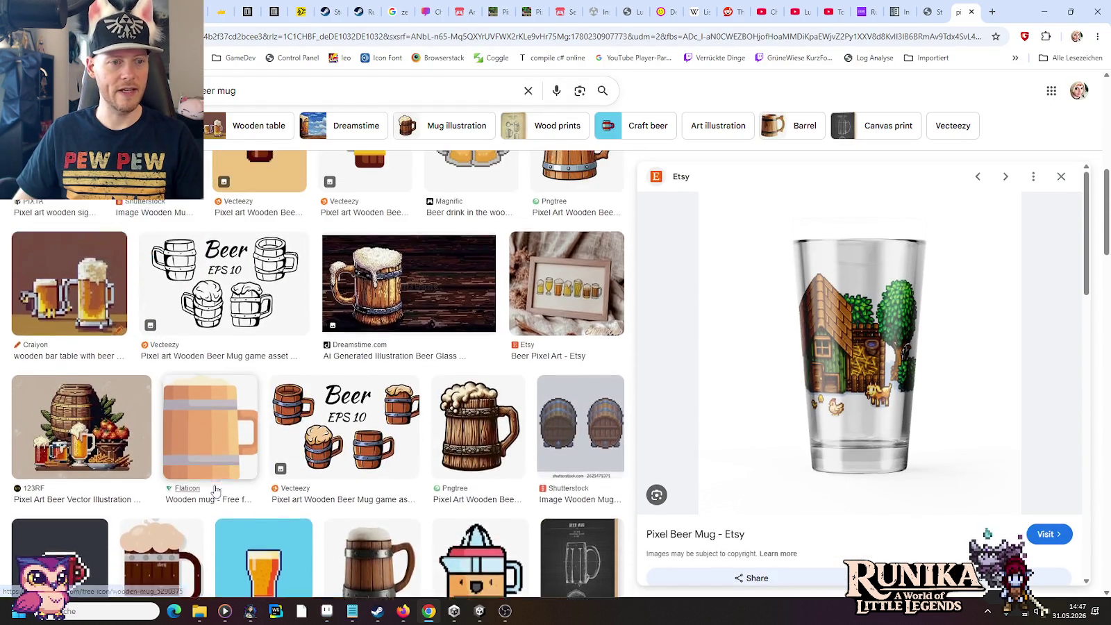
click(87, 324)
key(alt+Tab)
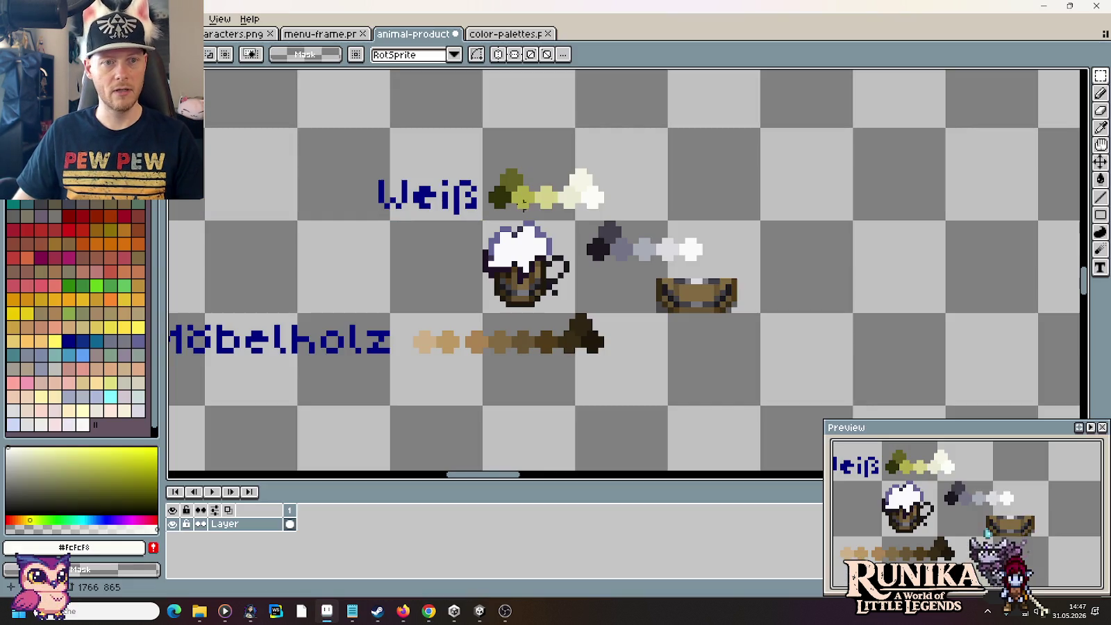
Step: Preview the 'Day 7: Foam' mug reference and return to the mug sprite in Aseprite
key(alt+Tab)
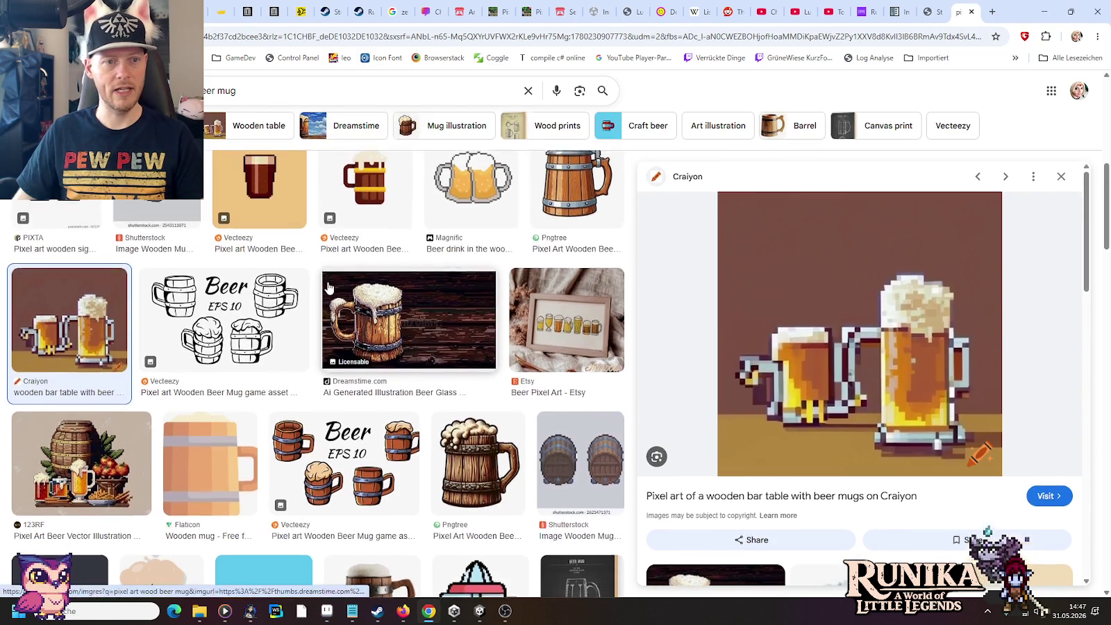
scroll(330, 289, up, 3)
scroll(330, 290, up, 3)
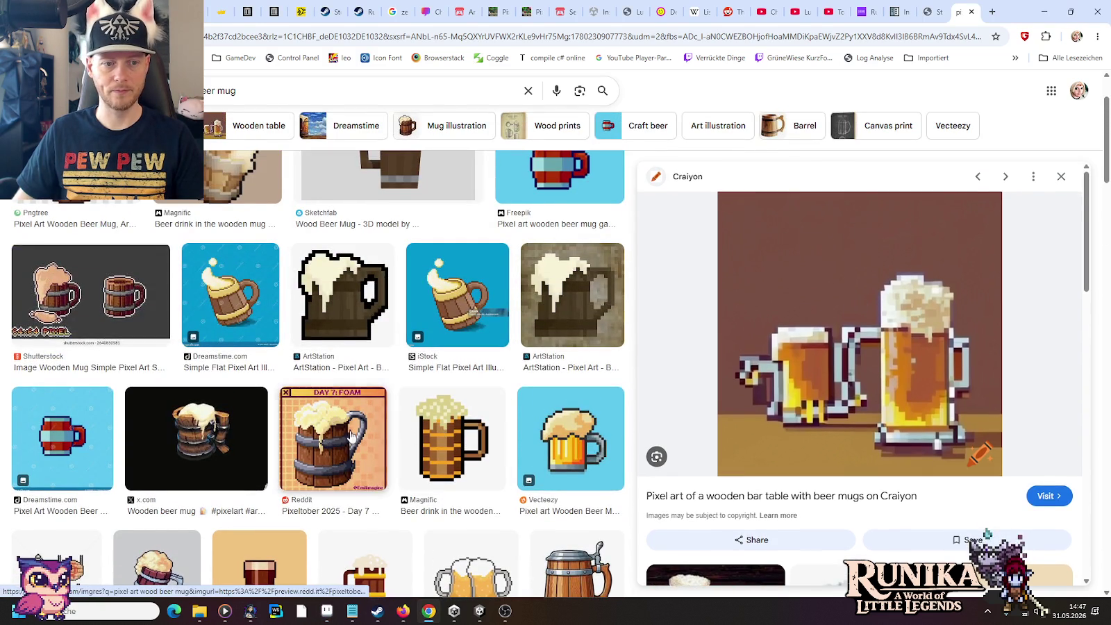
click(340, 438)
key(alt+Tab)
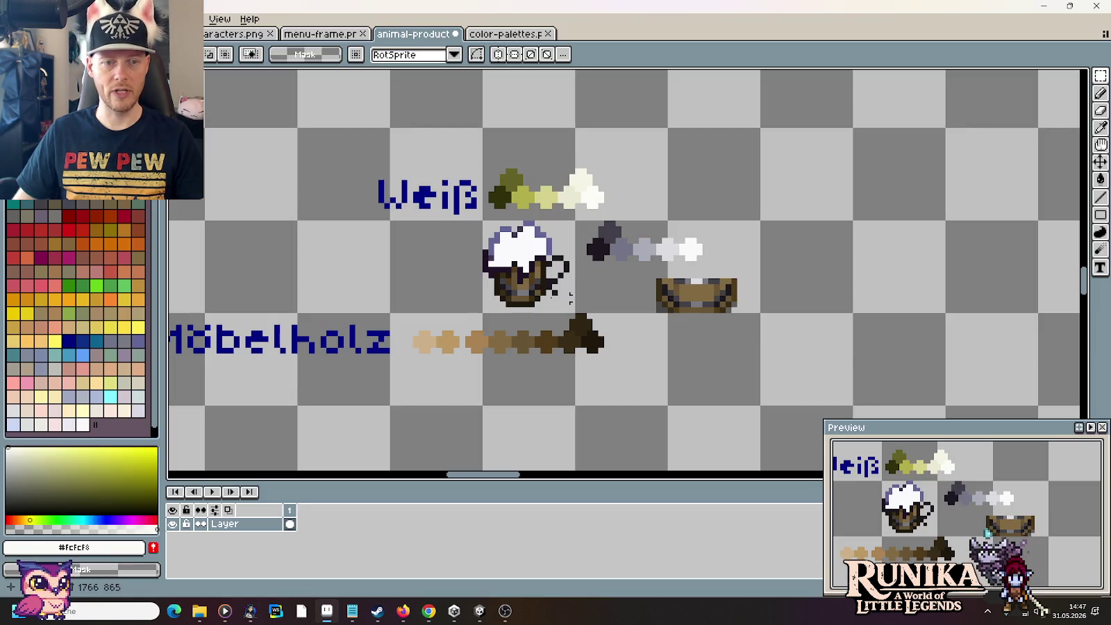
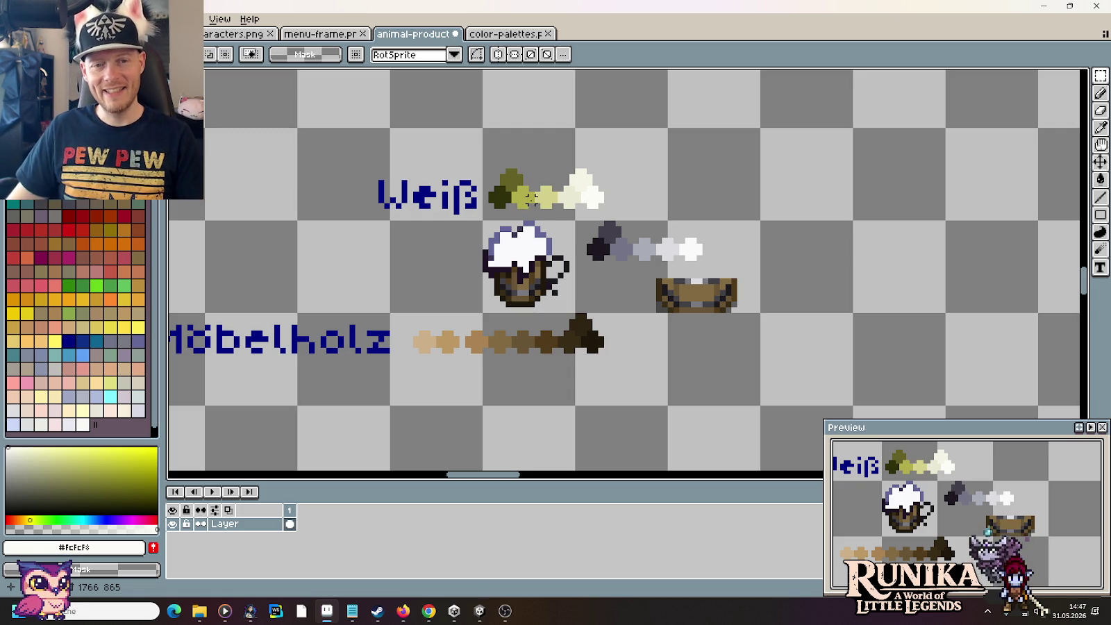
Step: Recolour the mug's dark top outline pixels to dark olive
scroll(505, 235, up, 1)
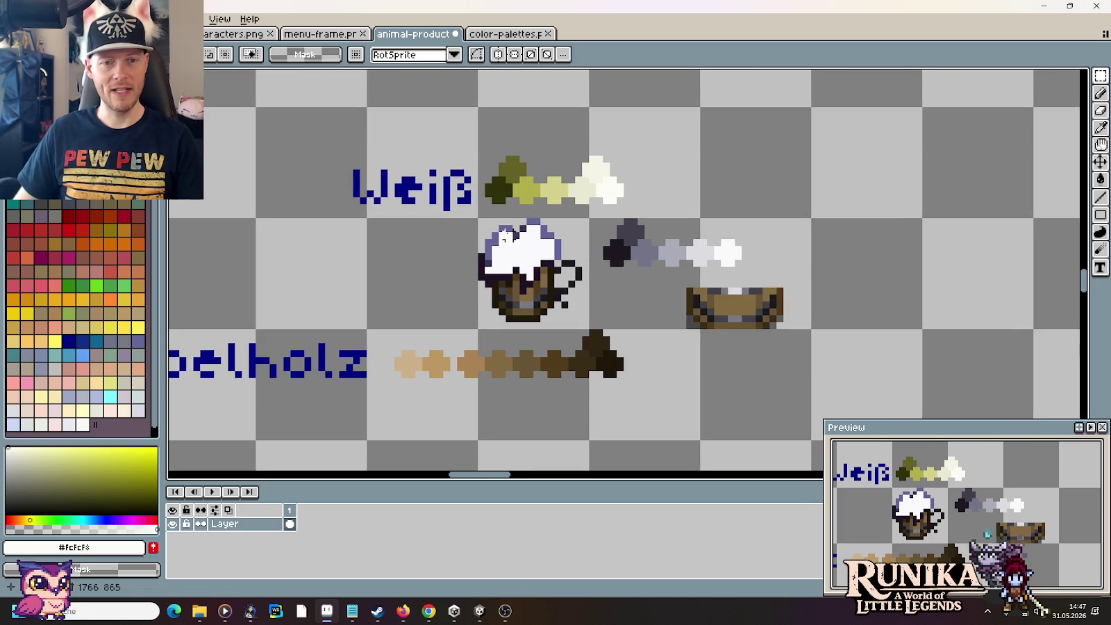
scroll(506, 235, up, 1)
key(i)
click(479, 267)
right_click(499, 187)
key(b)
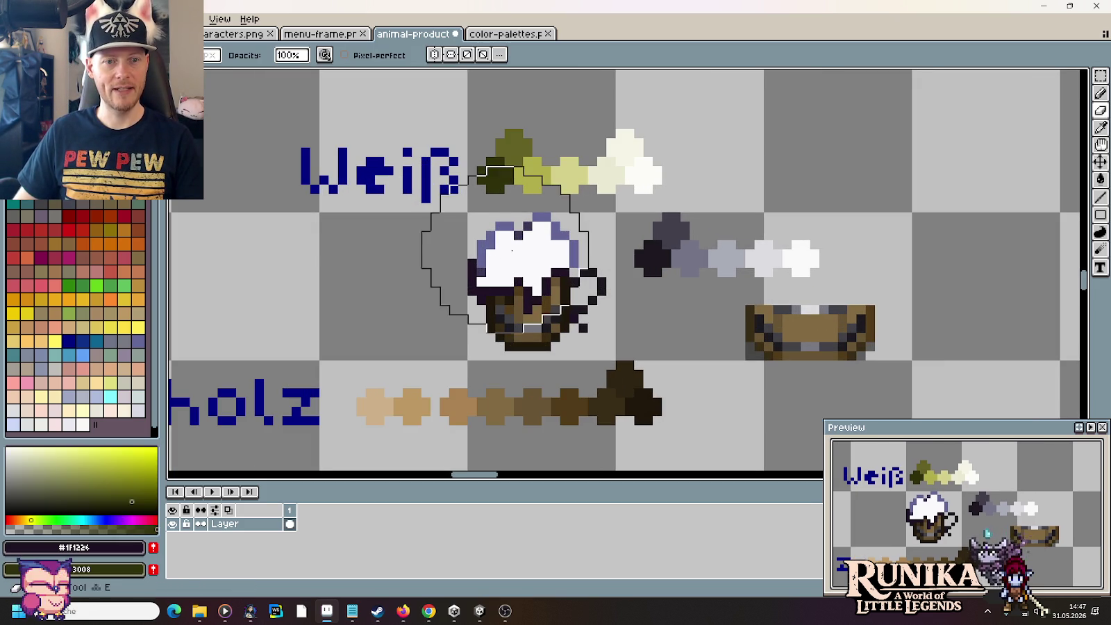
right_click(524, 271)
Step: Recolour the purple #646697 rim around the white foam to light olive
key(i)
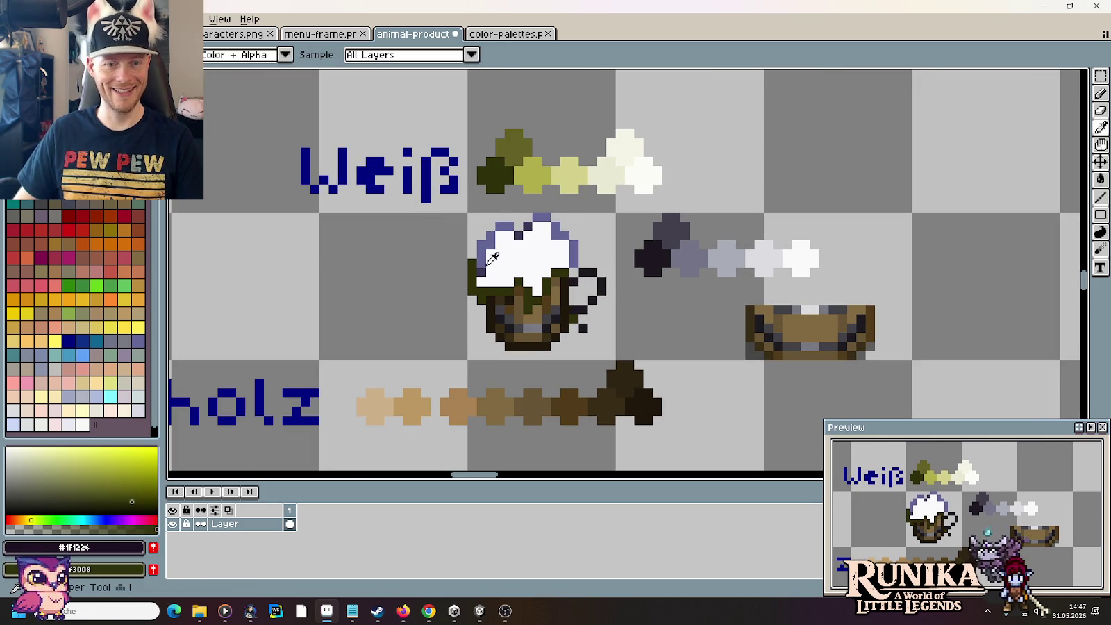
click(493, 258)
right_click(532, 282)
key(b)
right_click(528, 228)
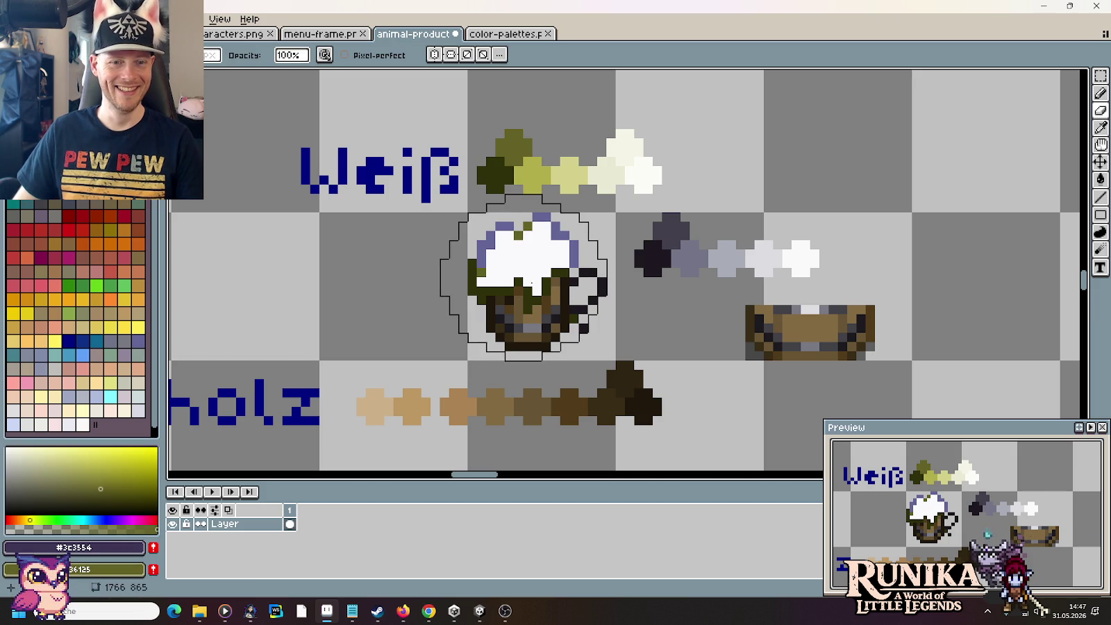
key(i)
click(489, 244)
key(b)
right_click(530, 282)
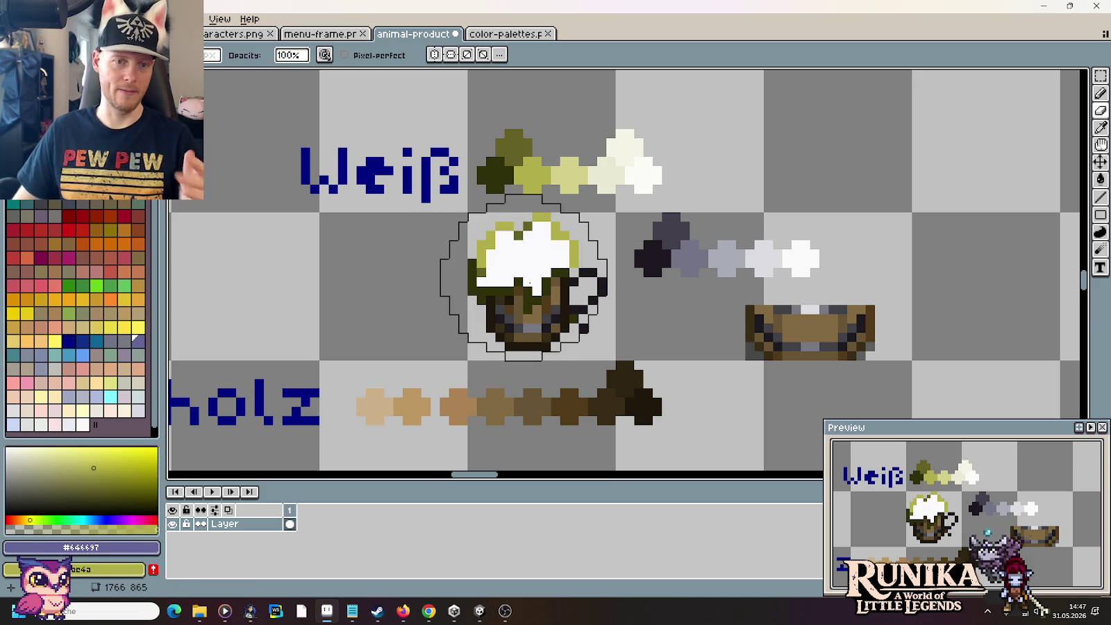
key(alt+Tab)
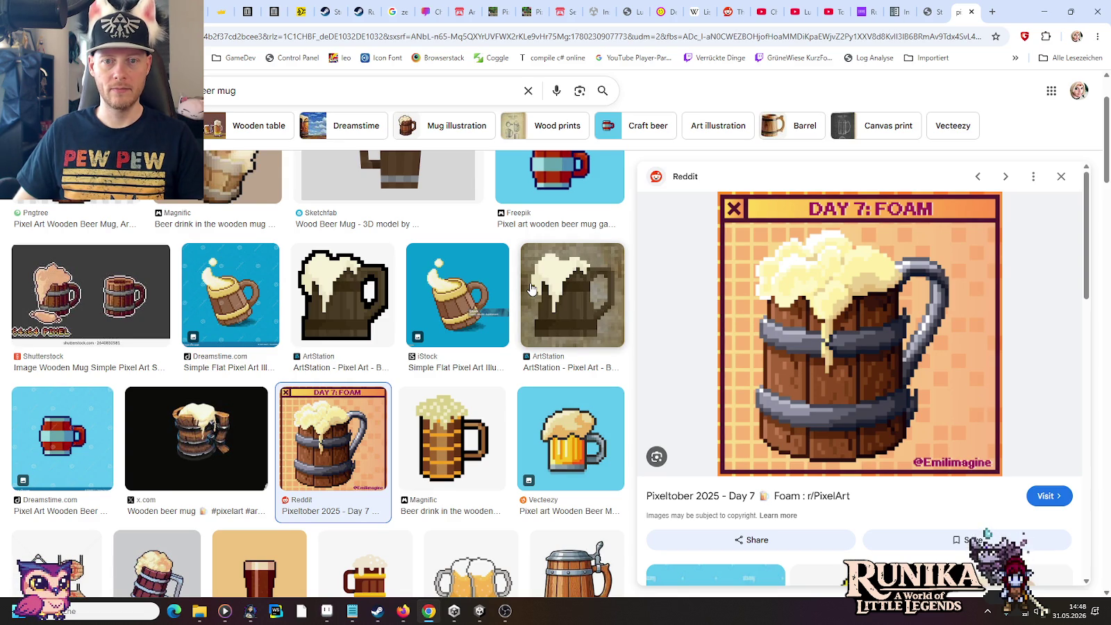
Step: Glance at the mug sprite, then return to the beer mug image results
key(alt+Tab)
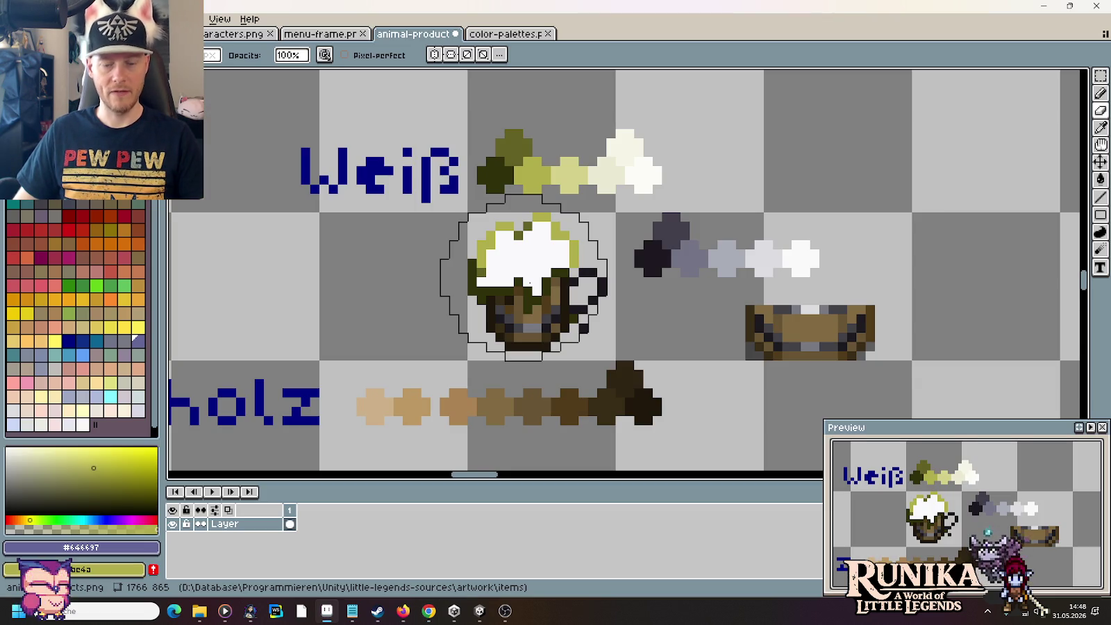
key(i)
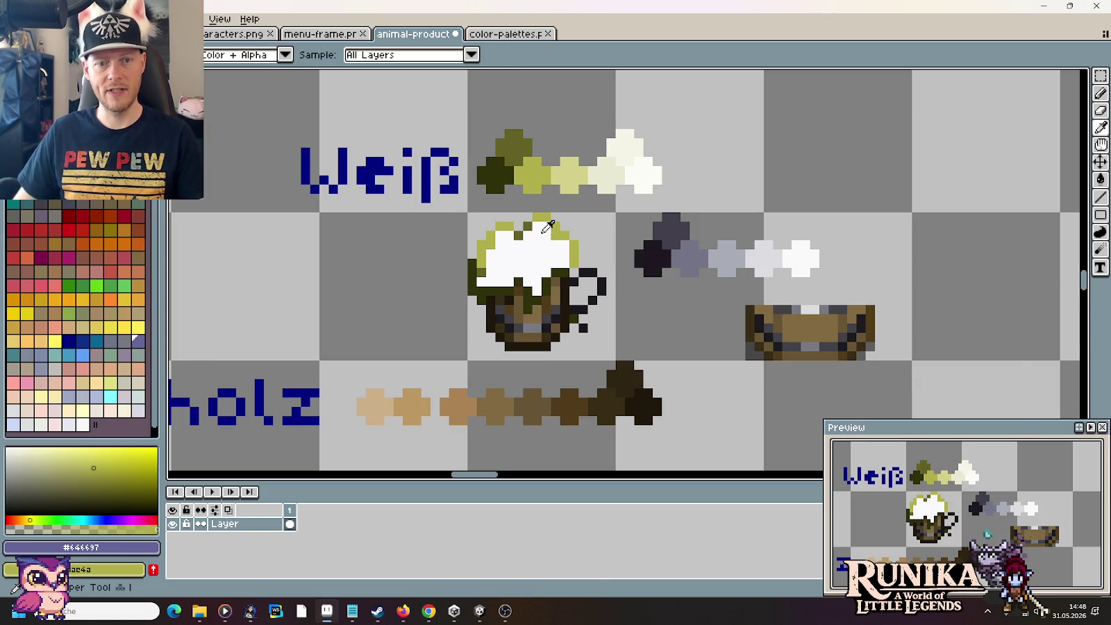
key(alt+Tab)
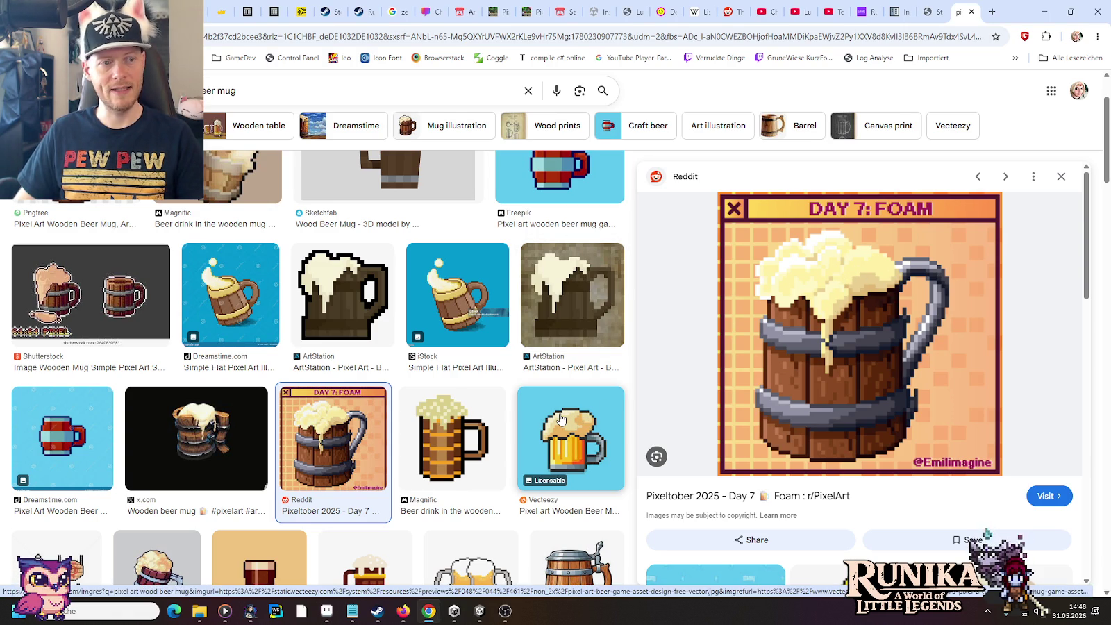
scroll(561, 419, up, 2)
Step: Preview the Shutterstock two-mug and Pngtree wooden beer mug references, then return to Aseprite
click(110, 403)
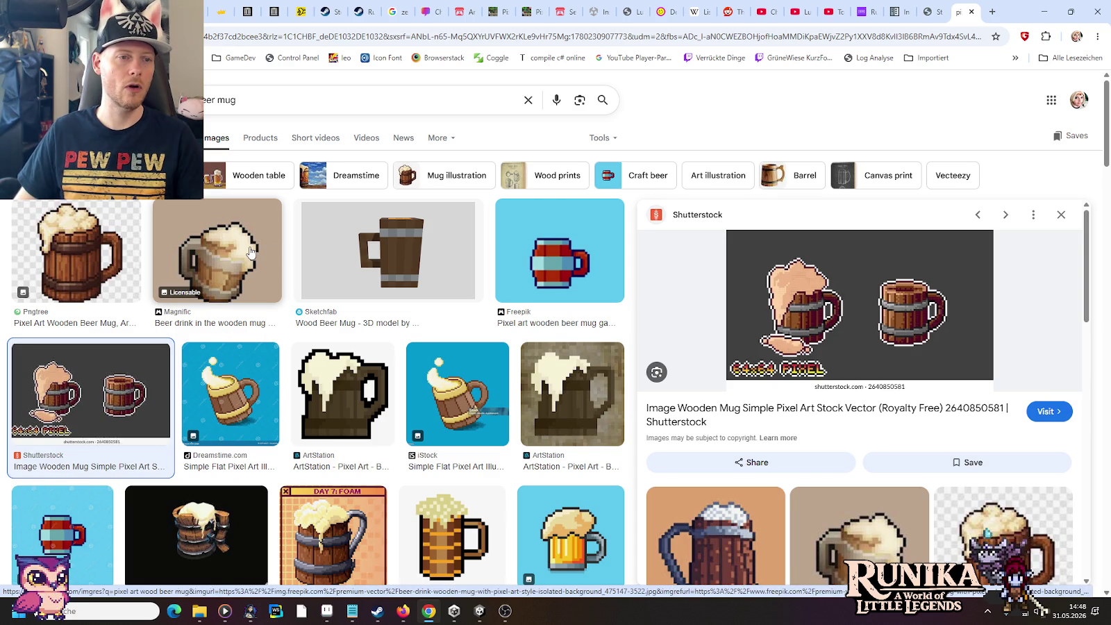
click(91, 254)
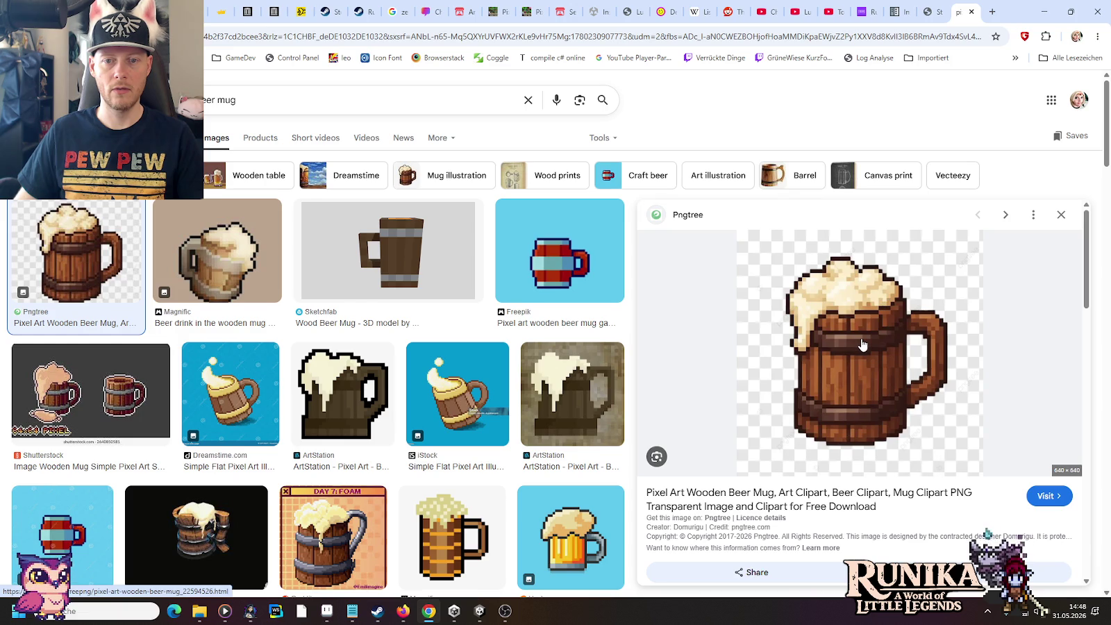
key(alt+Tab)
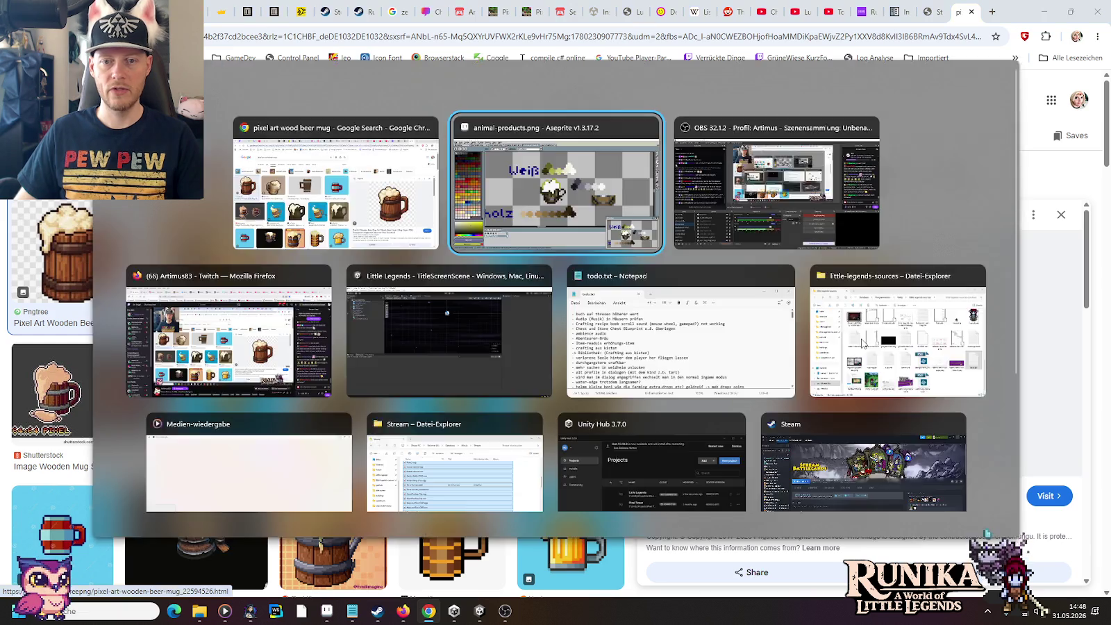
key(alt+Tab)
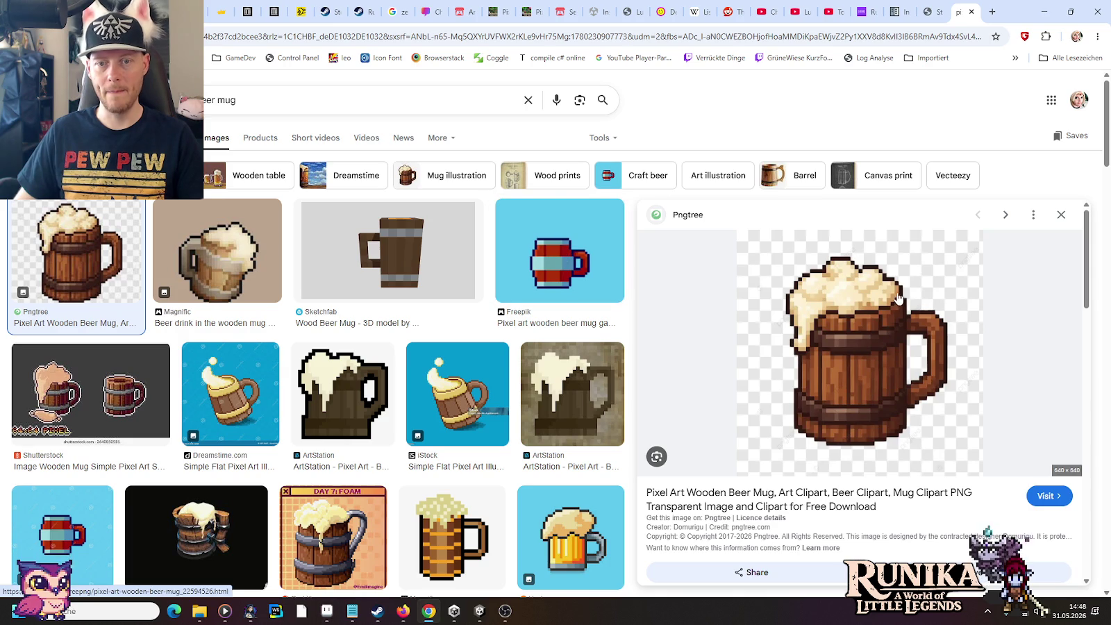
key(alt+Tab)
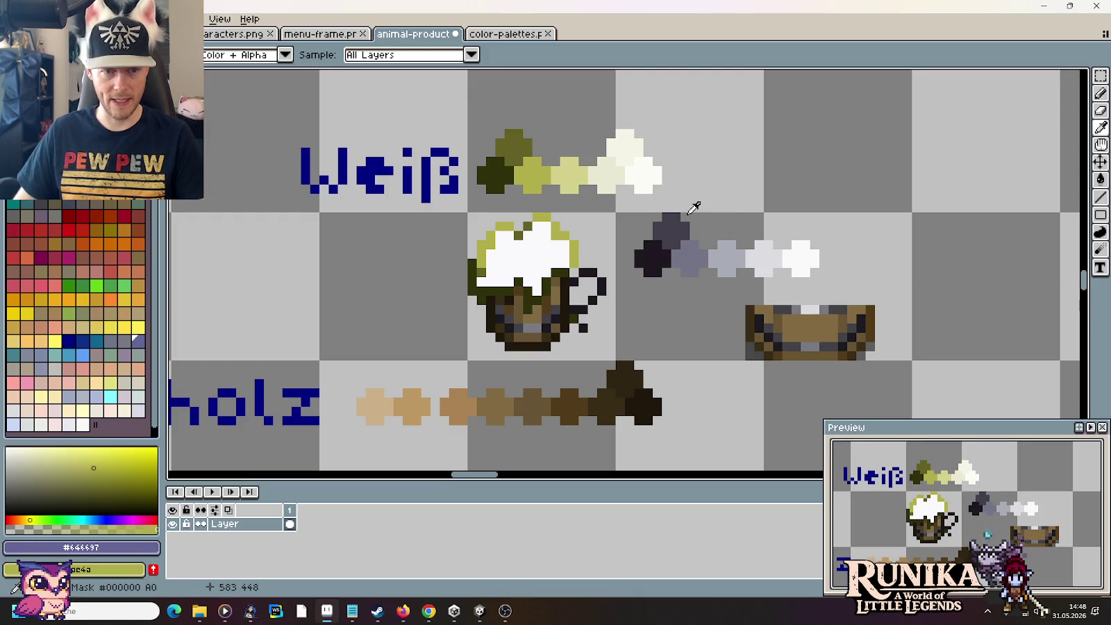
Step: Paint two dark olive pixels on the mug, undoing one stray pixel
scroll(571, 280, up, 2)
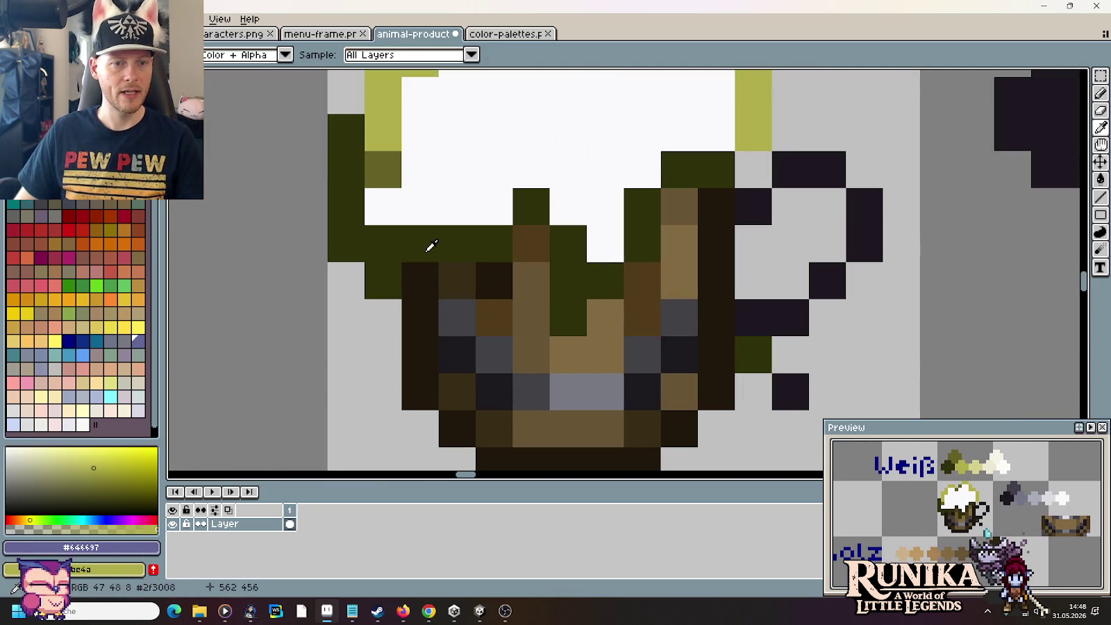
click(414, 275)
click(459, 200)
key(ctrl+z)
scroll(471, 176, up, 2)
click(501, 292)
click(503, 393)
Step: Paint brown #523c1b pixels in the dark band under the foam
key(i)
scroll(503, 368, down, 2)
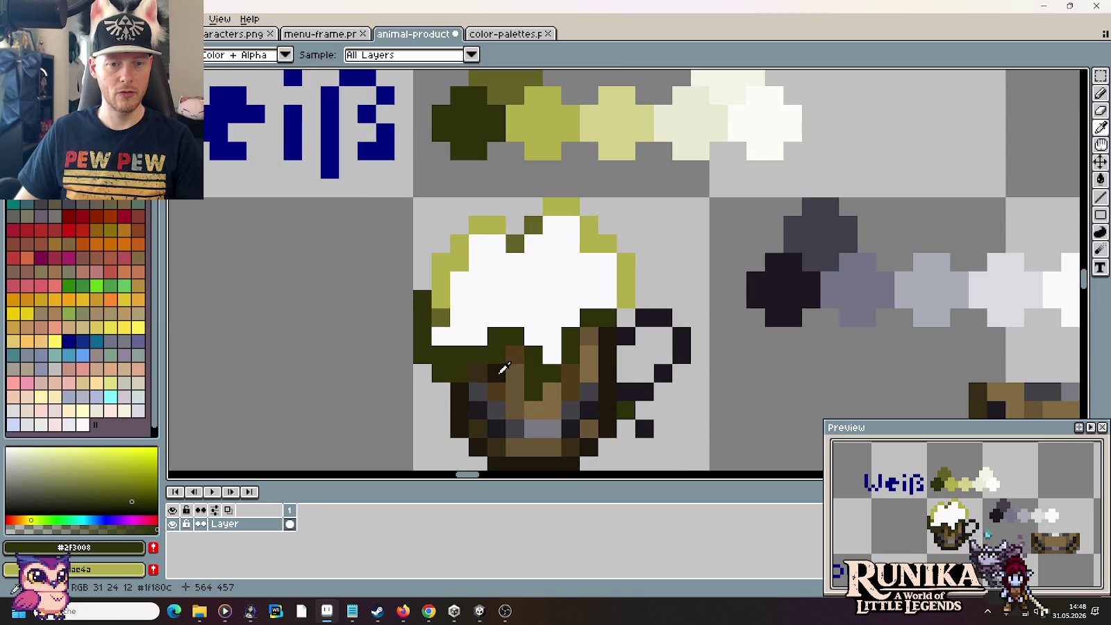
click(505, 369)
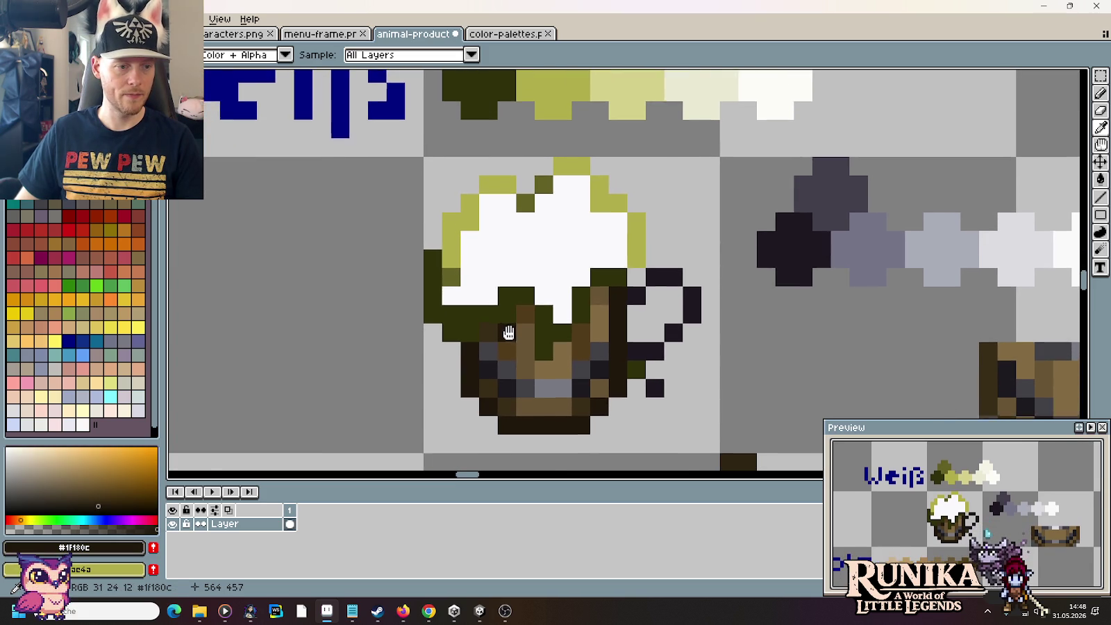
scroll(505, 330, down, 1)
scroll(516, 339, up, 2)
click(515, 339)
key(b)
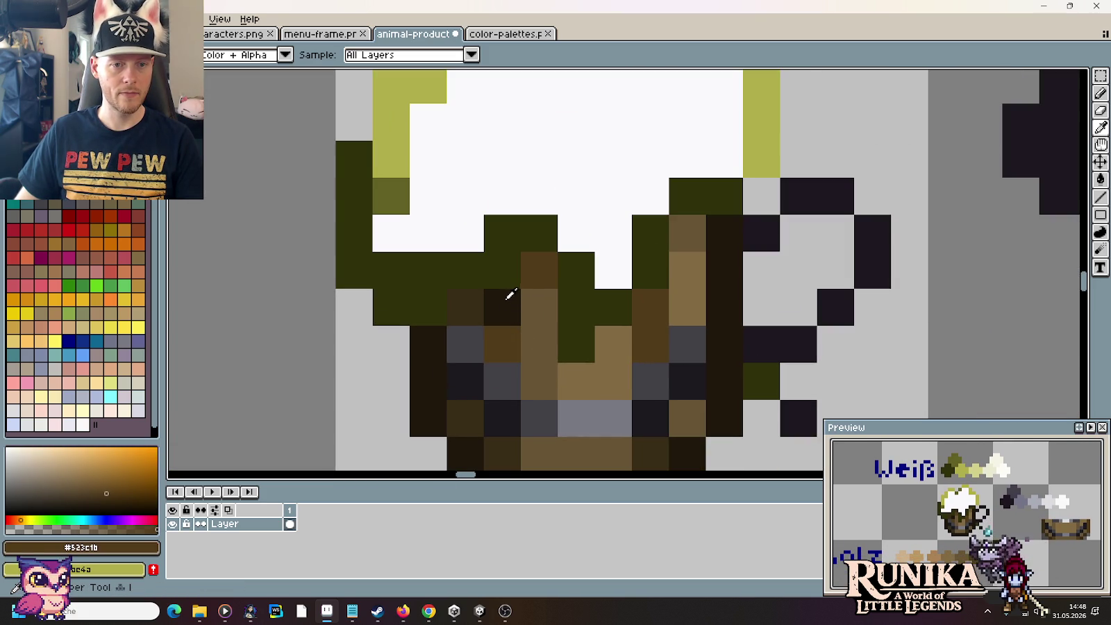
click(503, 310)
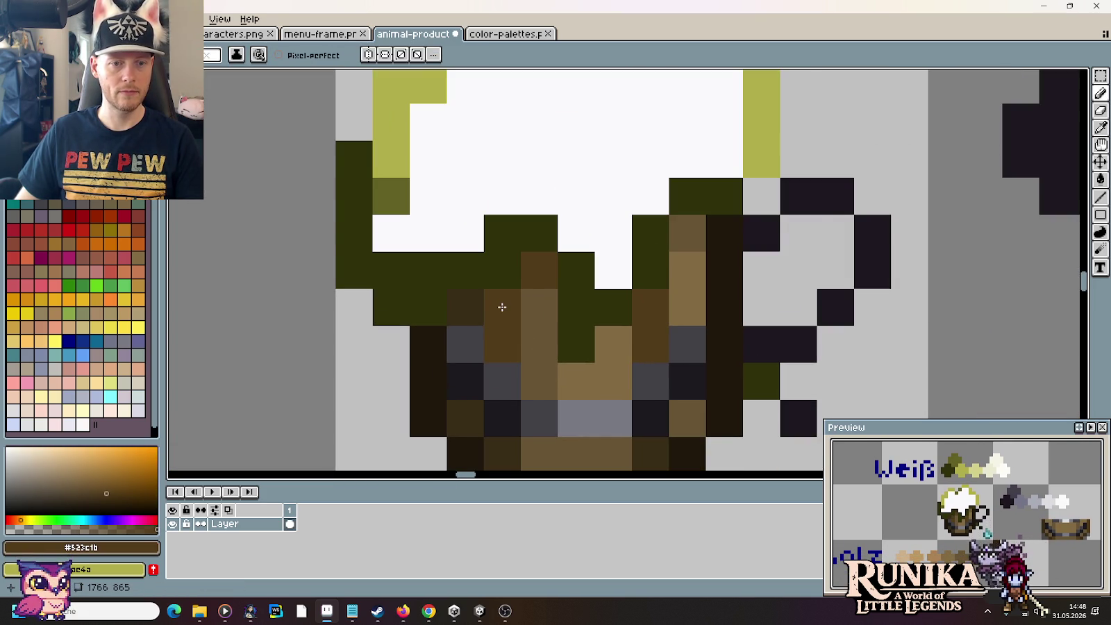
scroll(502, 298, down, 2)
scroll(509, 243, up, 1)
click(525, 284)
key(ctrl+z)
click(509, 318)
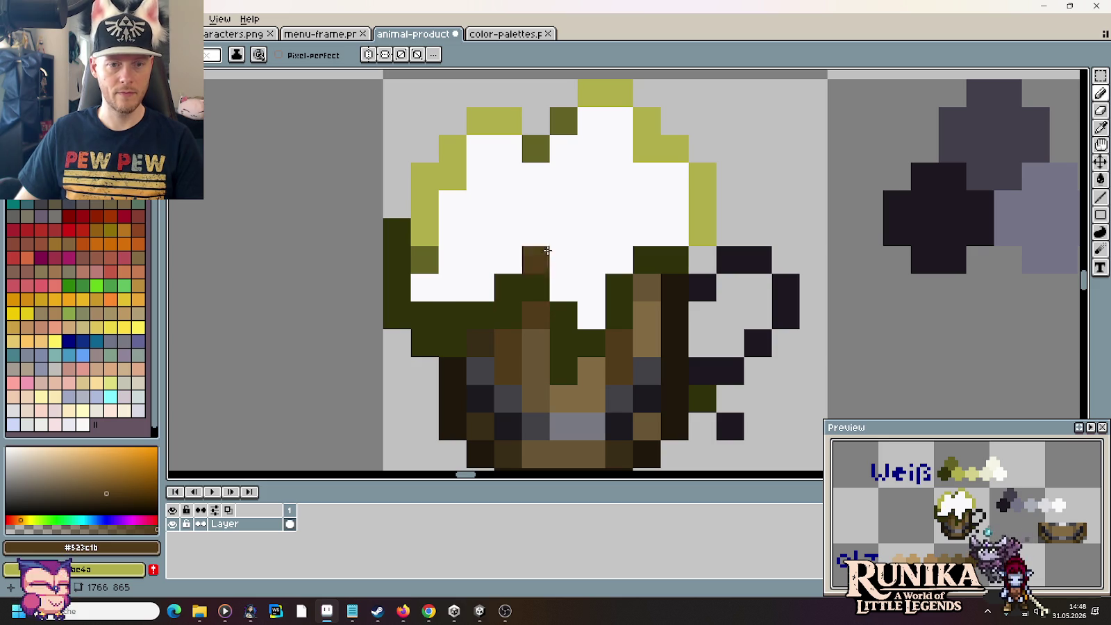
Step: Paint olive #636125 pixels in the dark band under the foam
scroll(552, 220, down, 1)
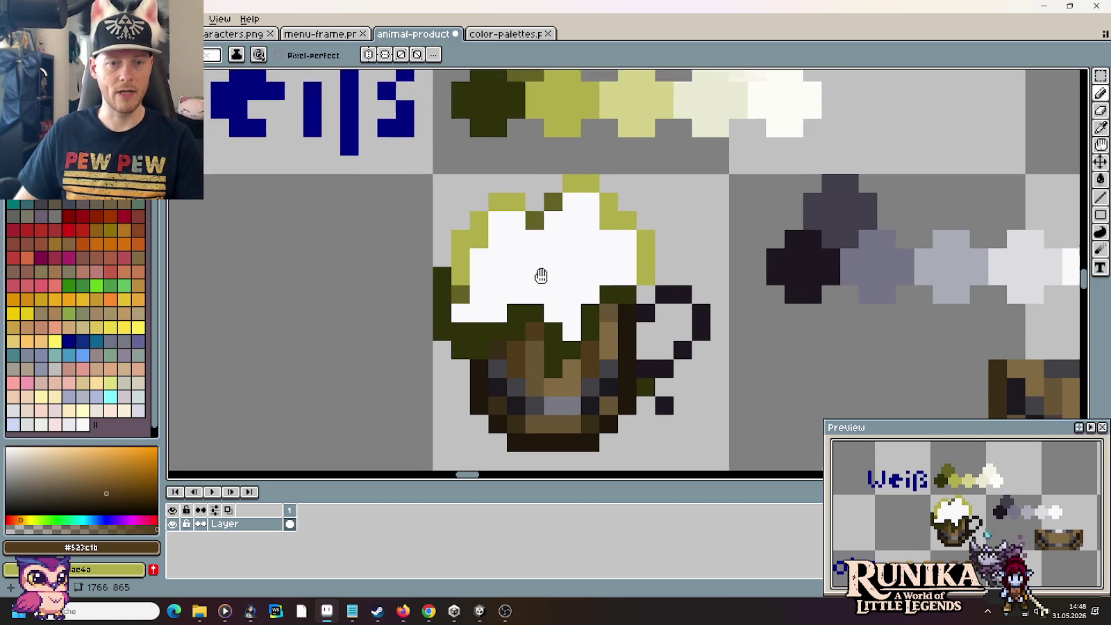
alt+click(459, 313)
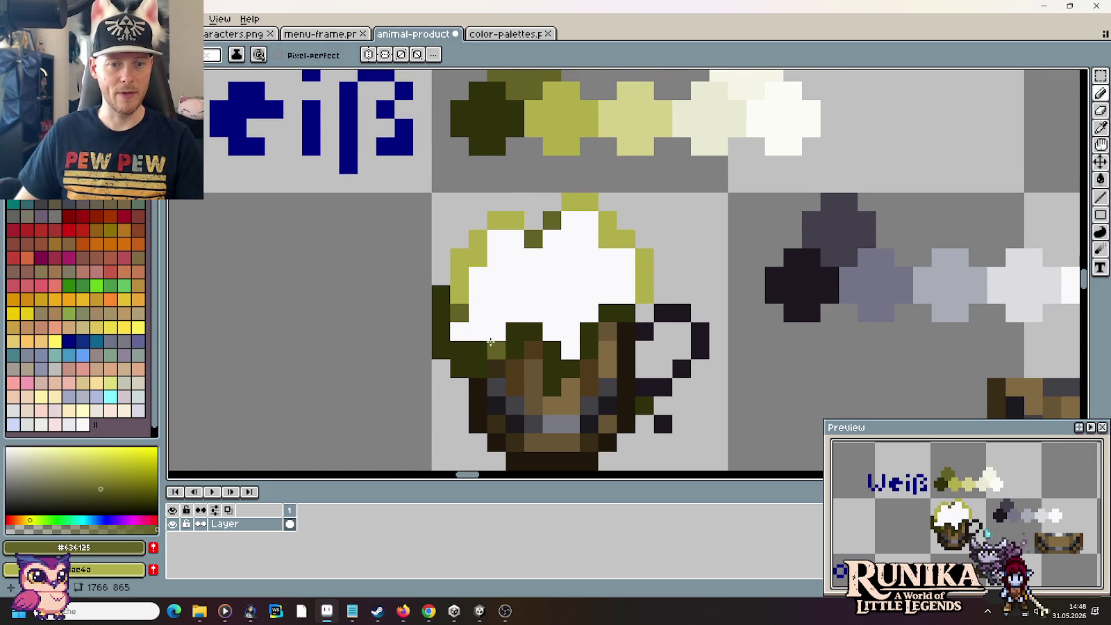
drag(497, 350, 477, 350)
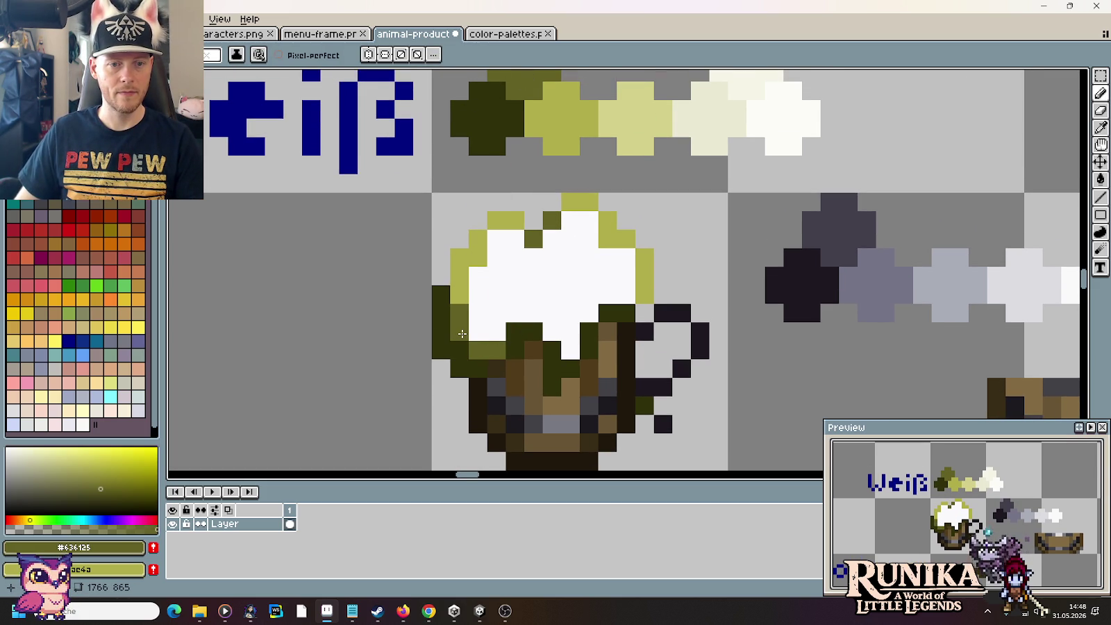
click(515, 332)
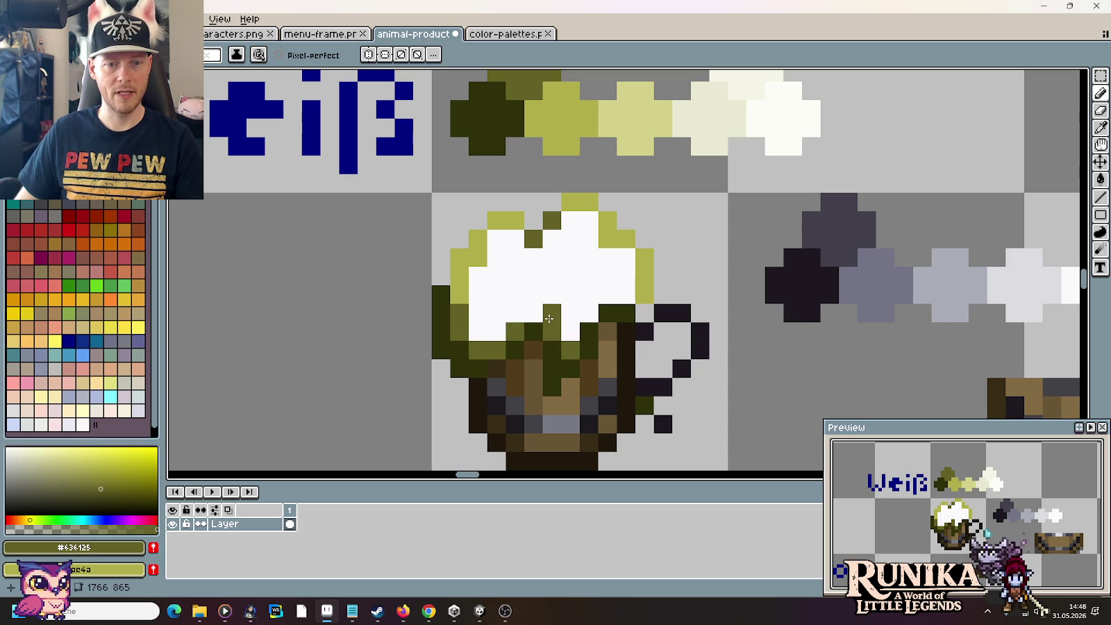
key(i)
key(alt+Tab)
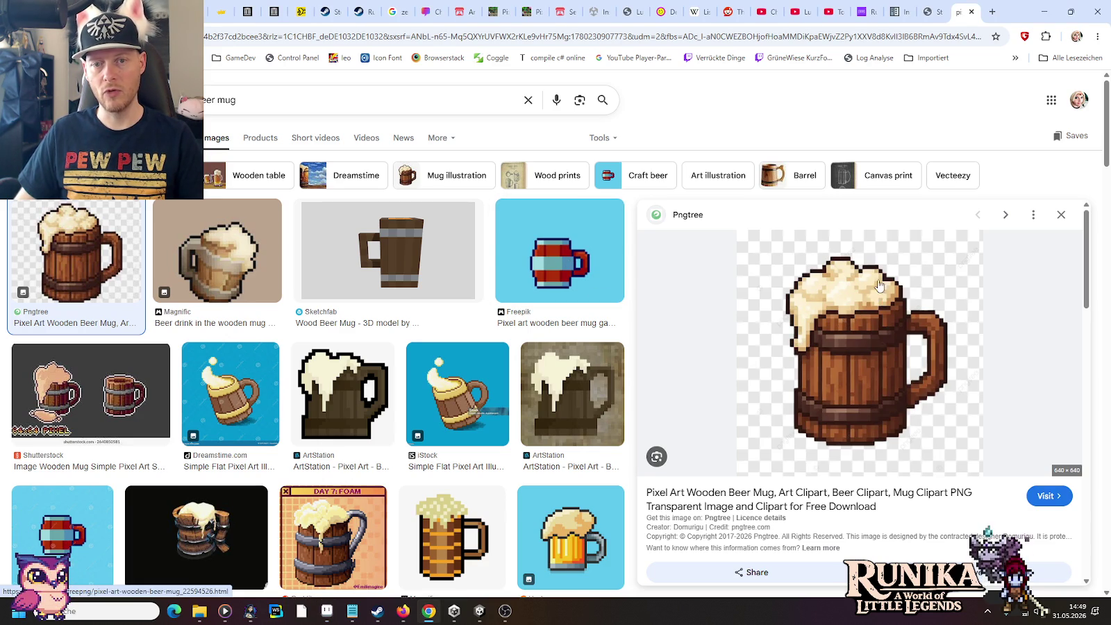
Step: Try olive shading pixels in the foam, then paint them back to white
key(alt+Tab)
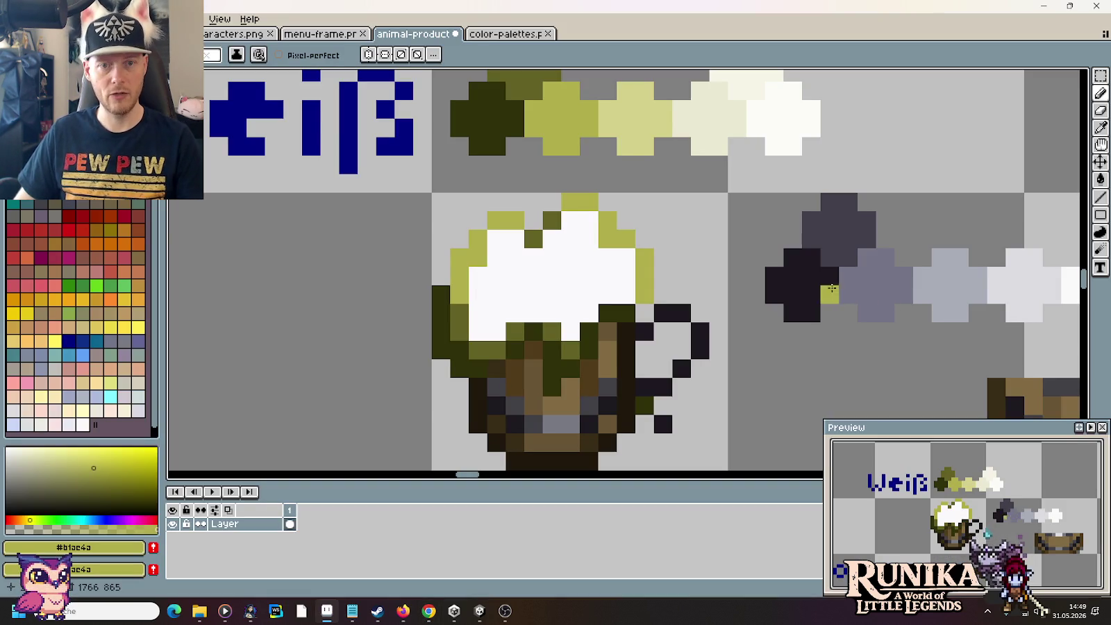
click(588, 296)
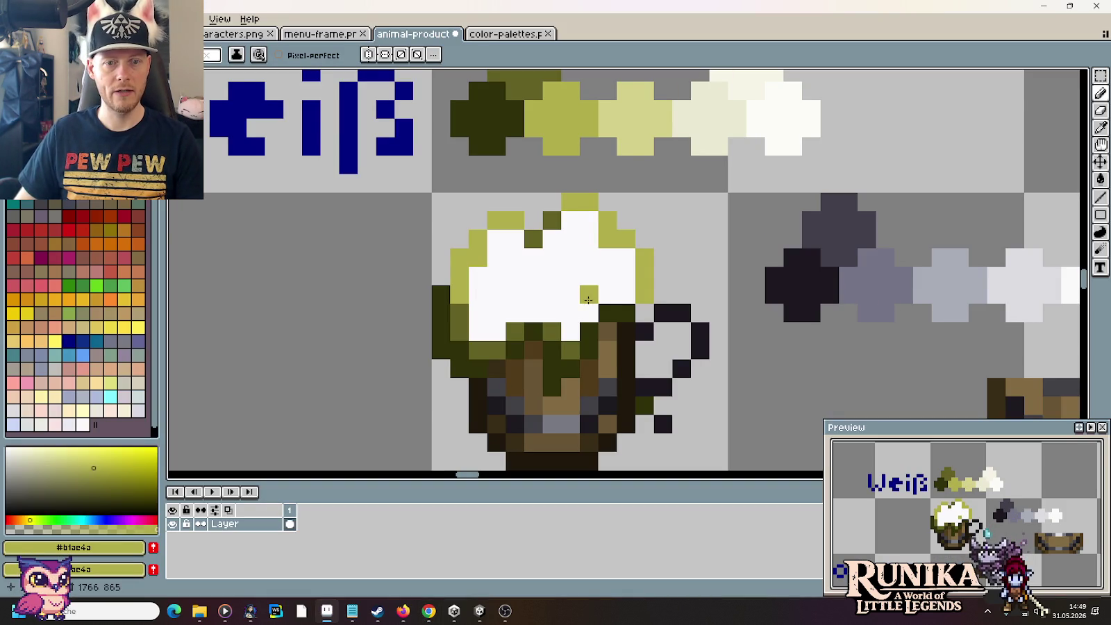
key(ctrl+z)
click(588, 306)
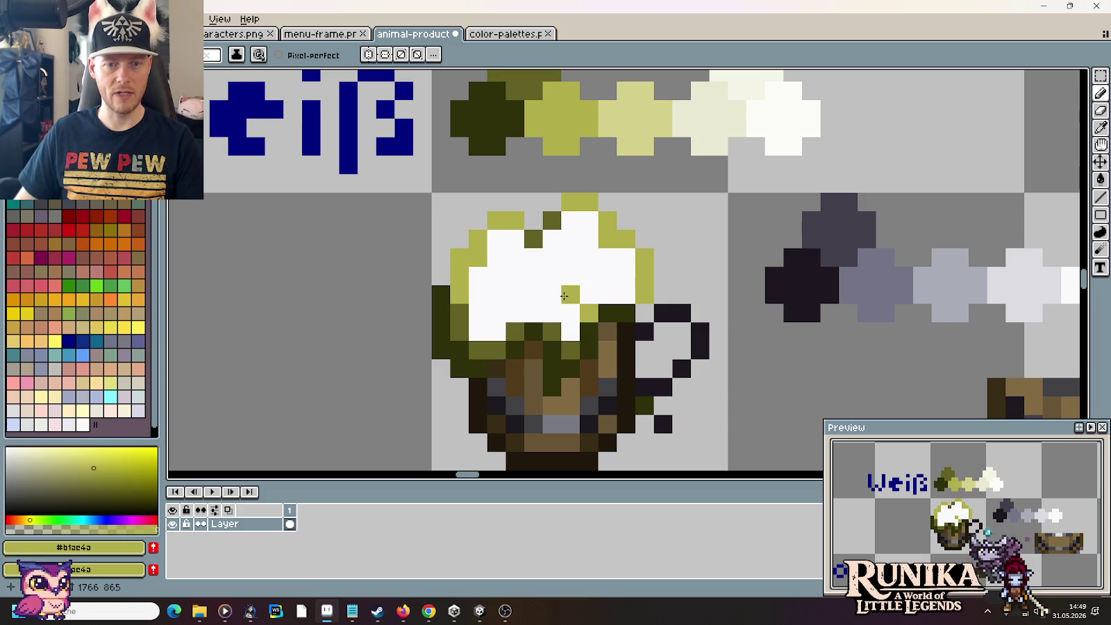
mouse_move(570, 276)
mouse_down()
mouse_move(607, 295)
mouse_move(572, 280)
mouse_up()
alt+right_click(611, 278)
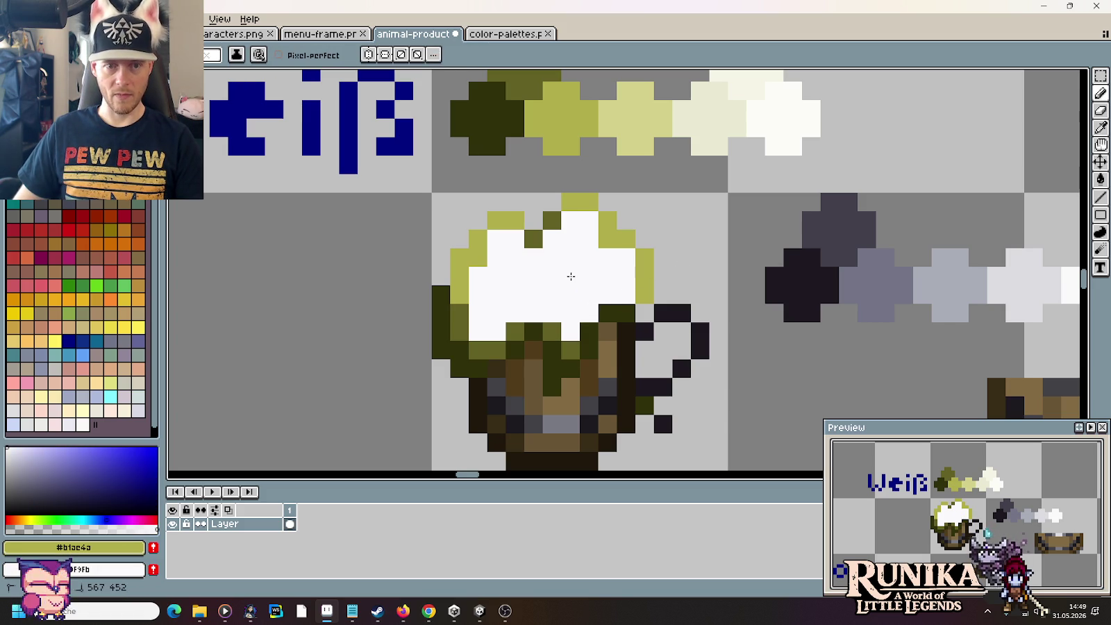
Step: Pick the off-white #fcfcf8 from the foam ramp for a bucket fill of the foam
key(i)
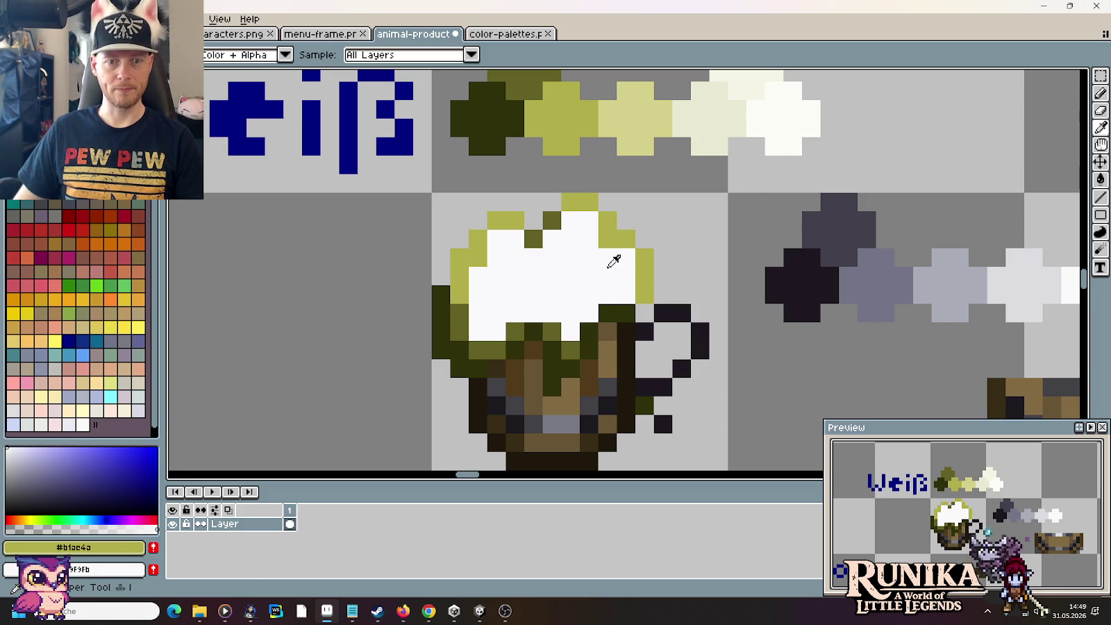
click(613, 261)
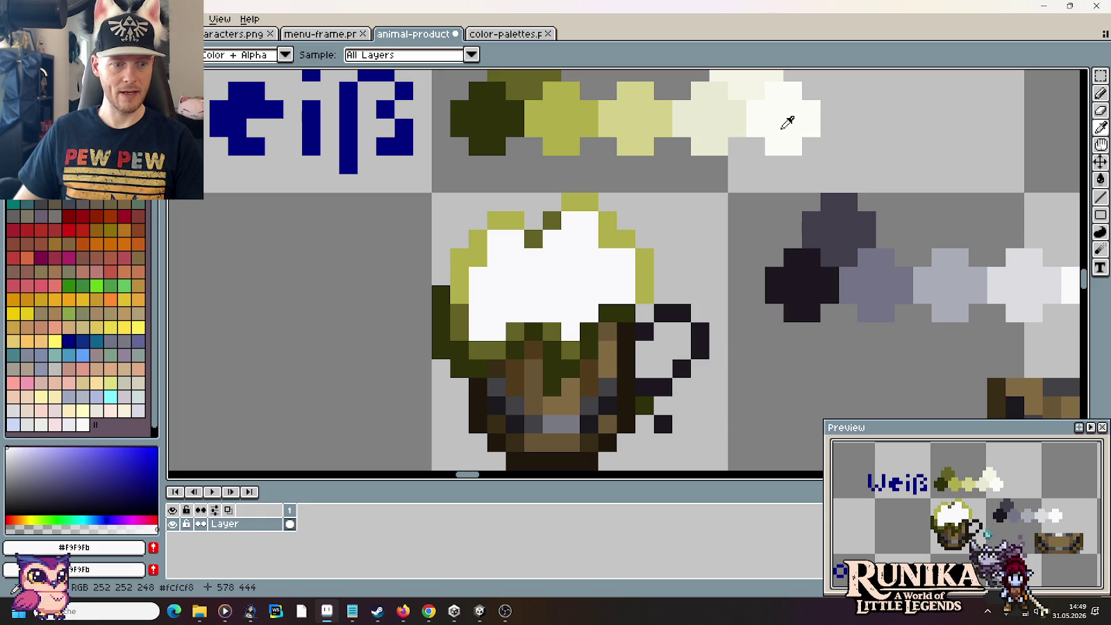
click(783, 128)
key(g)
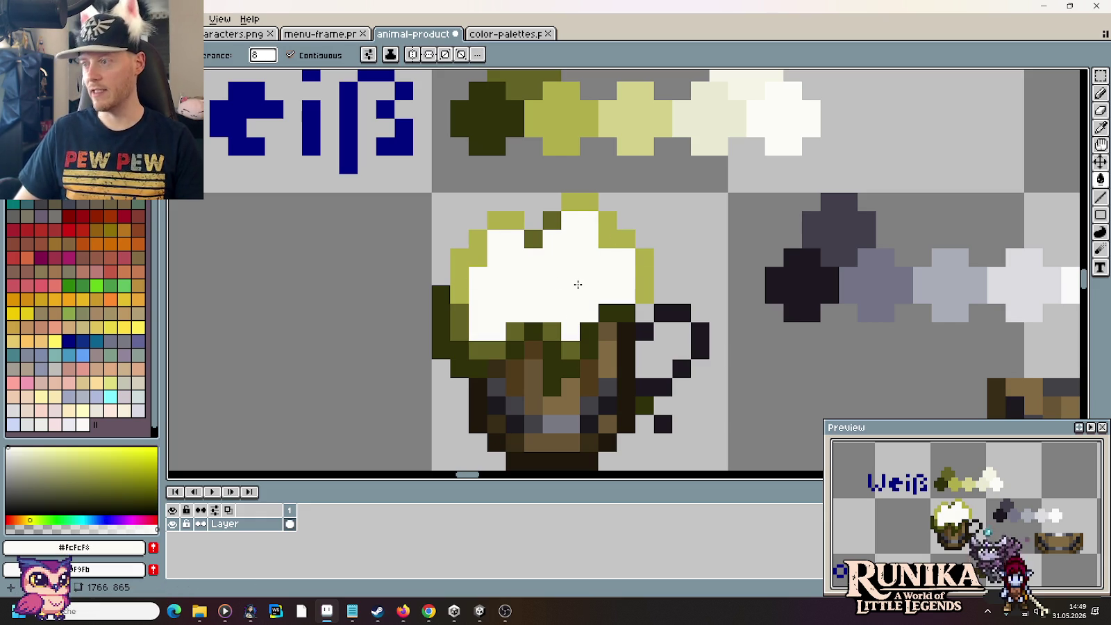
Step: Pick olive #b1ae4a from the ramp and paint a few olive and dark olive foam pixels
key(i)
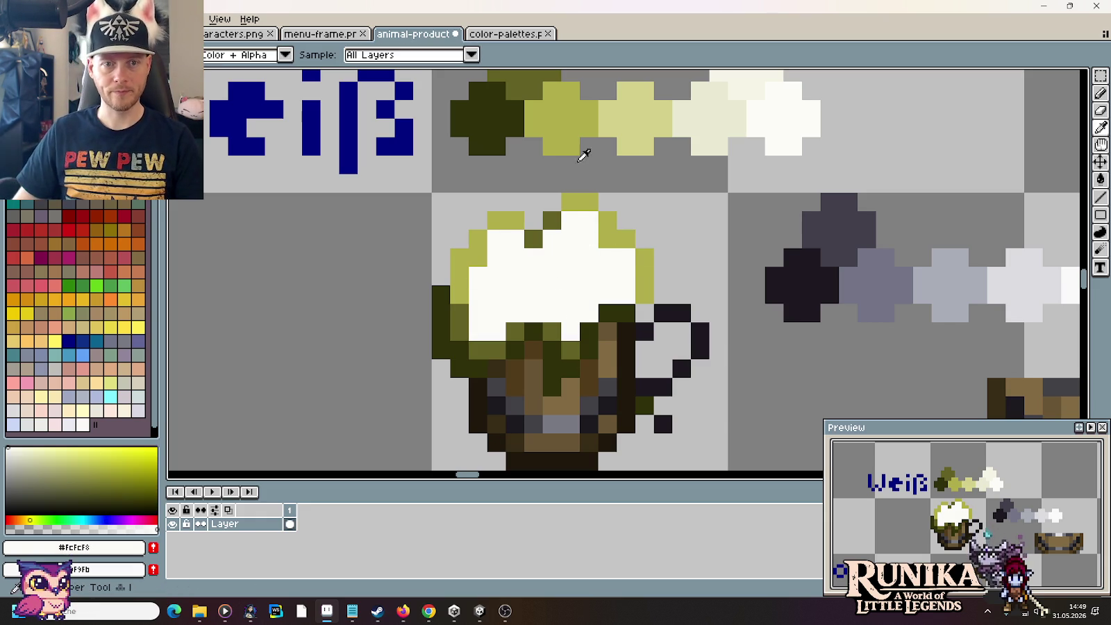
click(583, 149)
key(b)
click(625, 301)
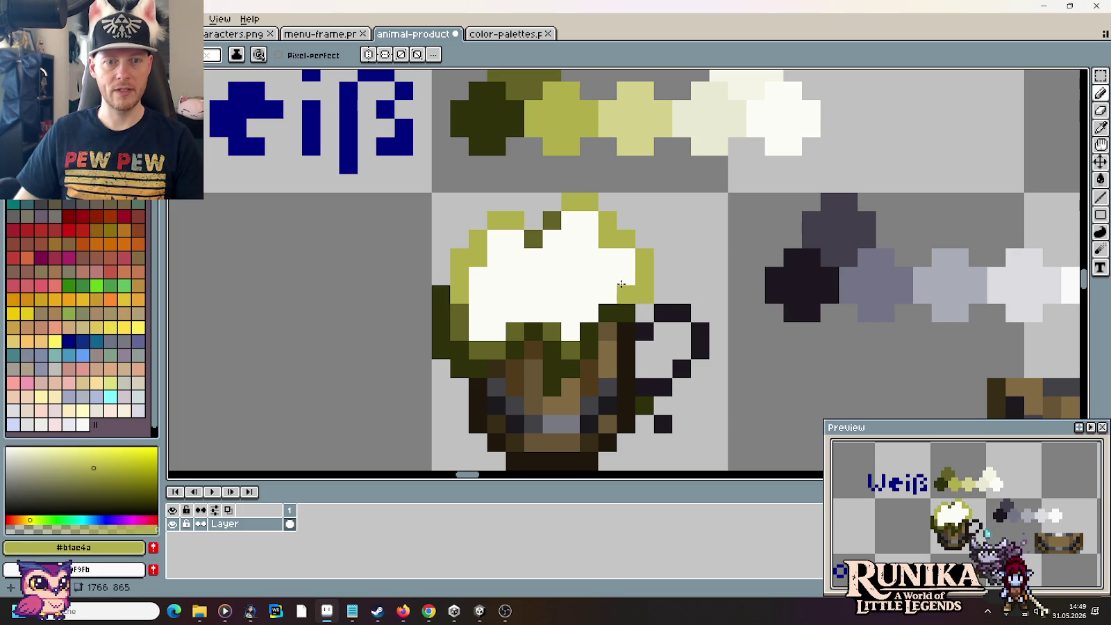
alt+click(523, 77)
click(625, 294)
alt+click(587, 142)
click(591, 277)
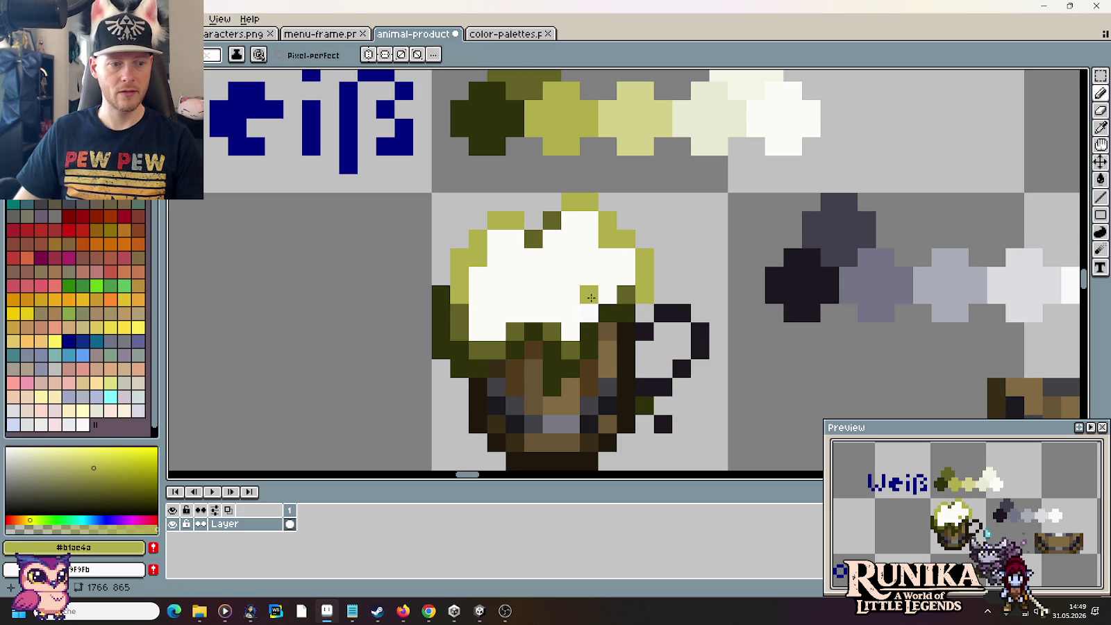
Step: Speckle olive shading pixels across the foam, reverting a few specks to white
key(i)
right_click(575, 259)
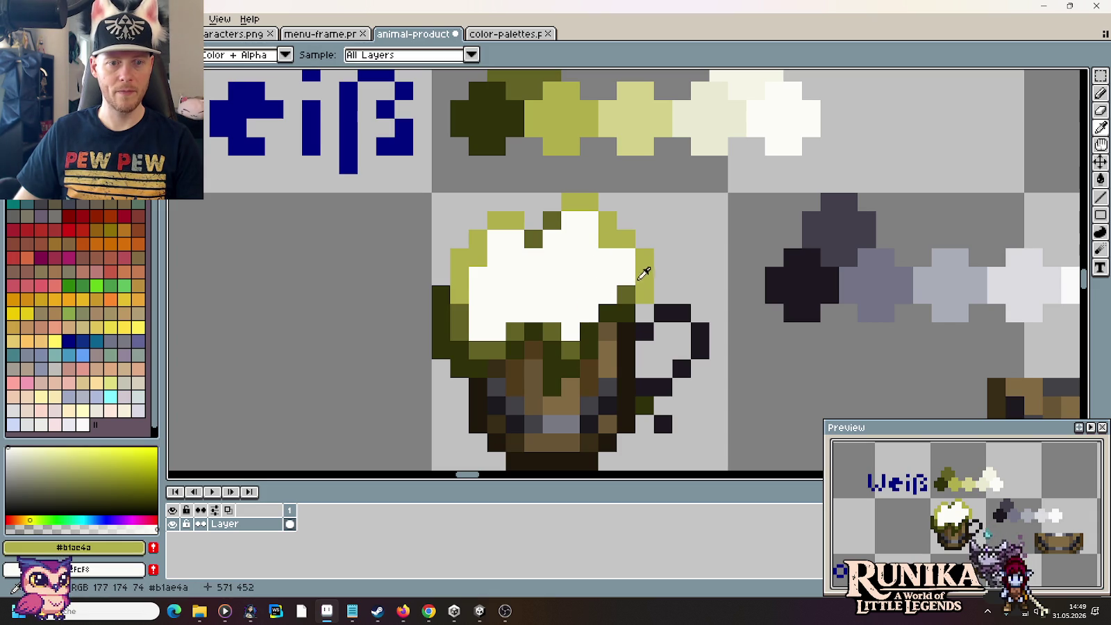
click(624, 291)
click(643, 285)
click(597, 299)
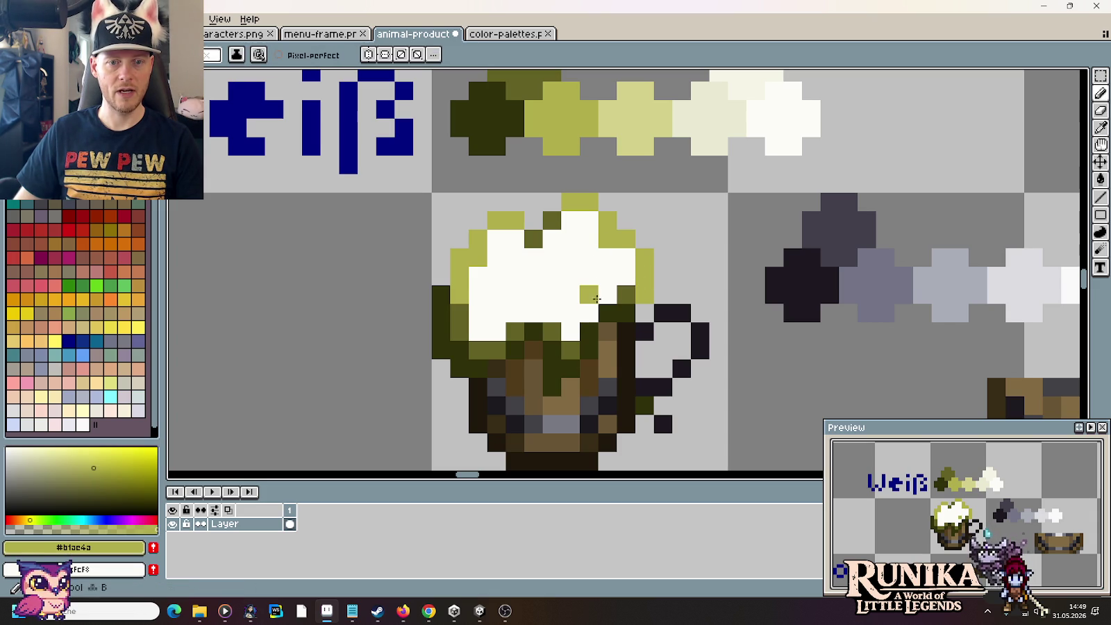
click(534, 314)
click(478, 314)
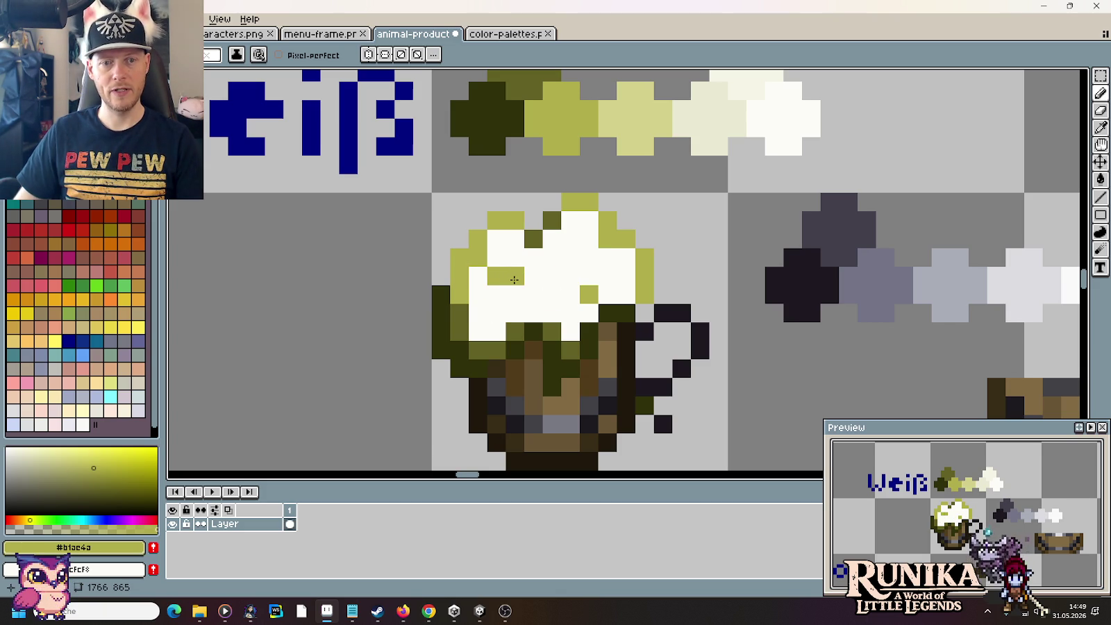
click(514, 280)
click(493, 310)
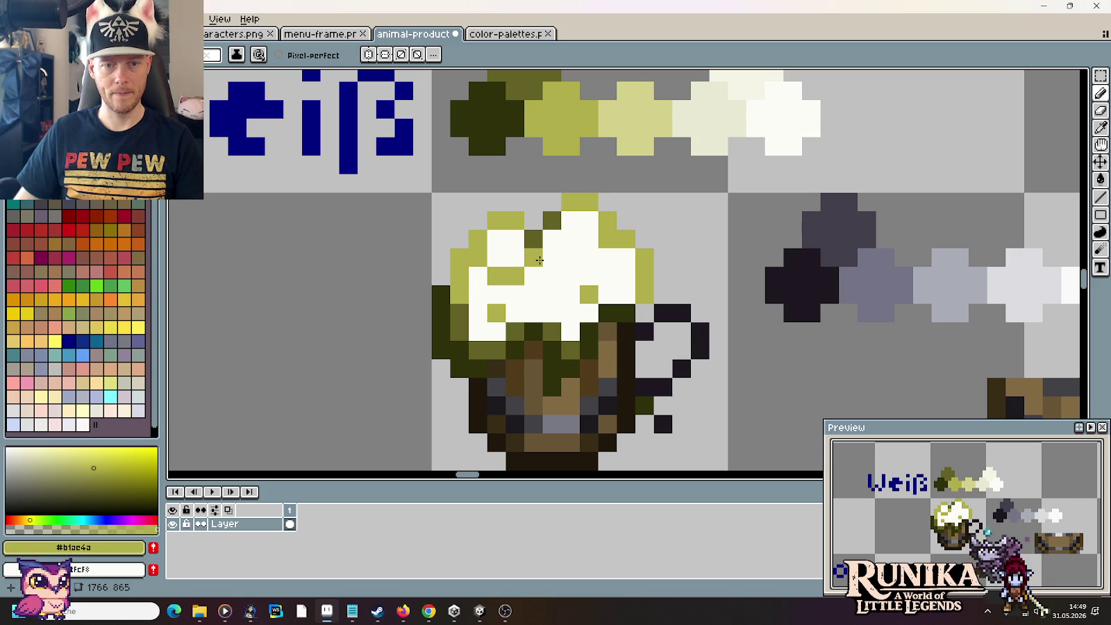
click(552, 276)
click(584, 264)
key(ctrl+z)
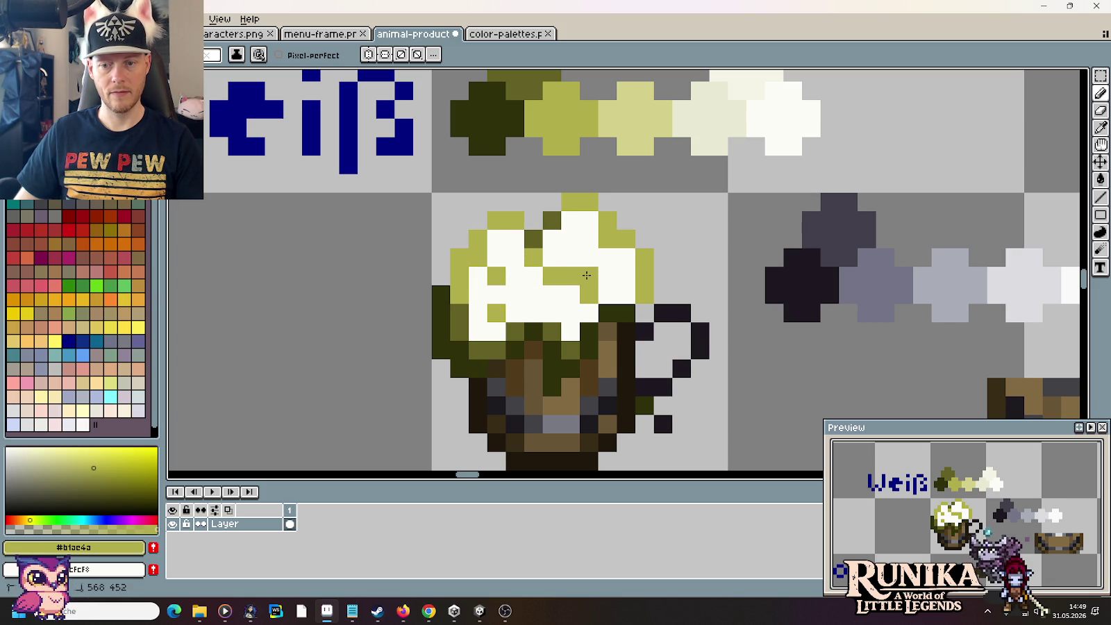
right_click(589, 276)
right_click(570, 276)
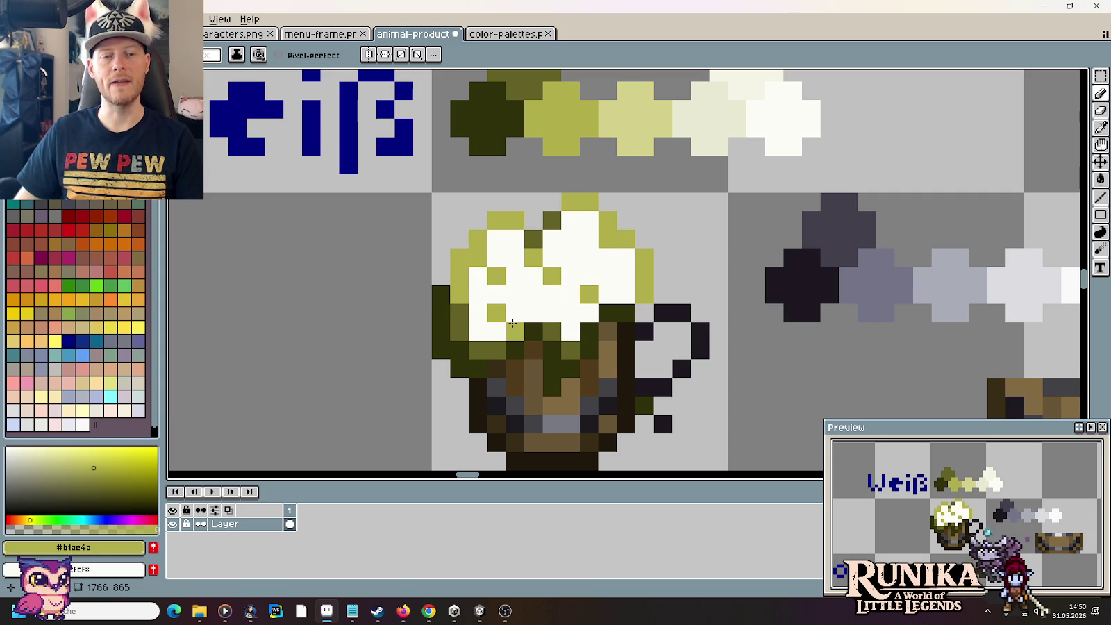
Step: Bucket-fill the white foam with light yellow #d4d28b
key(i)
click(622, 118)
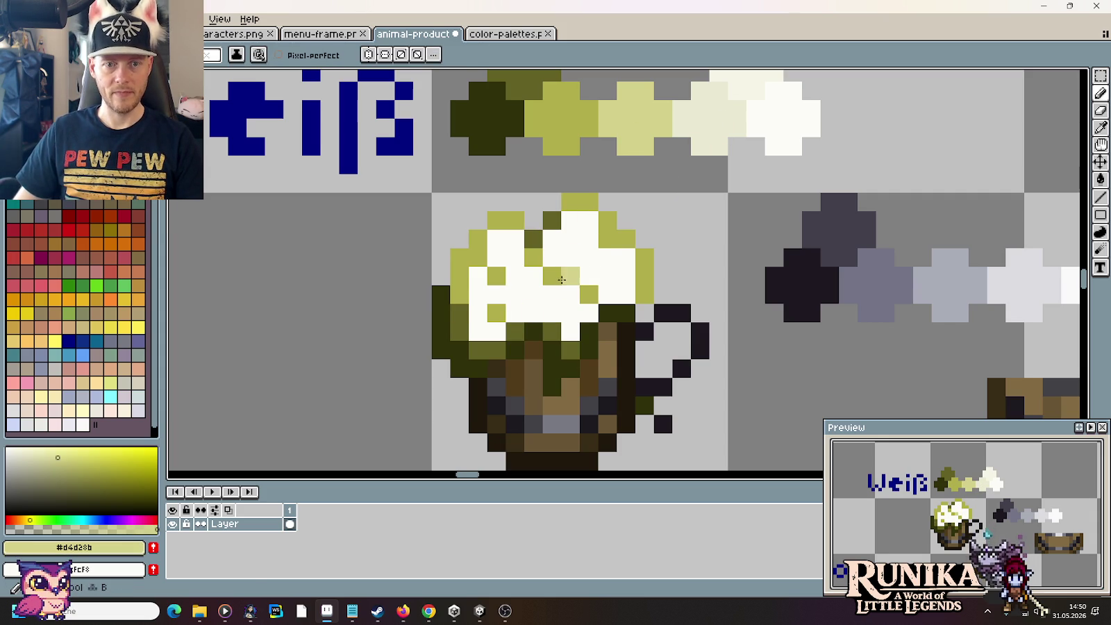
key(g)
click(571, 272)
Step: Paint white #fcfcf8 highlight pixels along the top of the foam
key(i)
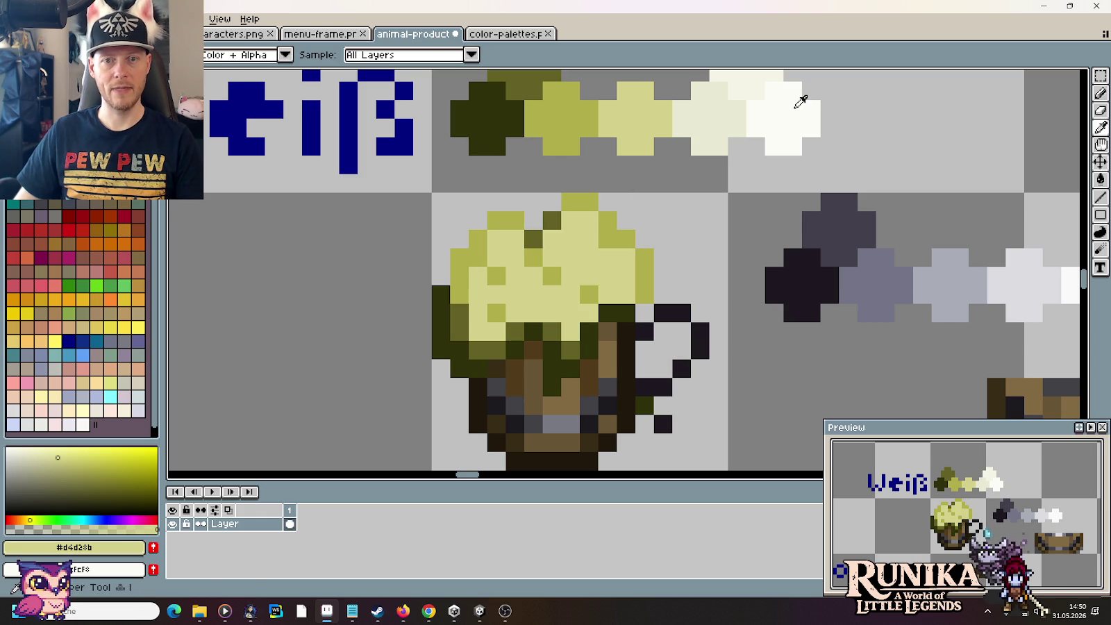
click(791, 104)
key(b)
click(571, 221)
click(589, 239)
click(608, 276)
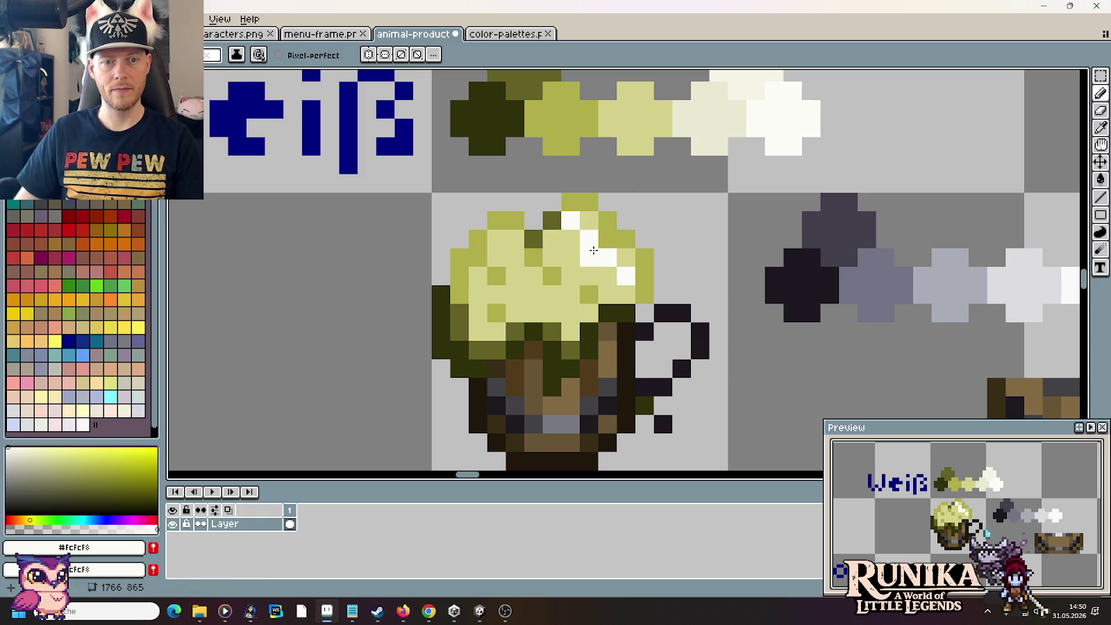
alt+click(589, 240)
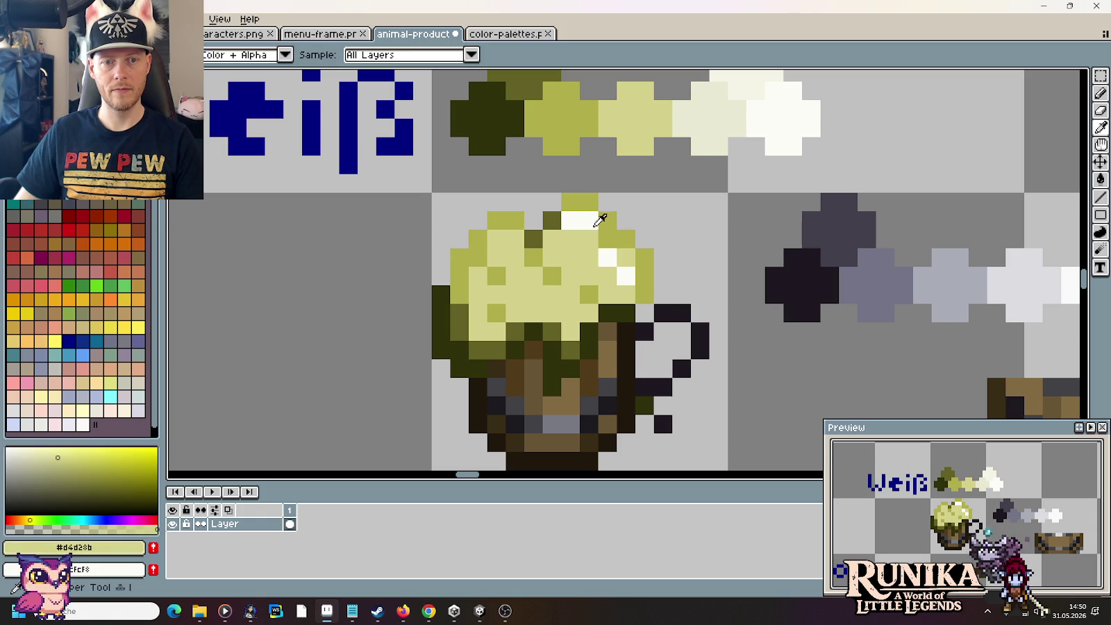
alt+click(596, 222)
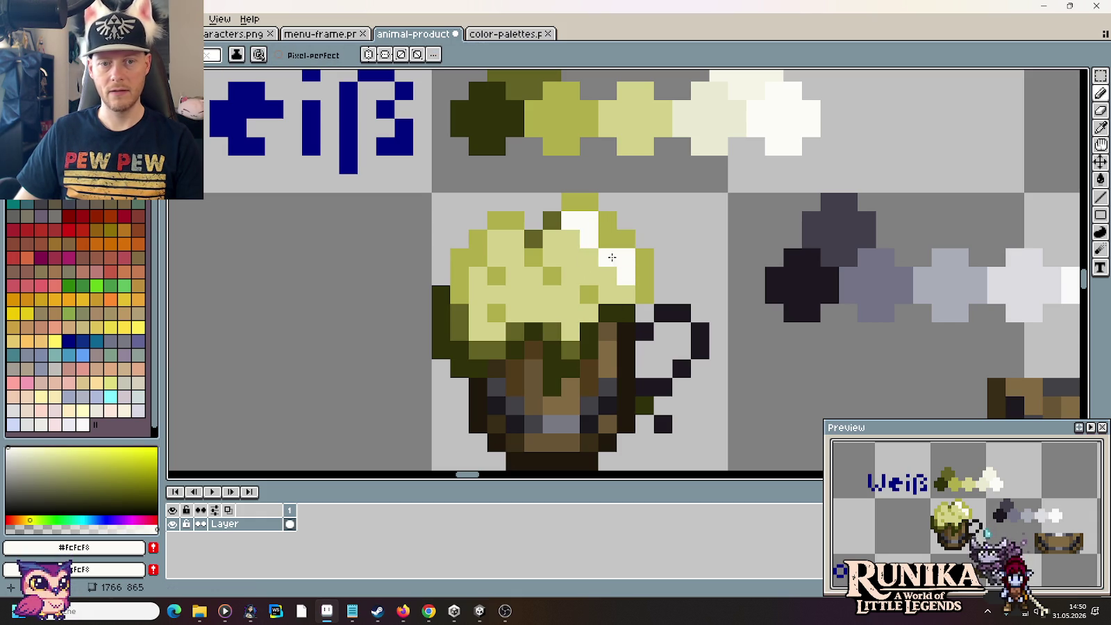
Step: Add white highlights on the upper-left foam, then lighten one pixel to pale cream
click(515, 258)
drag(515, 239, 497, 239)
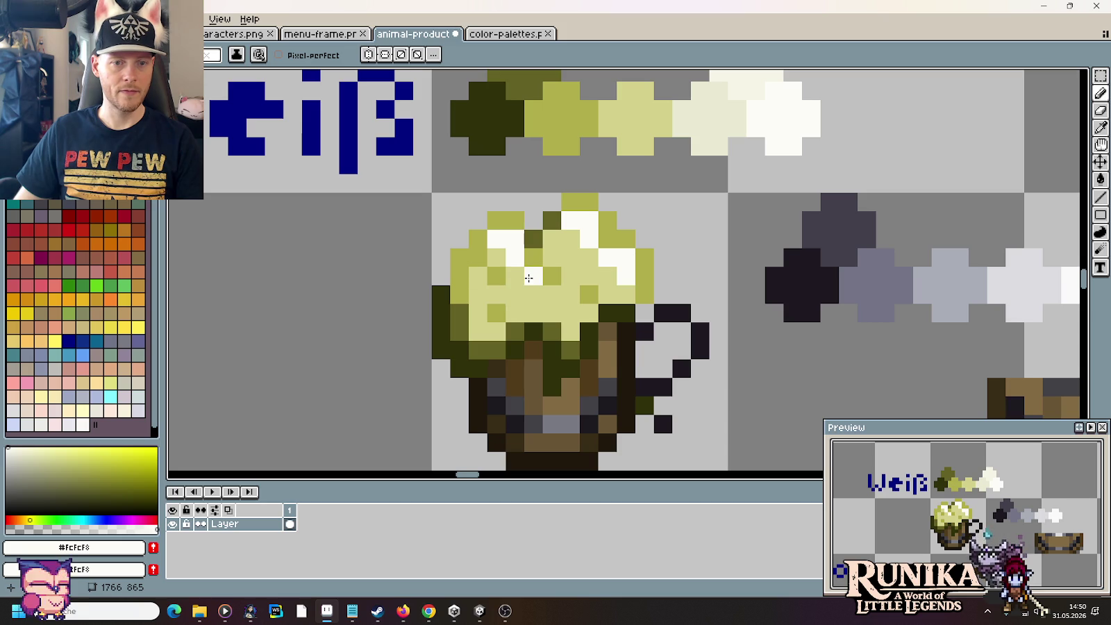
click(542, 290)
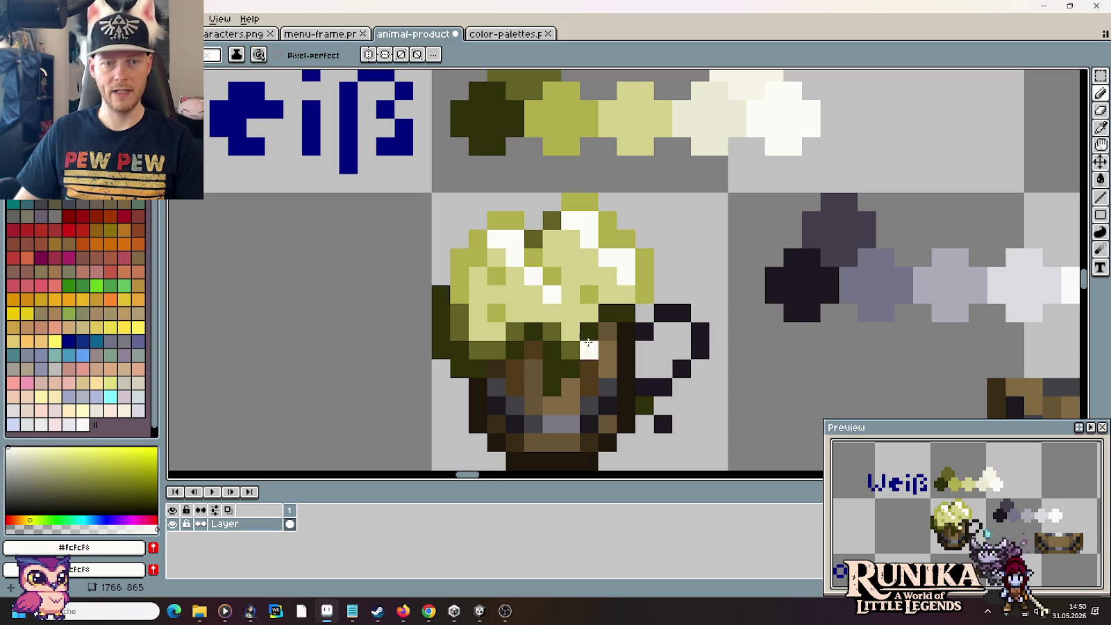
alt+click(511, 257)
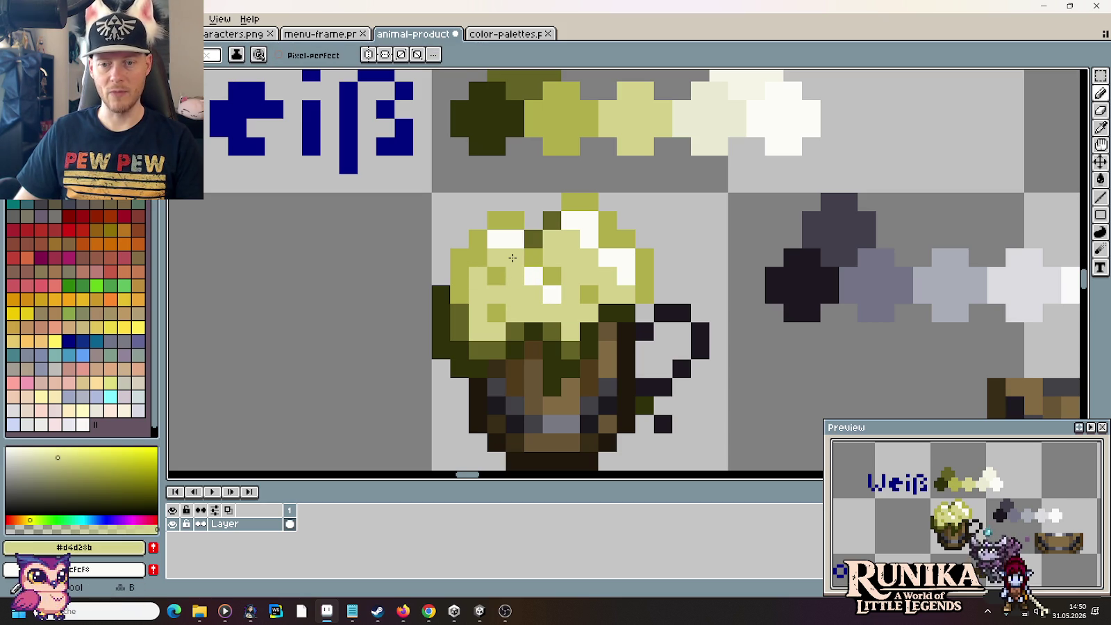
key(i)
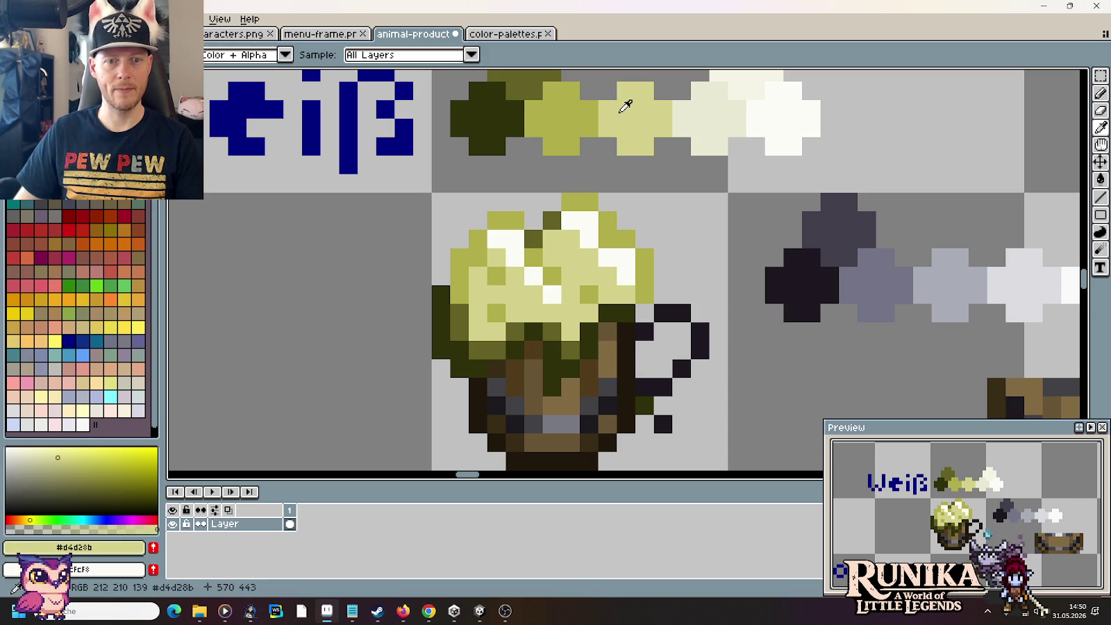
click(740, 101)
key(b)
click(516, 255)
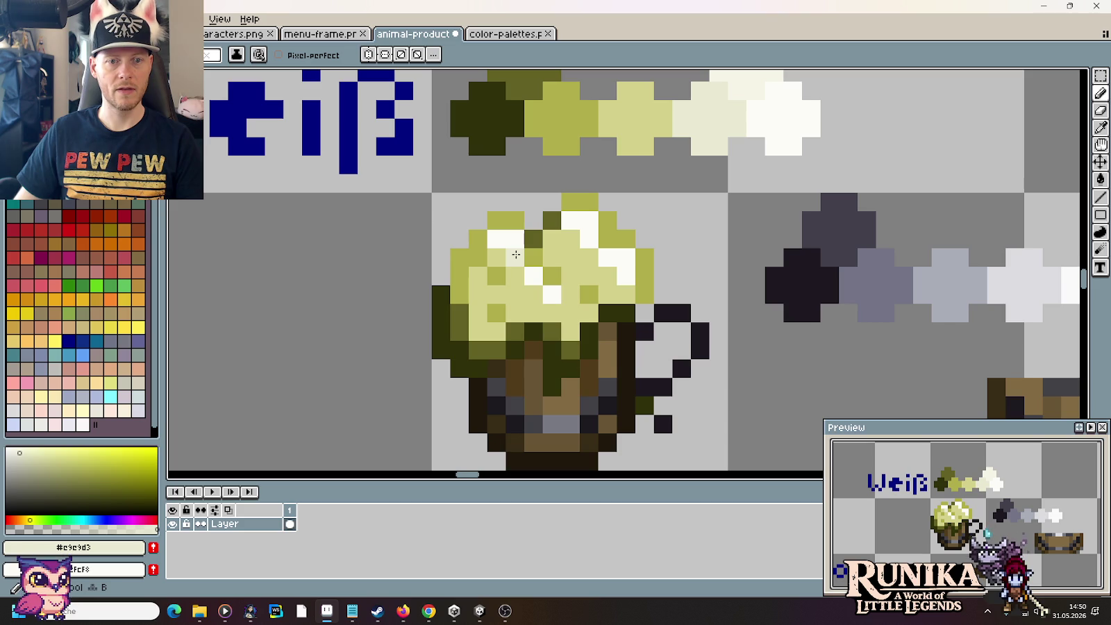
Step: Soften several white foam highlight pixels to pale cream #e9e9d3
click(533, 277)
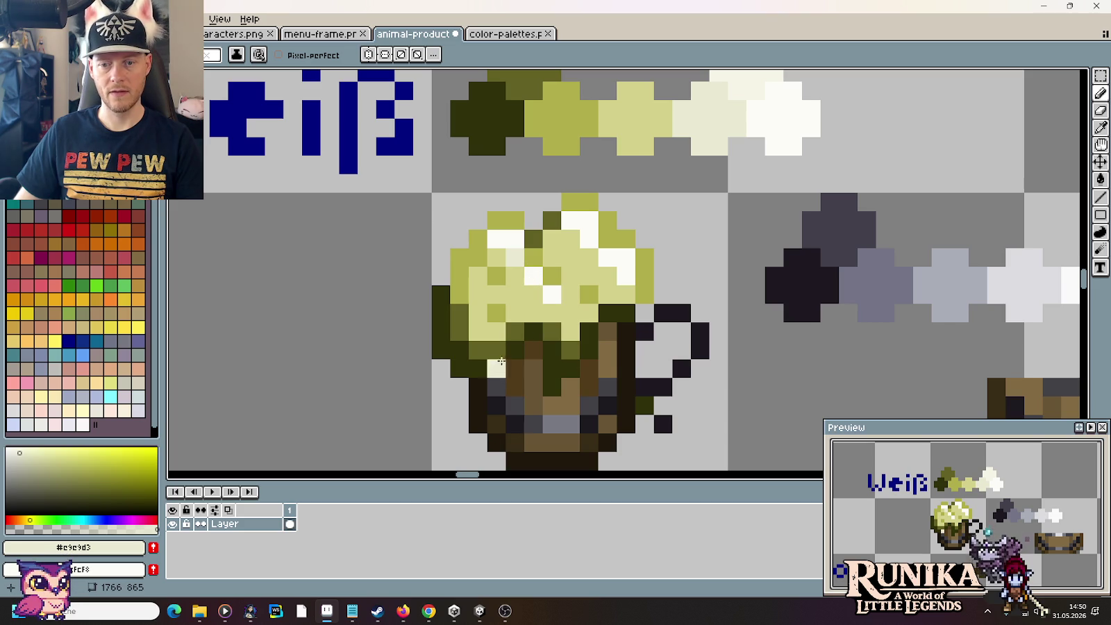
alt+click(520, 239)
alt+click(731, 104)
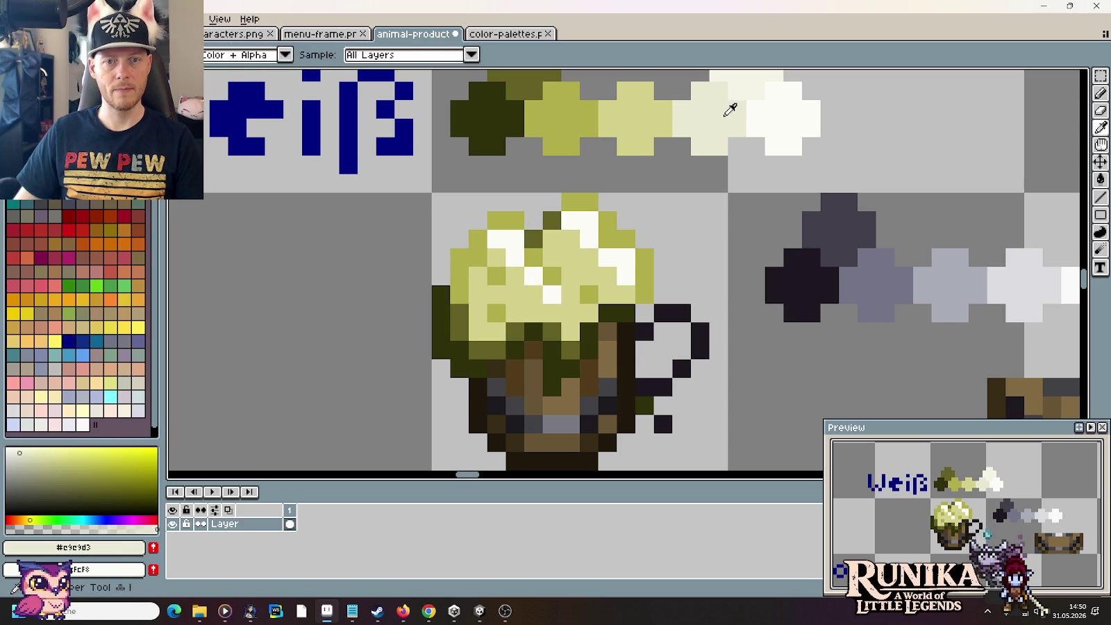
click(534, 276)
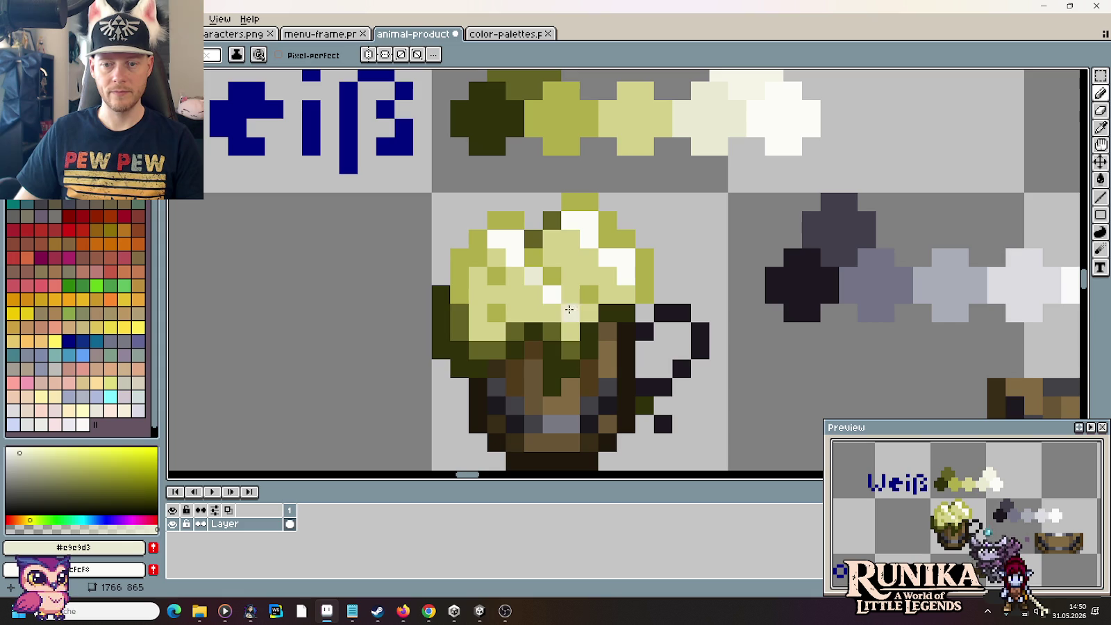
click(588, 236)
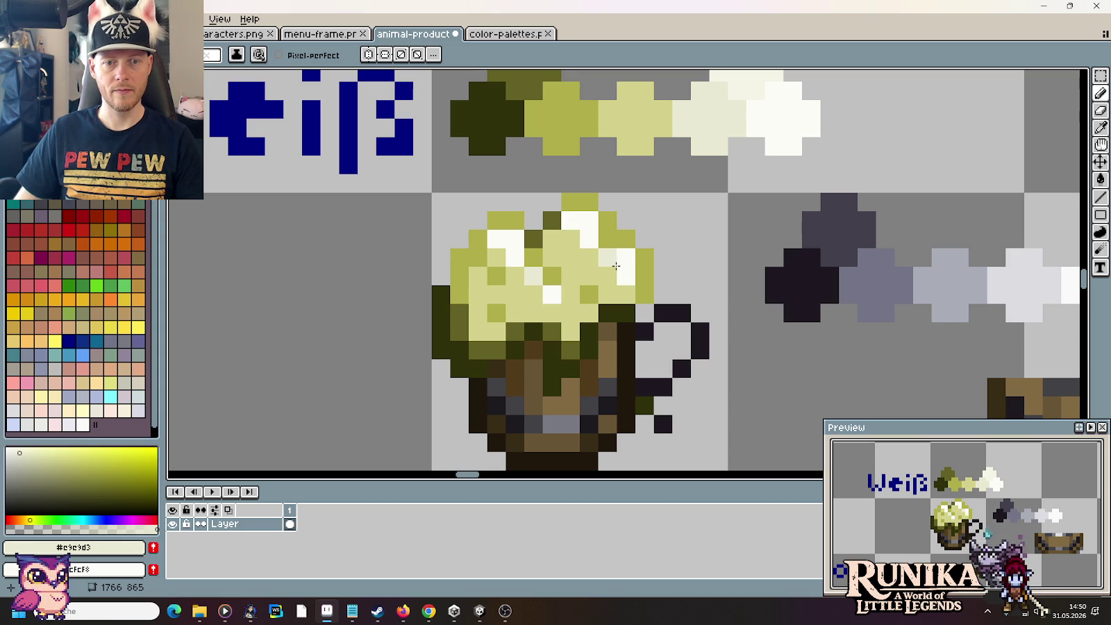
click(589, 220)
click(567, 219)
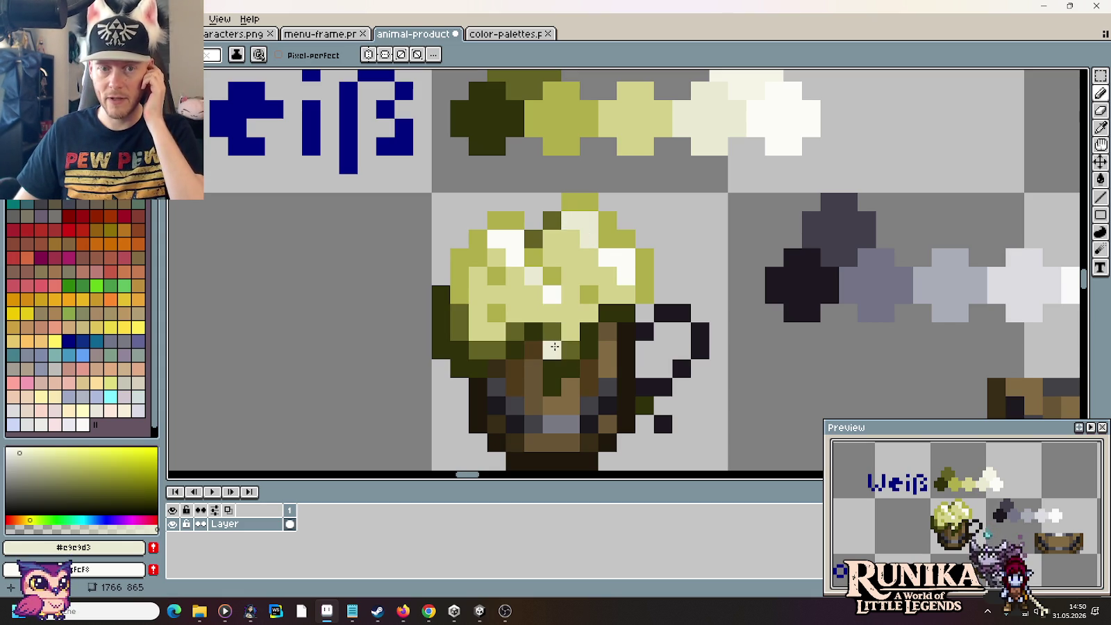
click(515, 258)
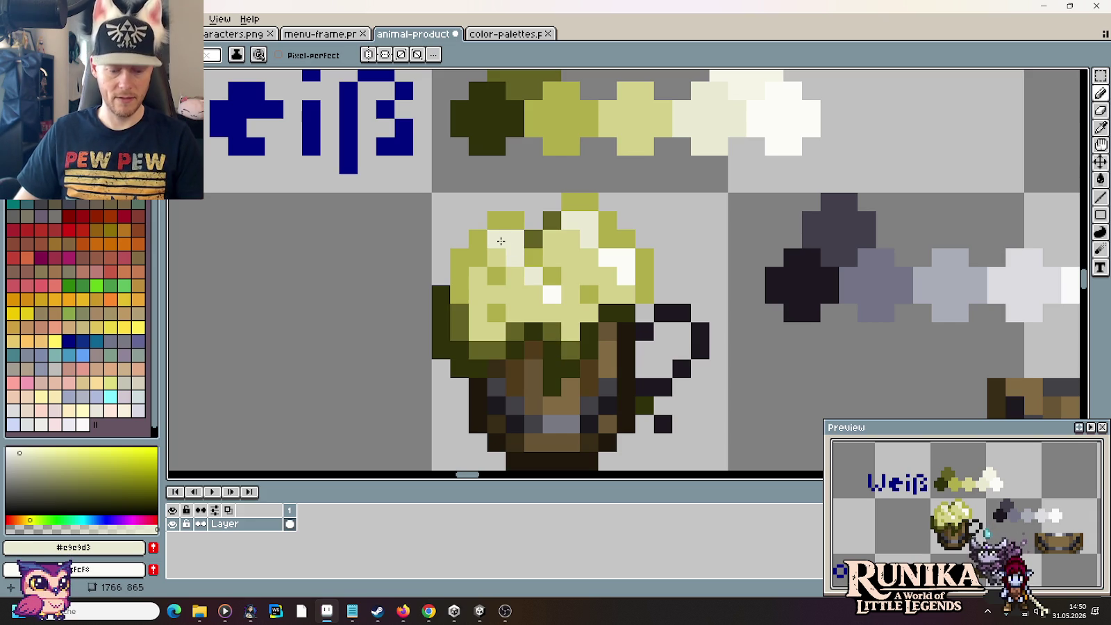
Step: Repaint one foam pixel white and add paler cream and pale cream pixels
alt+click(557, 293)
click(533, 276)
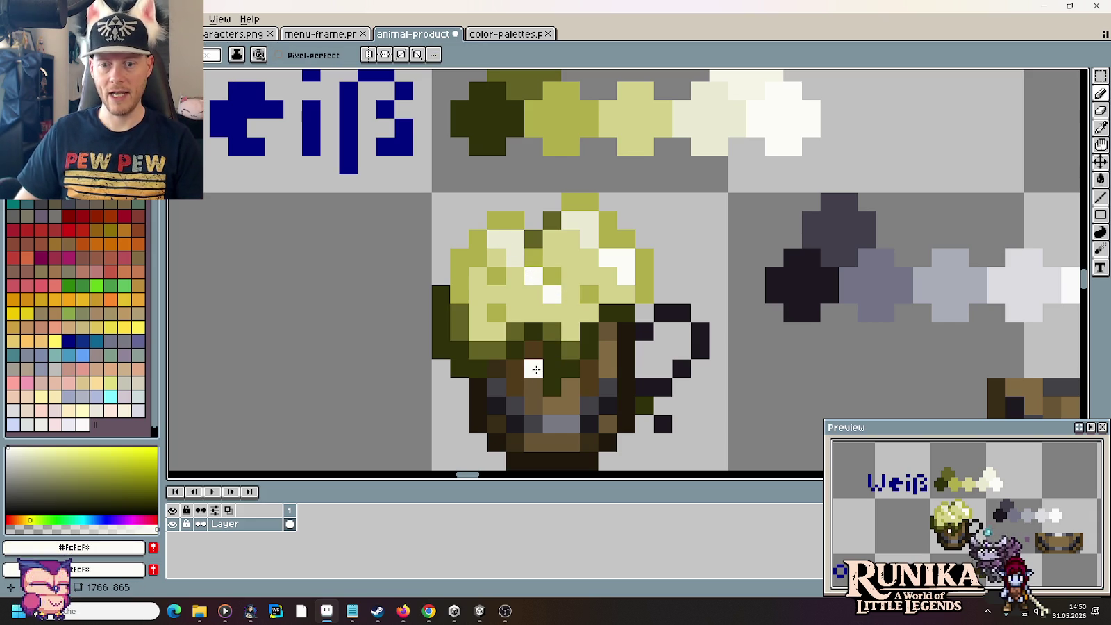
alt+click(704, 113)
alt+click(736, 75)
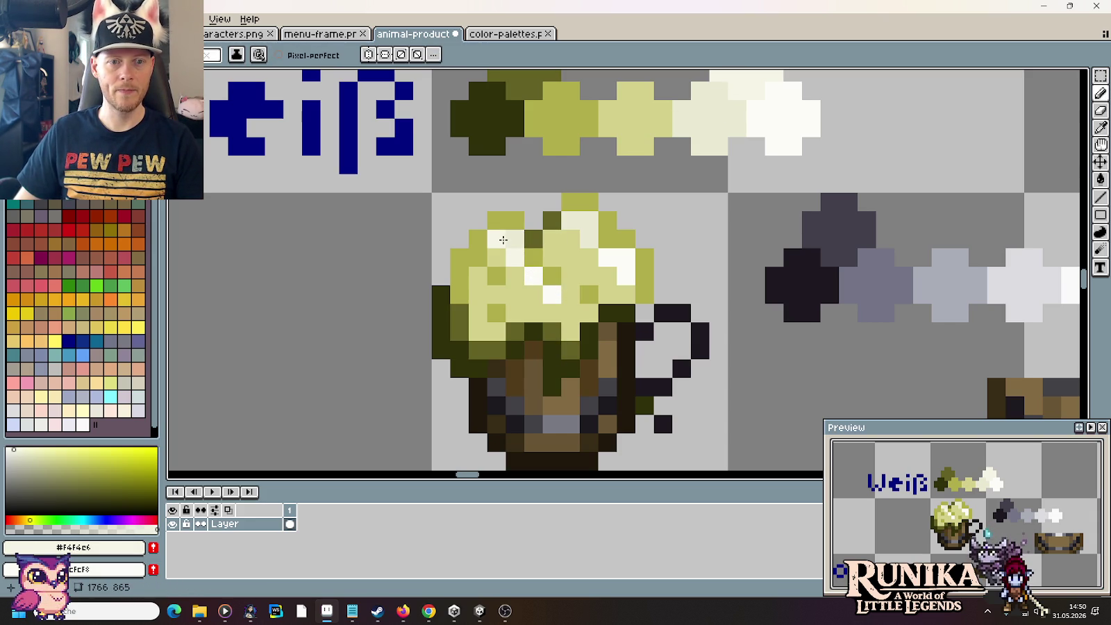
click(510, 239)
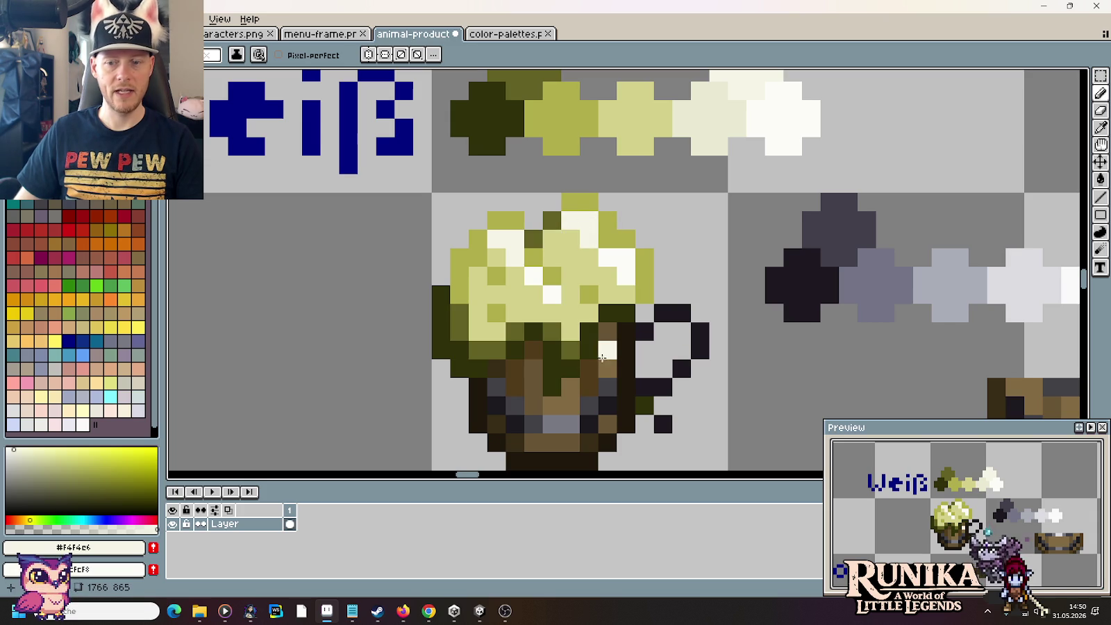
alt+click(719, 104)
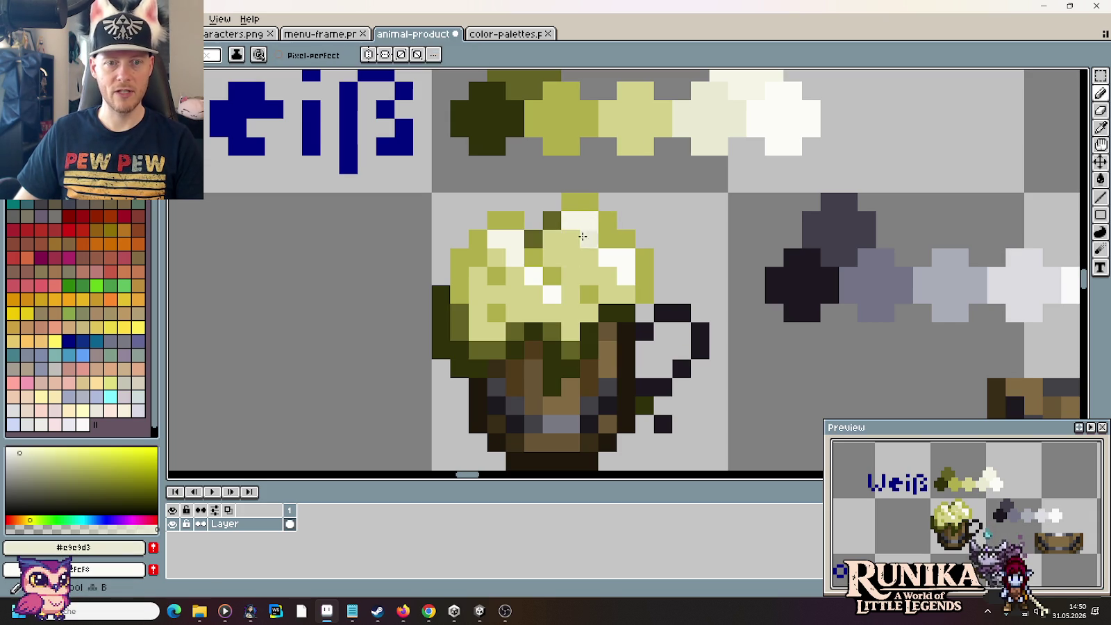
drag(562, 249, 557, 244)
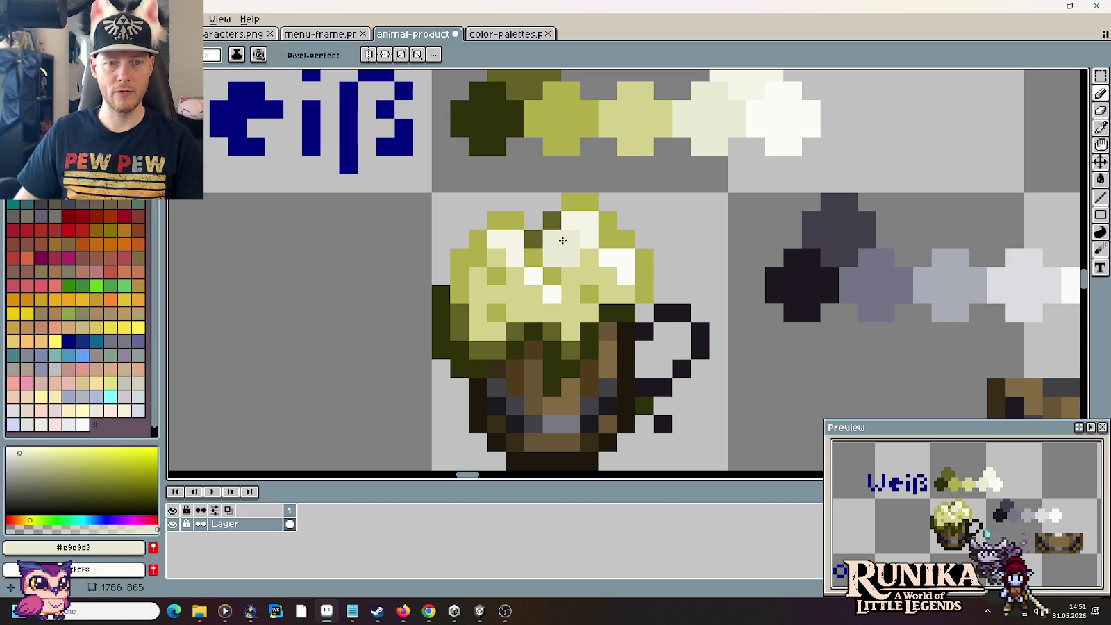
Step: Return two foam pixels to light yellow and add one more pale cream pixel
alt+click(556, 257)
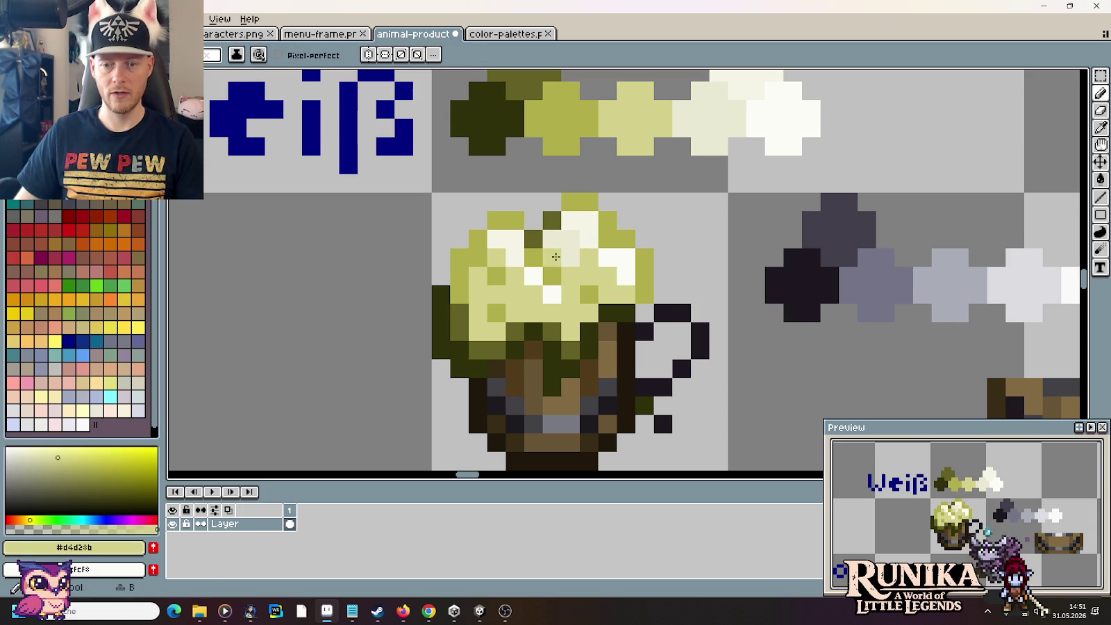
click(555, 257)
alt+click(571, 235)
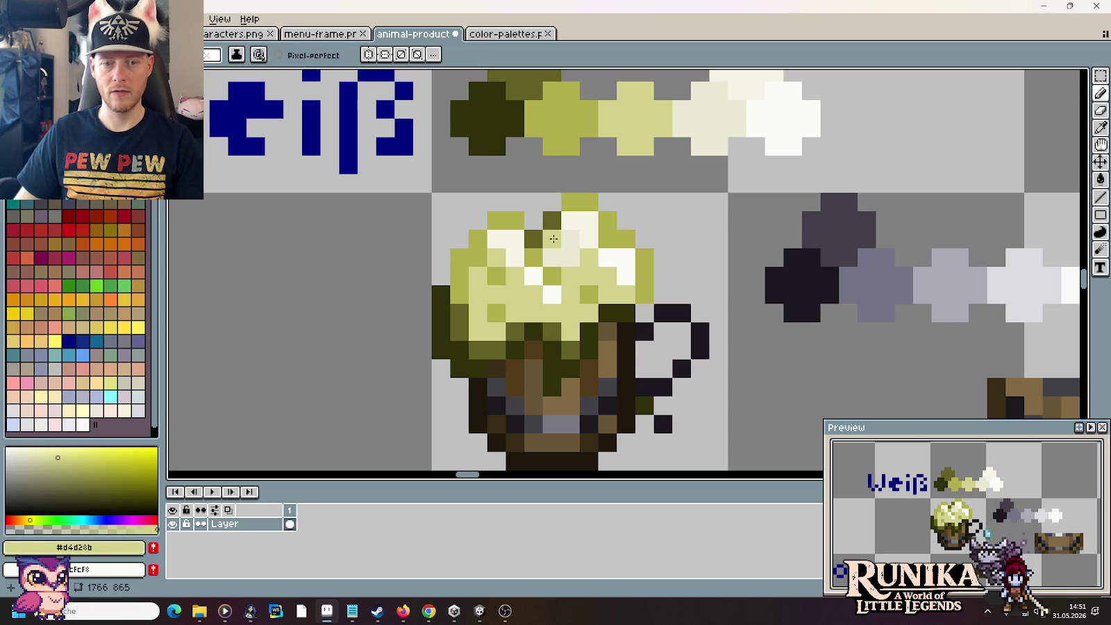
alt+click(570, 235)
click(505, 262)
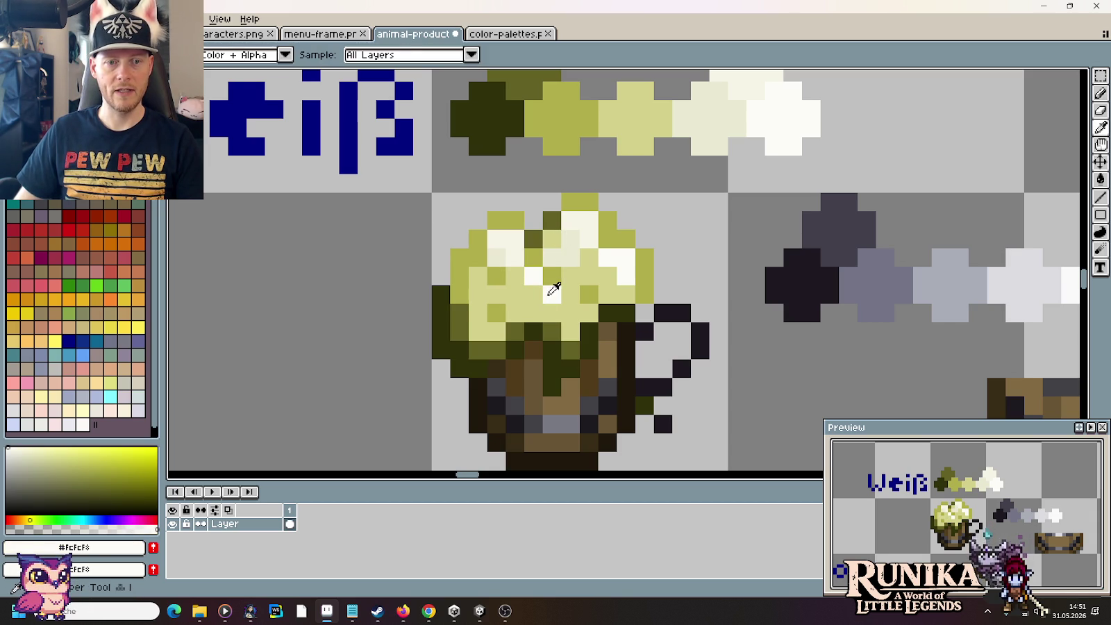
Step: Paint near-white and pale cream pixels through the lower foam, undoing a stray edge pixel
alt+click(732, 74)
click(541, 311)
alt+click(726, 118)
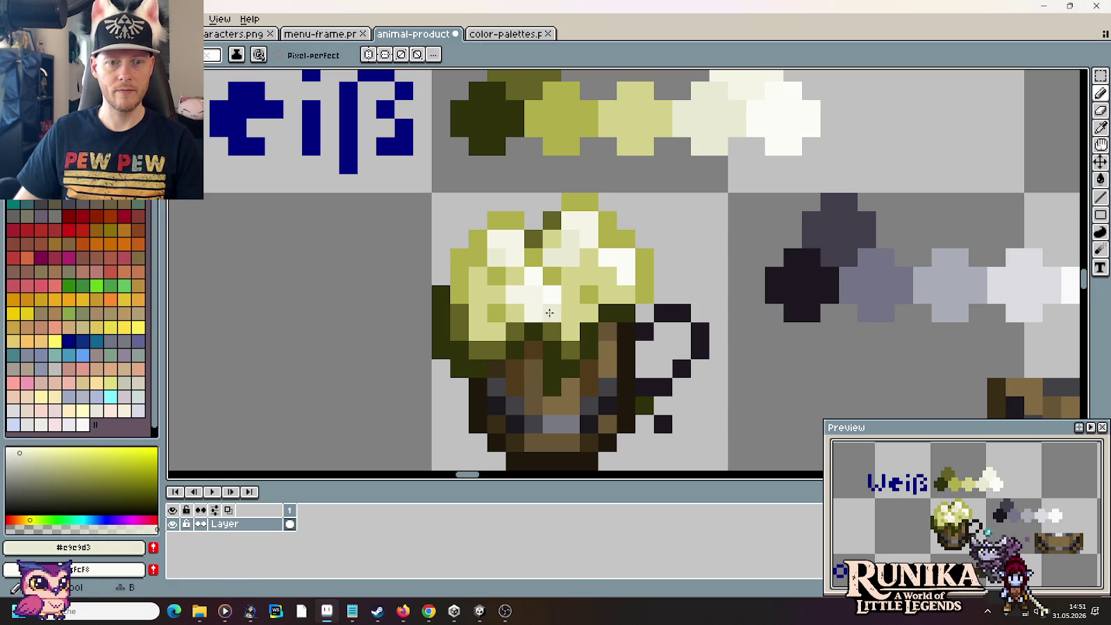
click(617, 299)
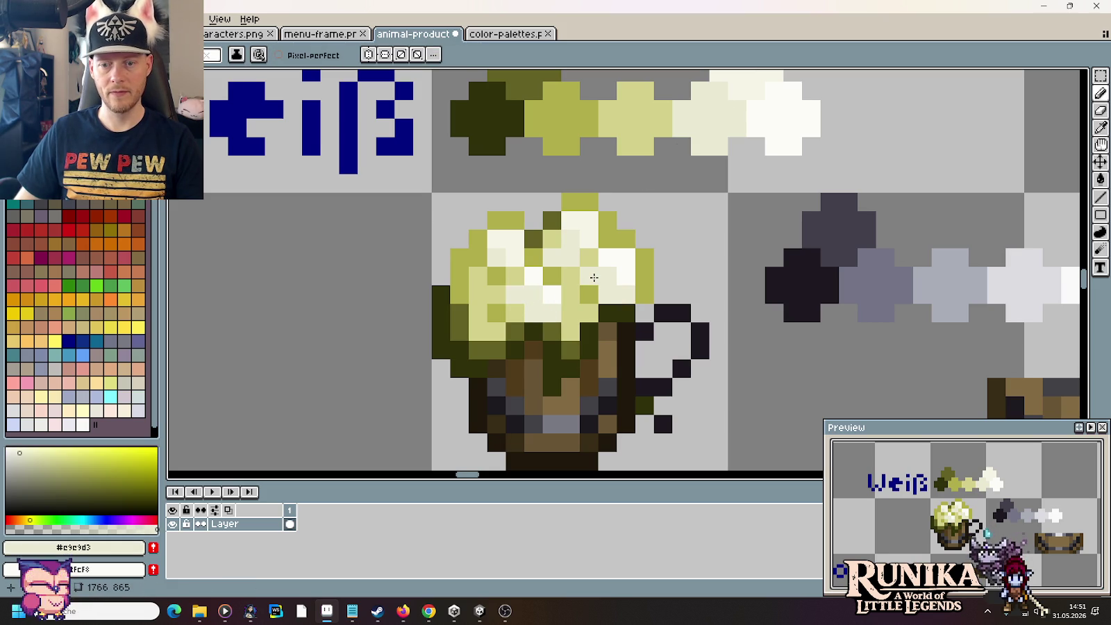
click(514, 345)
key(ctrl+z)
click(497, 295)
click(479, 312)
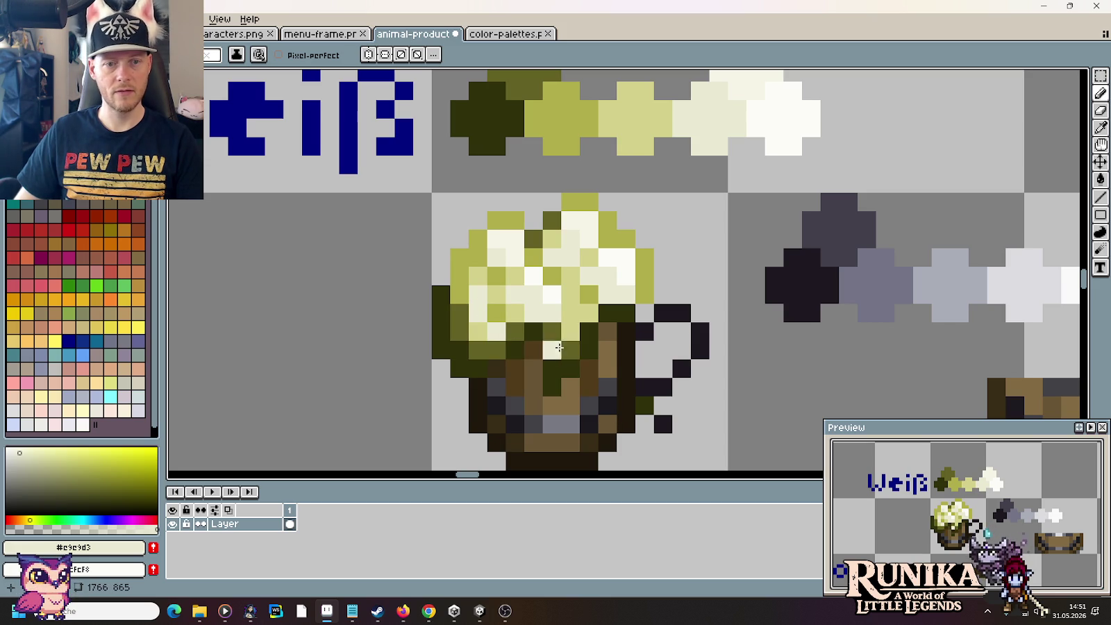
Step: Sample olive, #d4d28b and #e9e9d3 from the foam and paint a pale cream highlight
key(i)
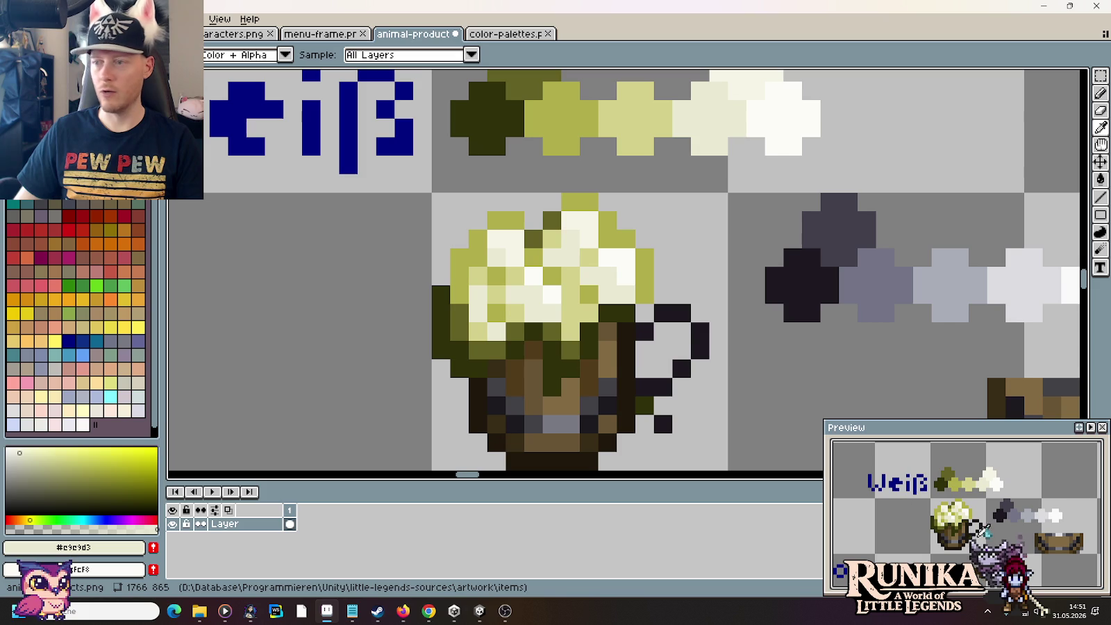
click(491, 275)
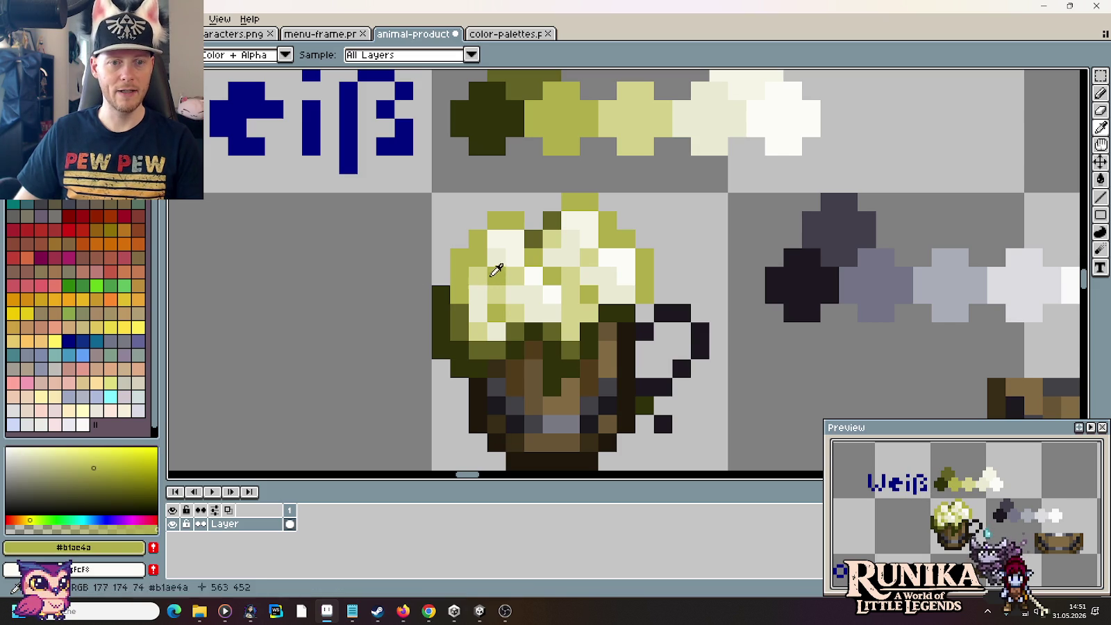
key(b)
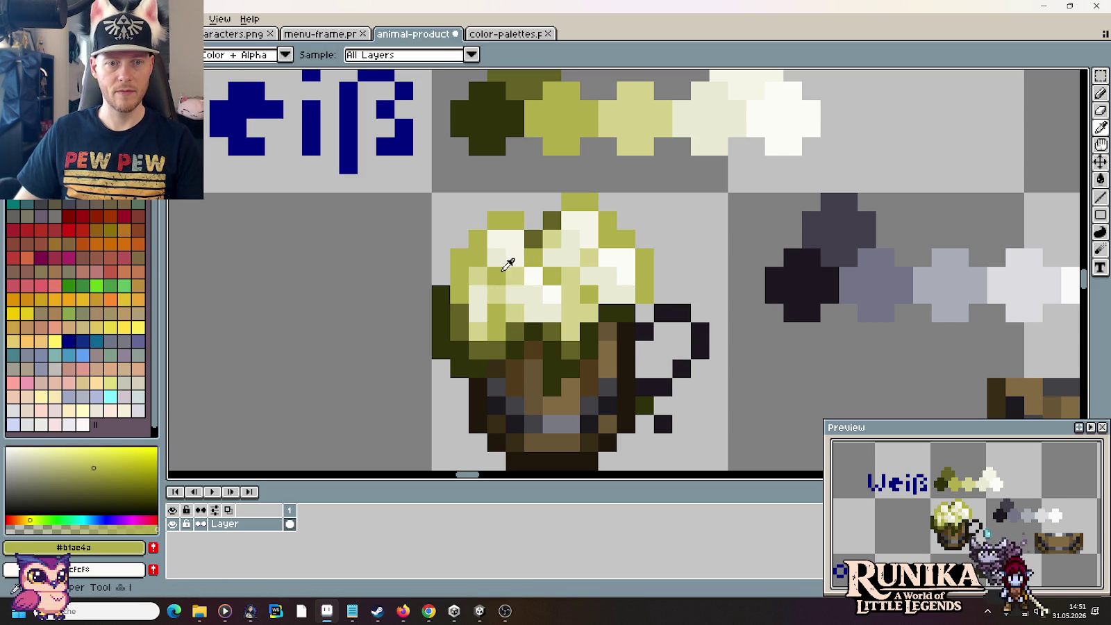
alt+click(502, 274)
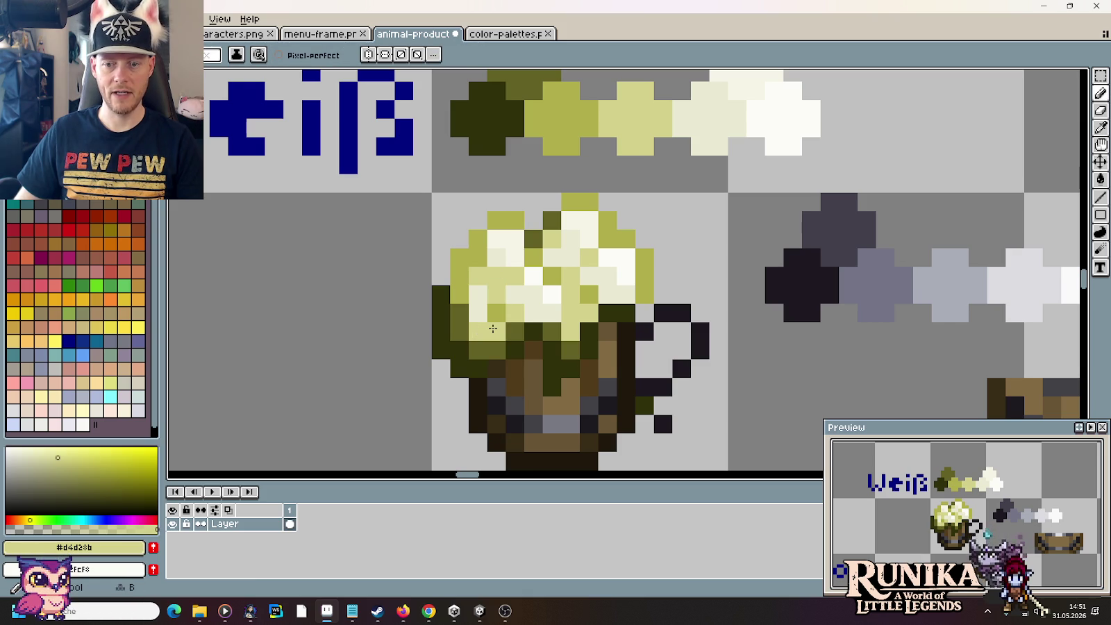
alt+click(493, 286)
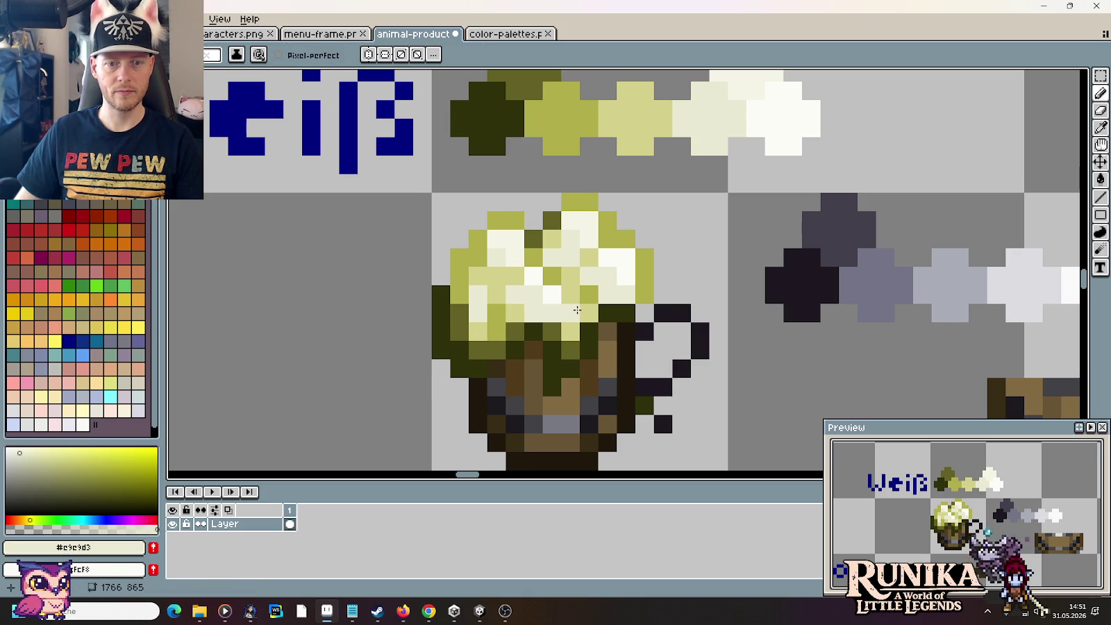
click(570, 295)
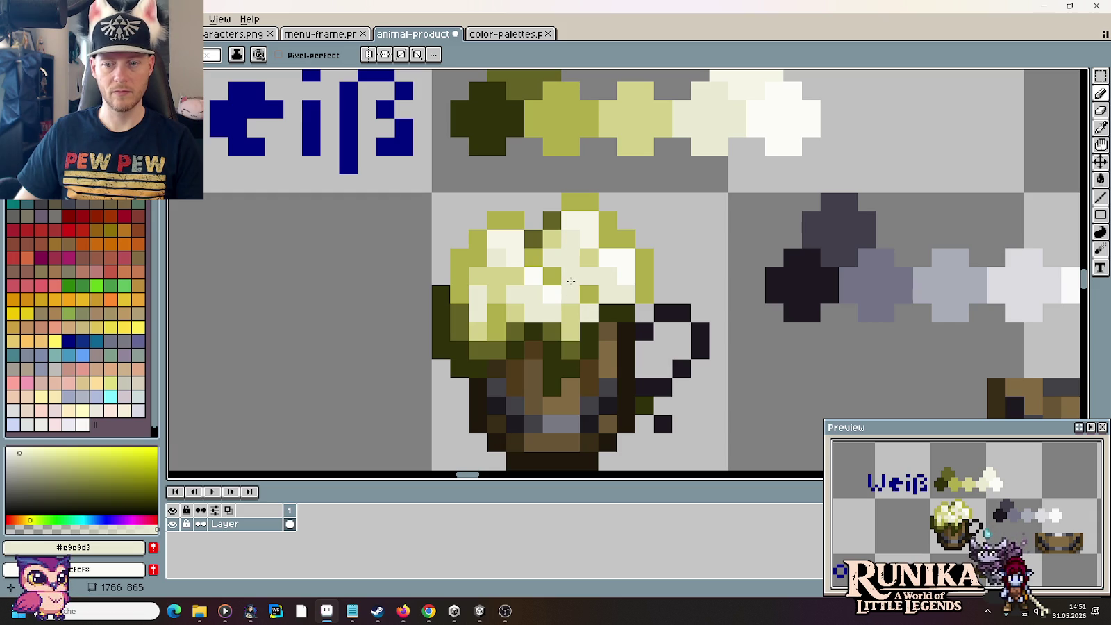
Step: Re-centre the mug and sample the dark olive #636125 from its foam edge
scroll(645, 352, down, 3)
scroll(486, 389, down, 1)
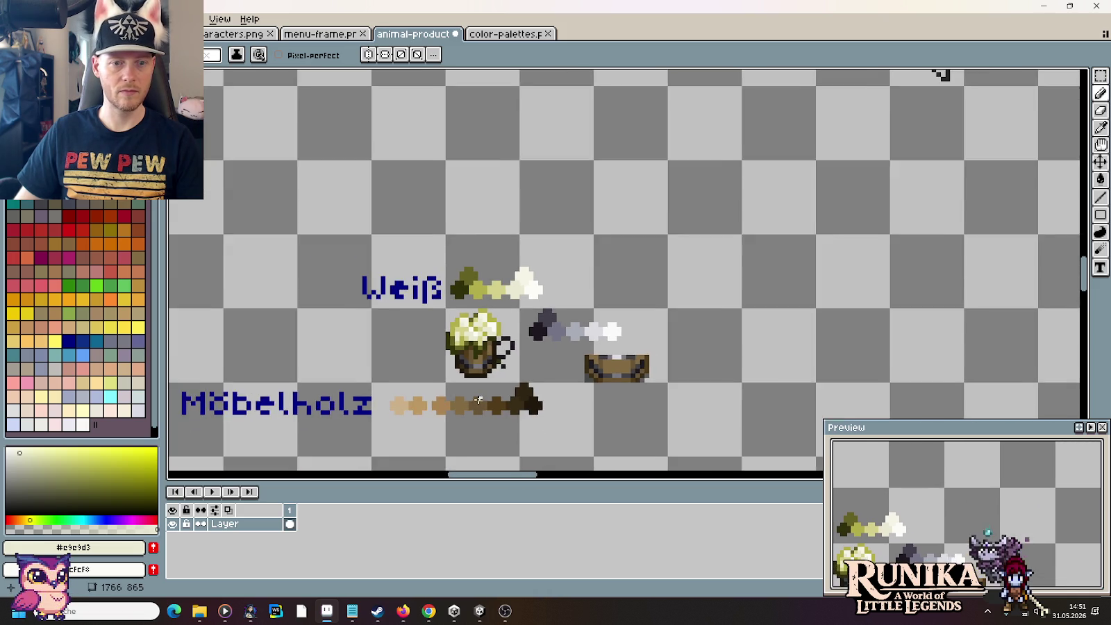
scroll(469, 400, down, 1)
drag(468, 400, 535, 322)
scroll(521, 262, up, 2)
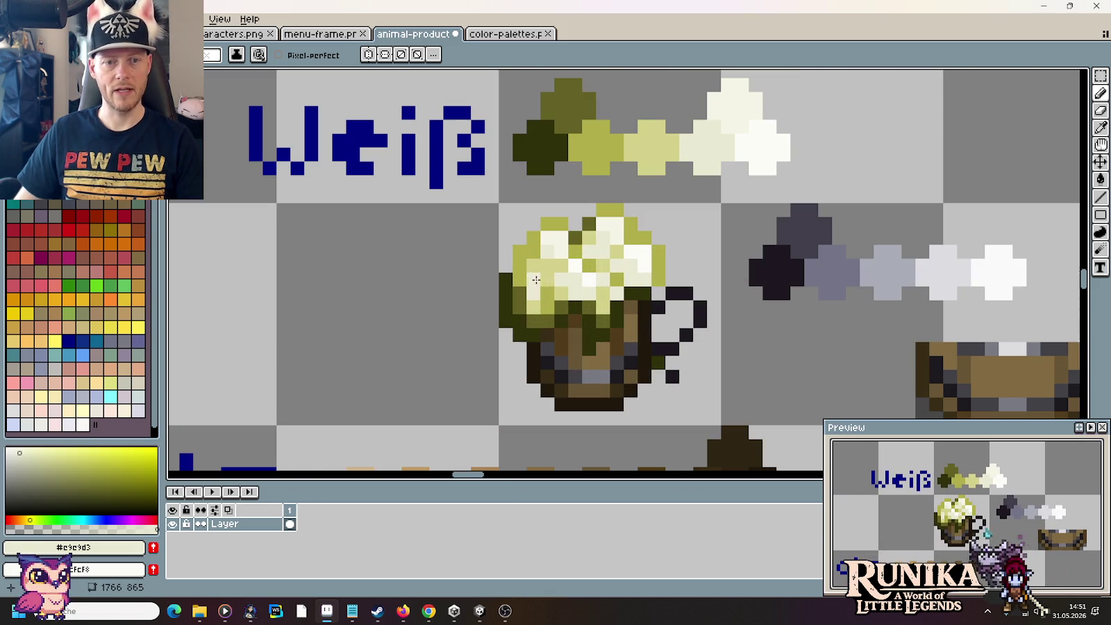
alt+click(495, 295)
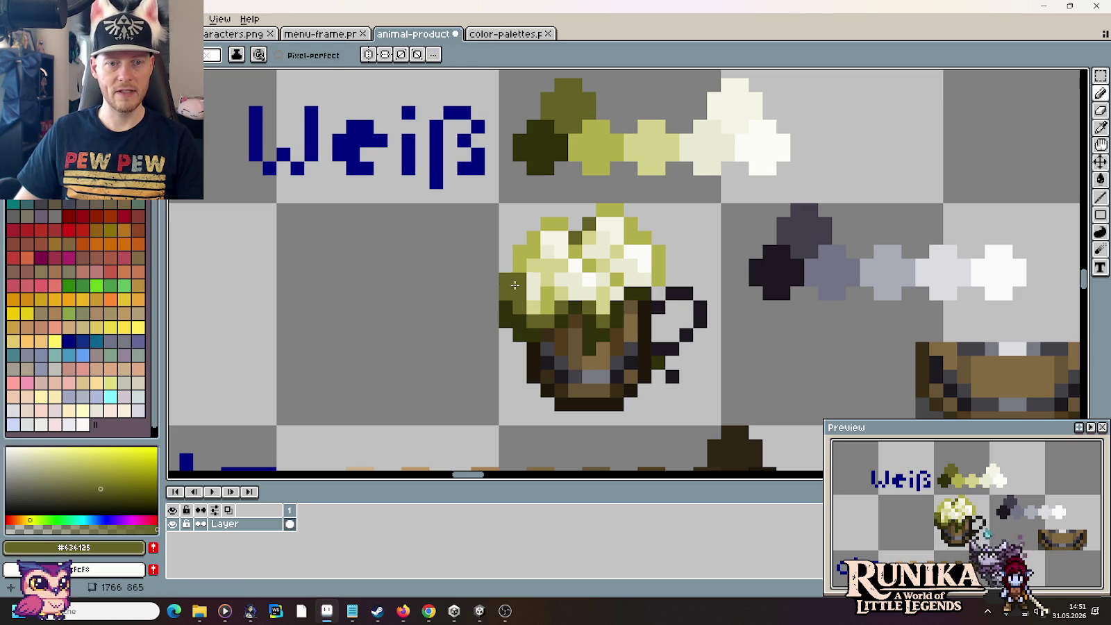
alt+click(521, 291)
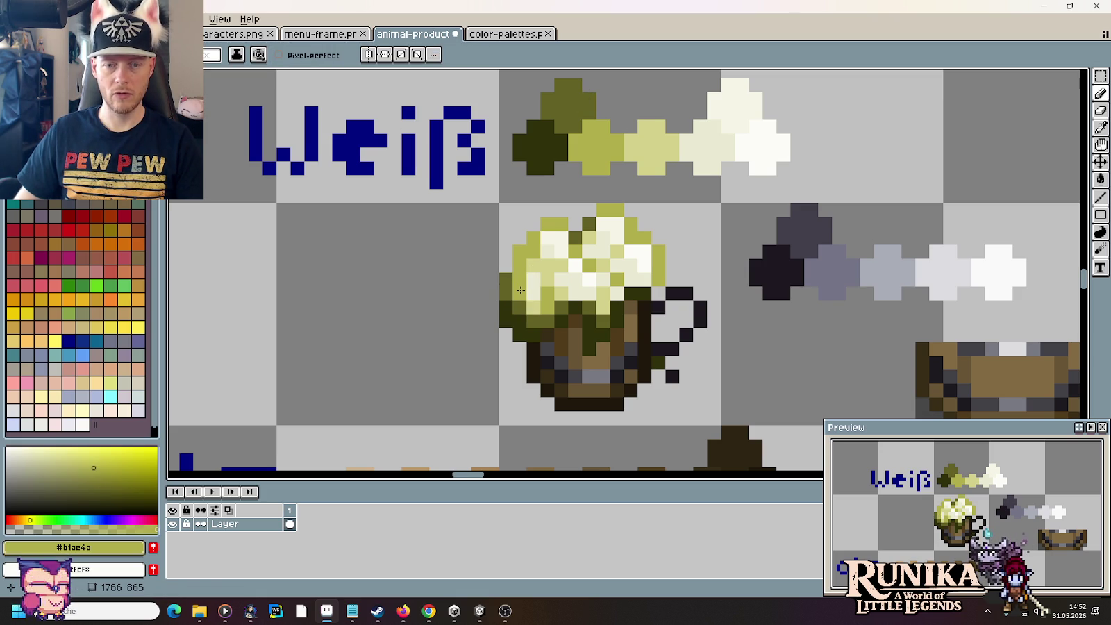
scroll(422, 361, down, 3)
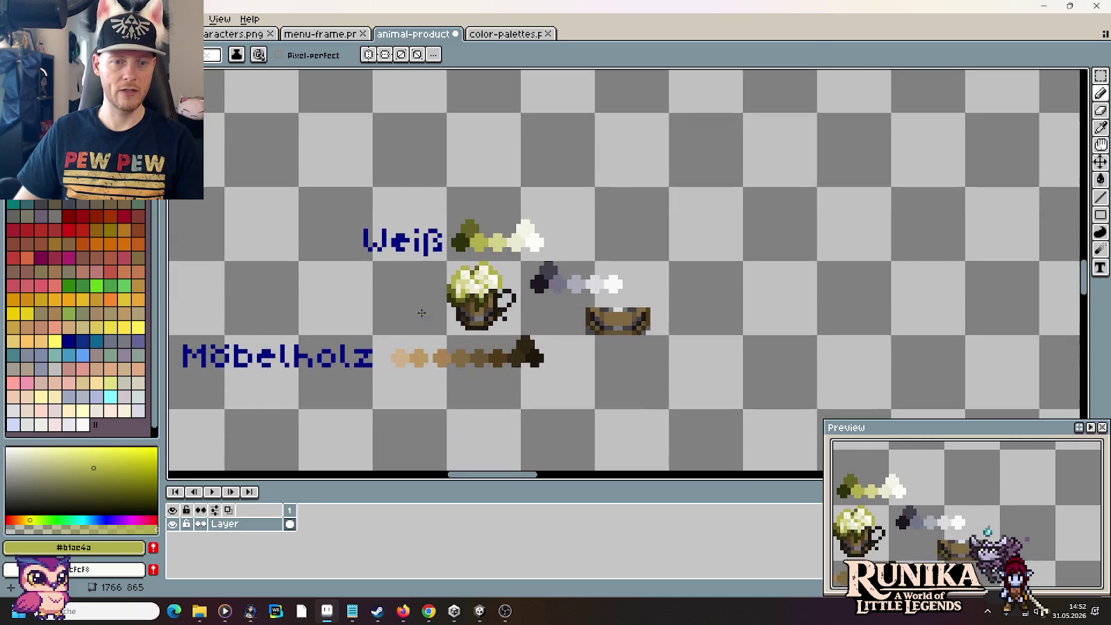
scroll(426, 303, up, 2)
scroll(429, 303, up, 1)
key(i)
alt+click(568, 88)
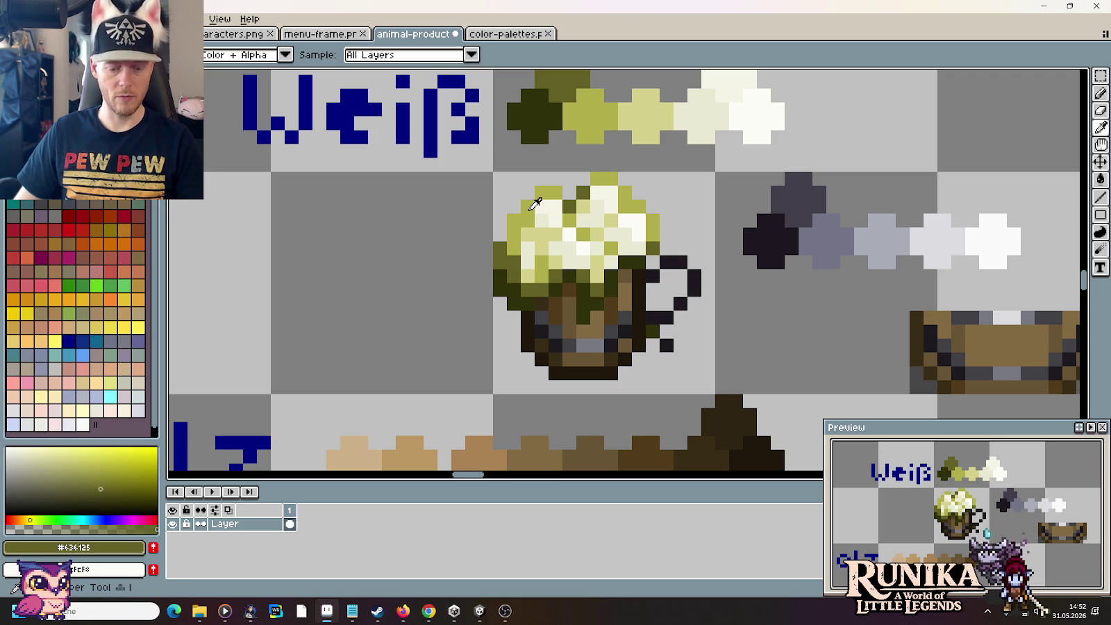
alt+click(540, 189)
alt+click(580, 81)
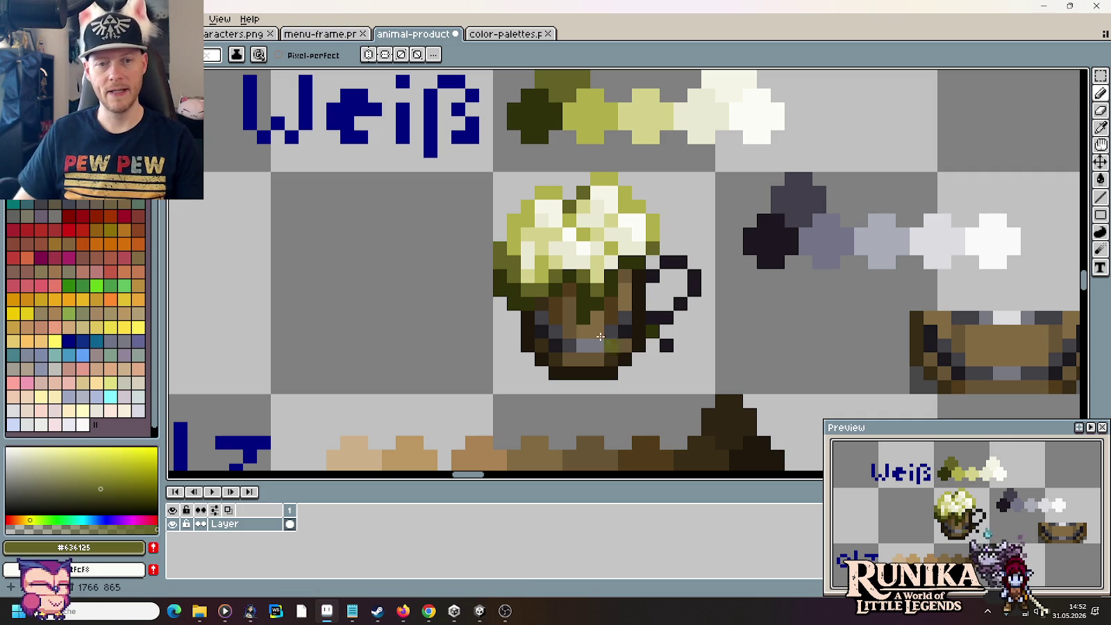
key(i)
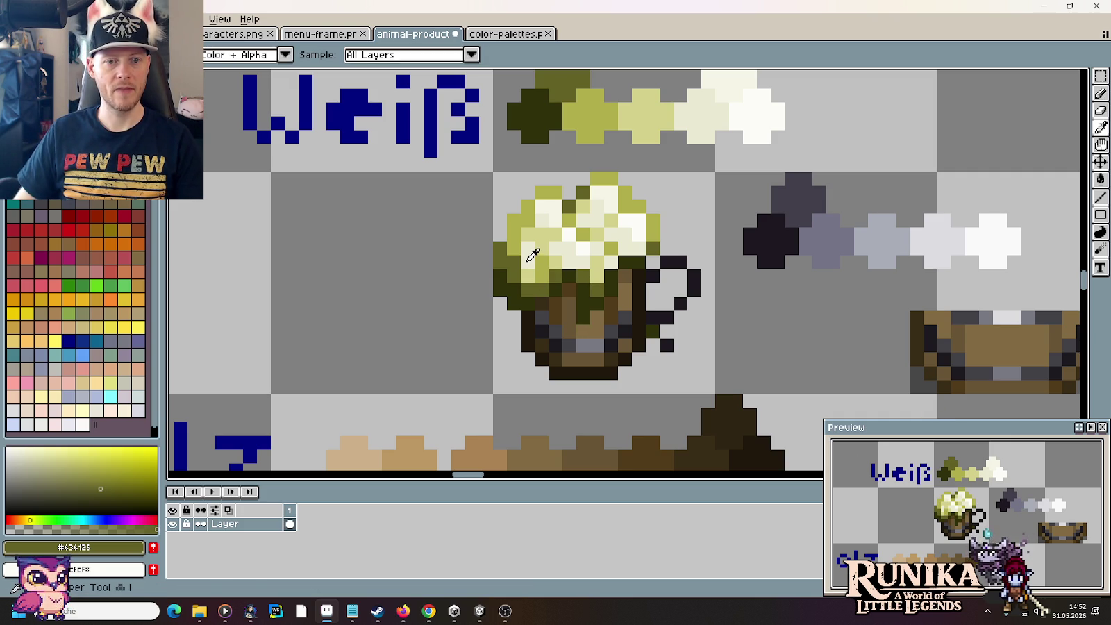
click(532, 255)
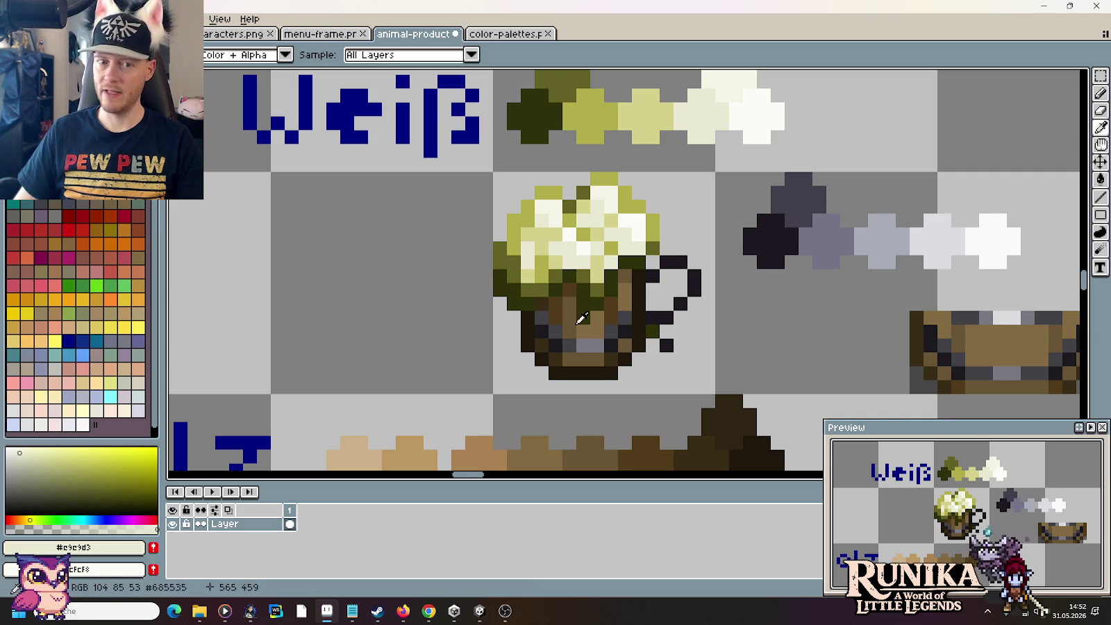
scroll(542, 212, down, 3)
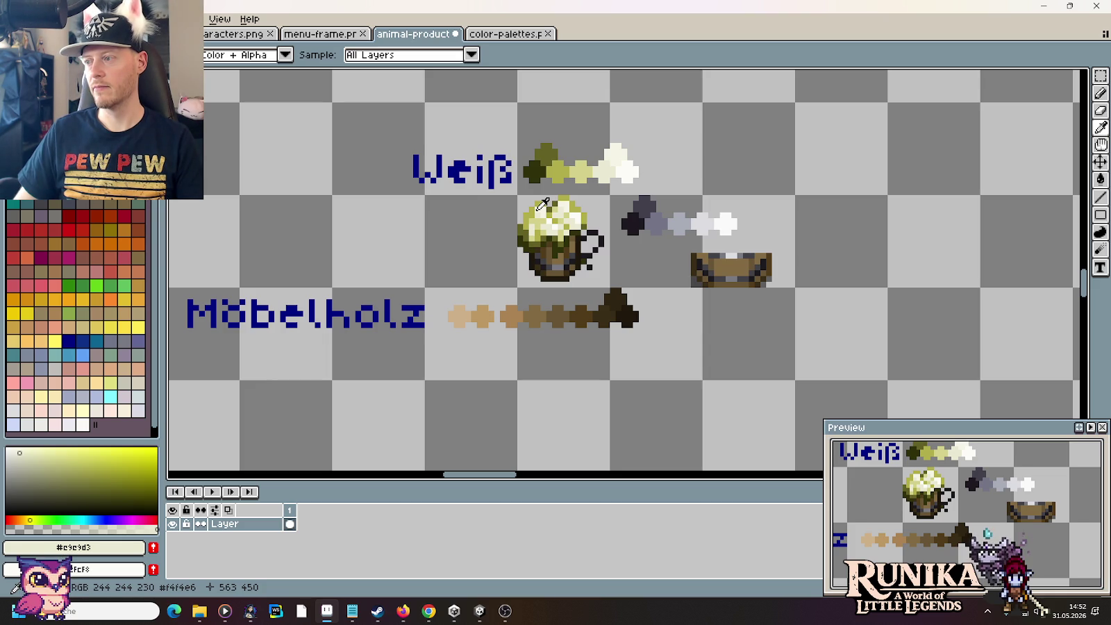
scroll(542, 204, up, 3)
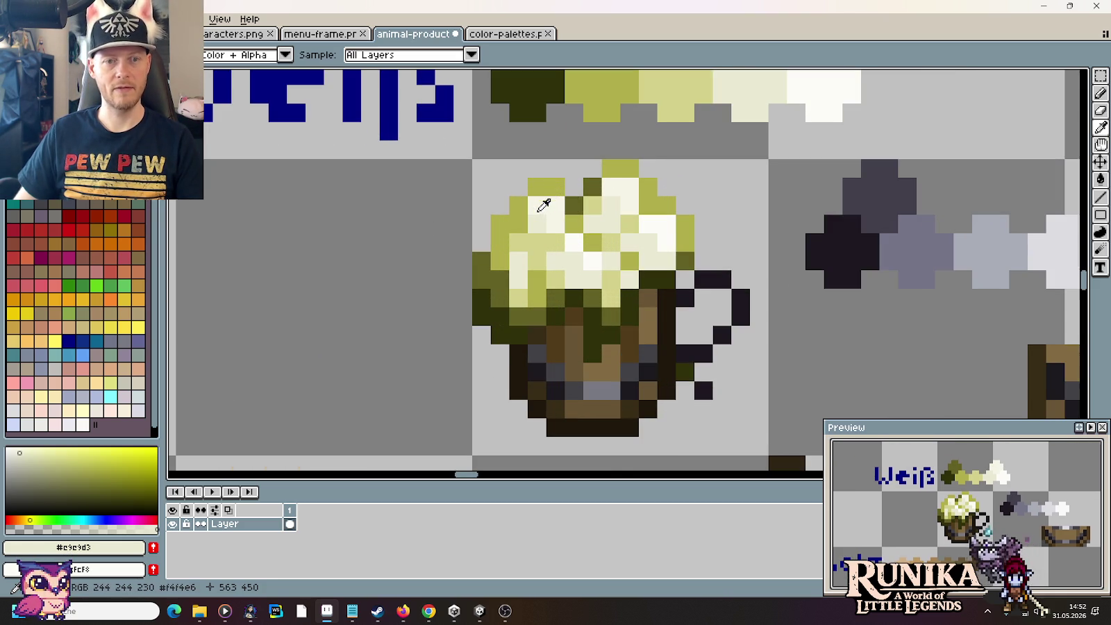
click(506, 250)
click(498, 282)
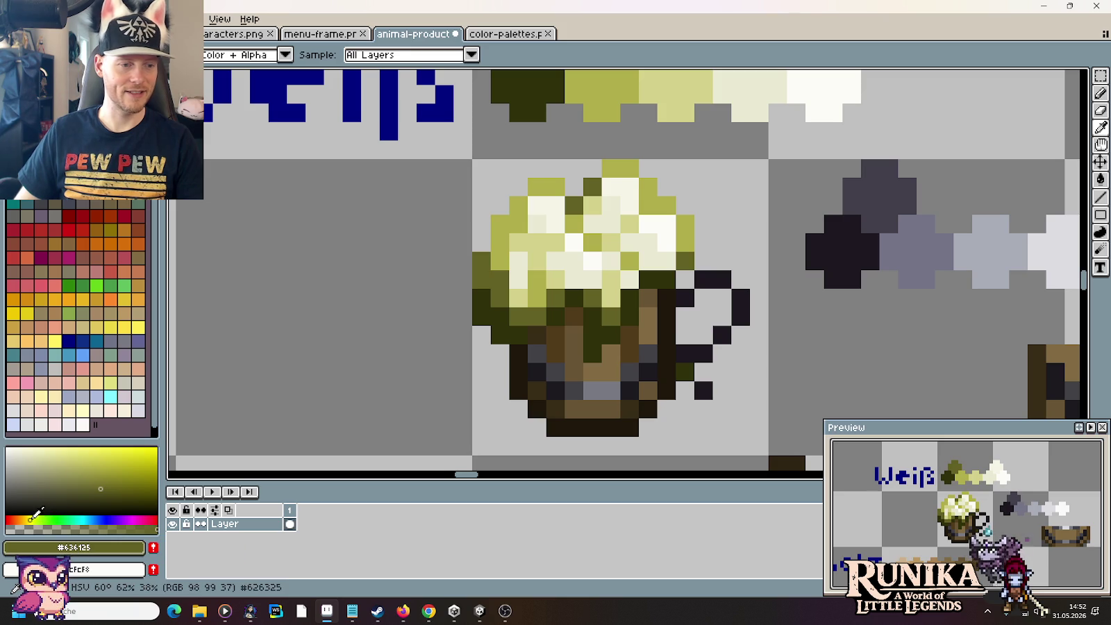
Step: Sample yellow-green #b1ae4a (RGB 177, 174, 74) from the swatch row as the drawing colour
click(489, 307)
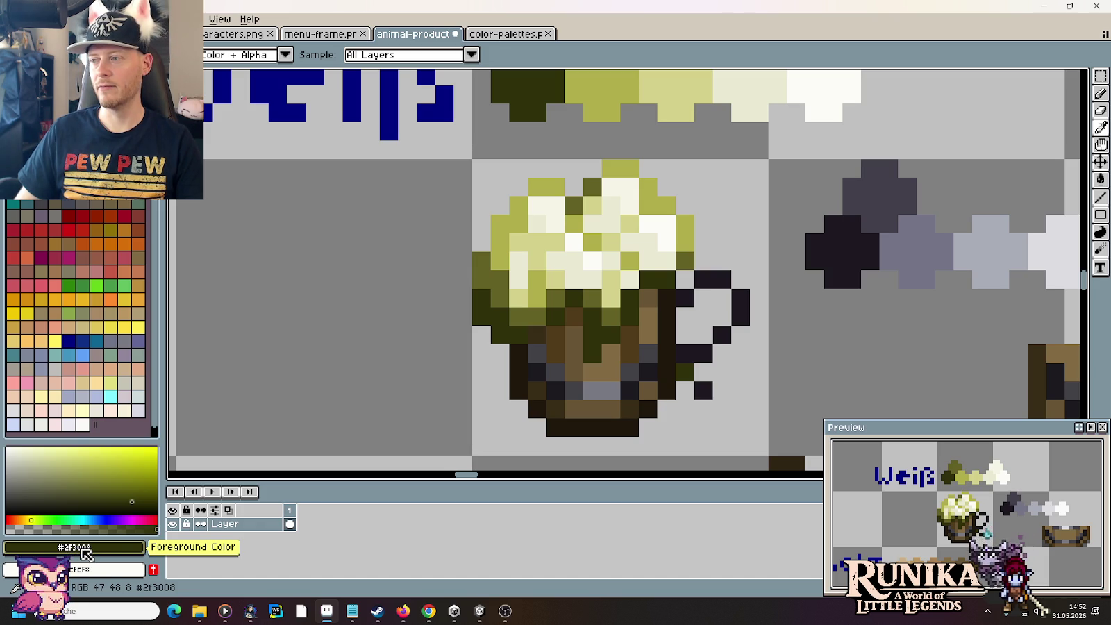
scroll(305, 325, down, 1)
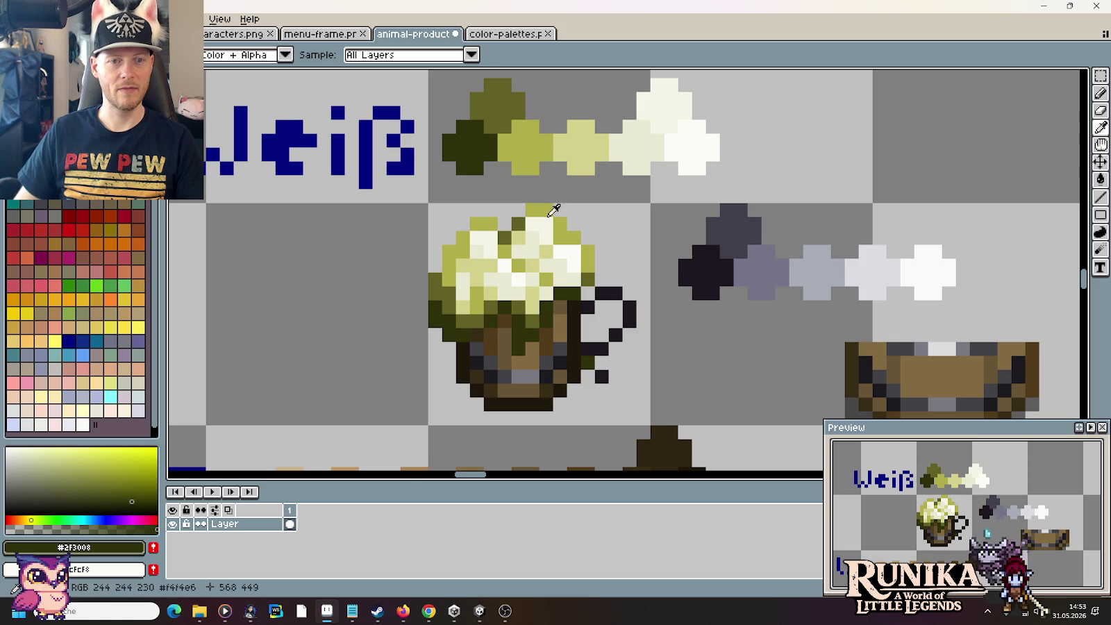
click(524, 141)
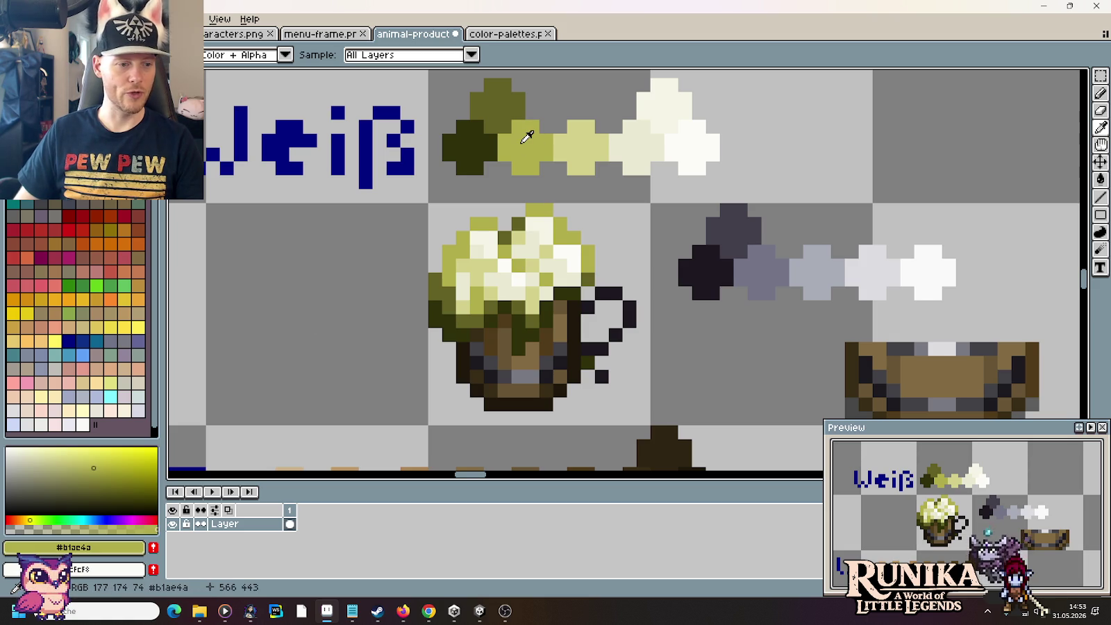
click(64, 547)
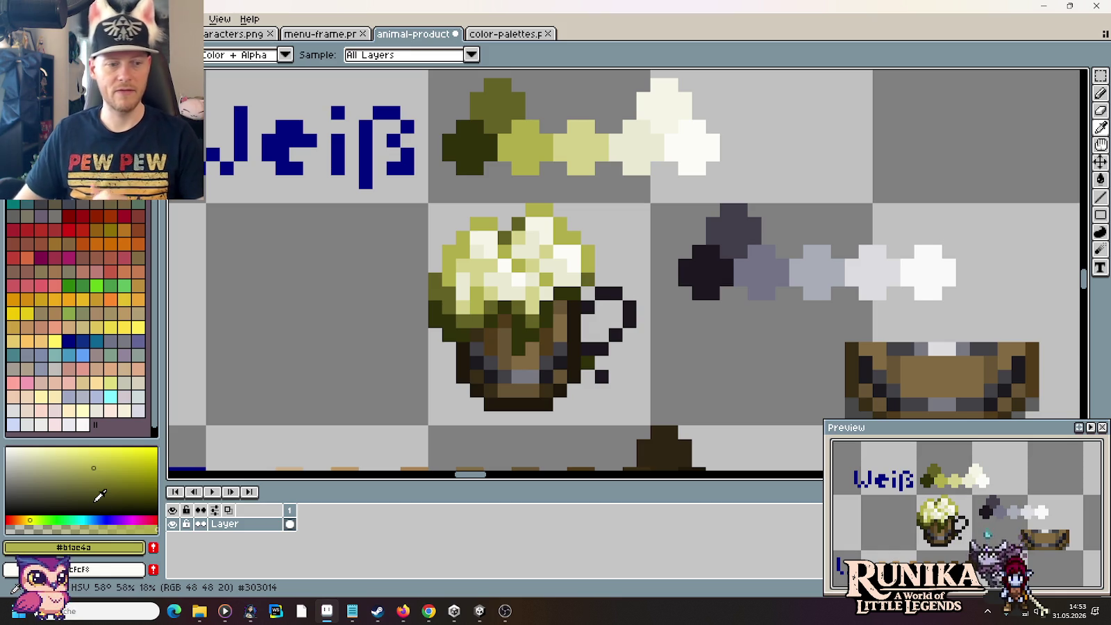
click(92, 555)
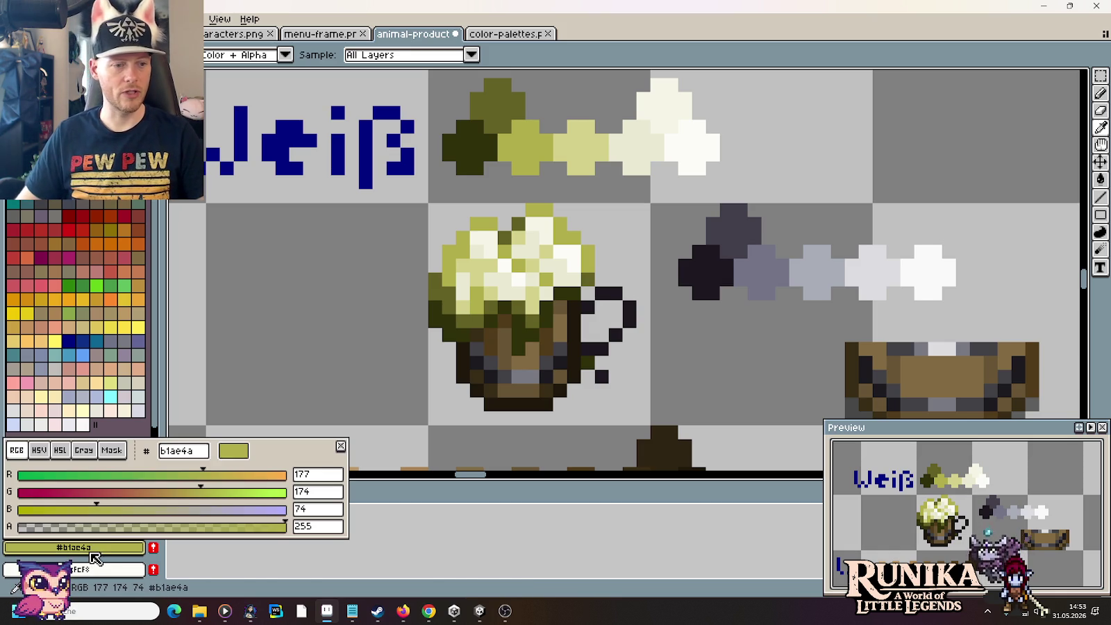
Step: Try greener and warmer variants of the olive, testing #99ae4a on a pixel
click(181, 478)
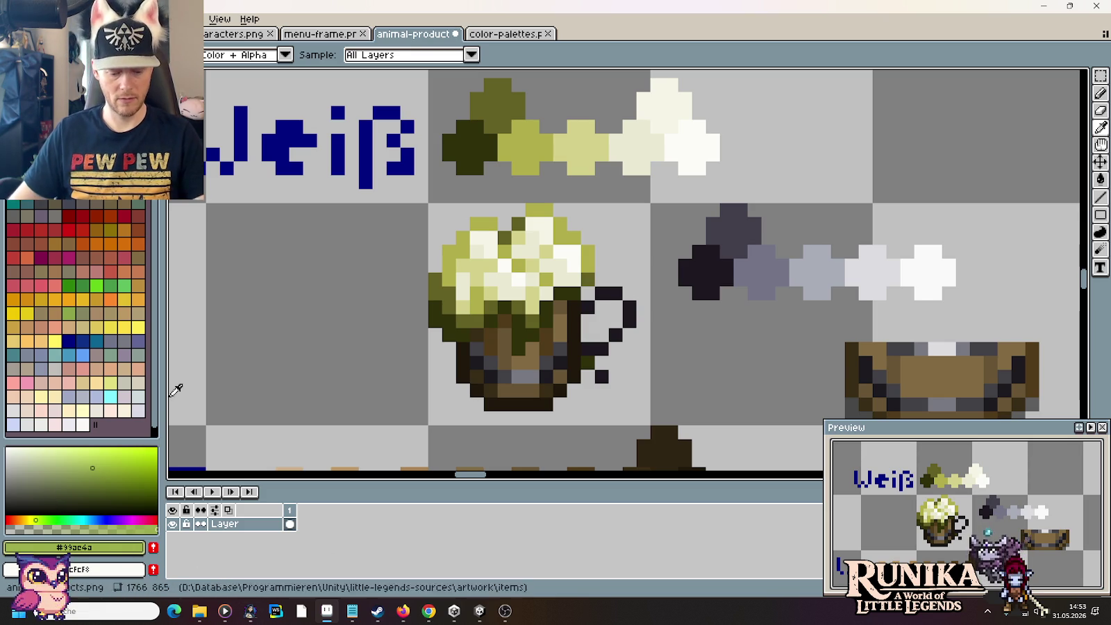
key(b)
click(478, 181)
scroll(521, 166, up, 5)
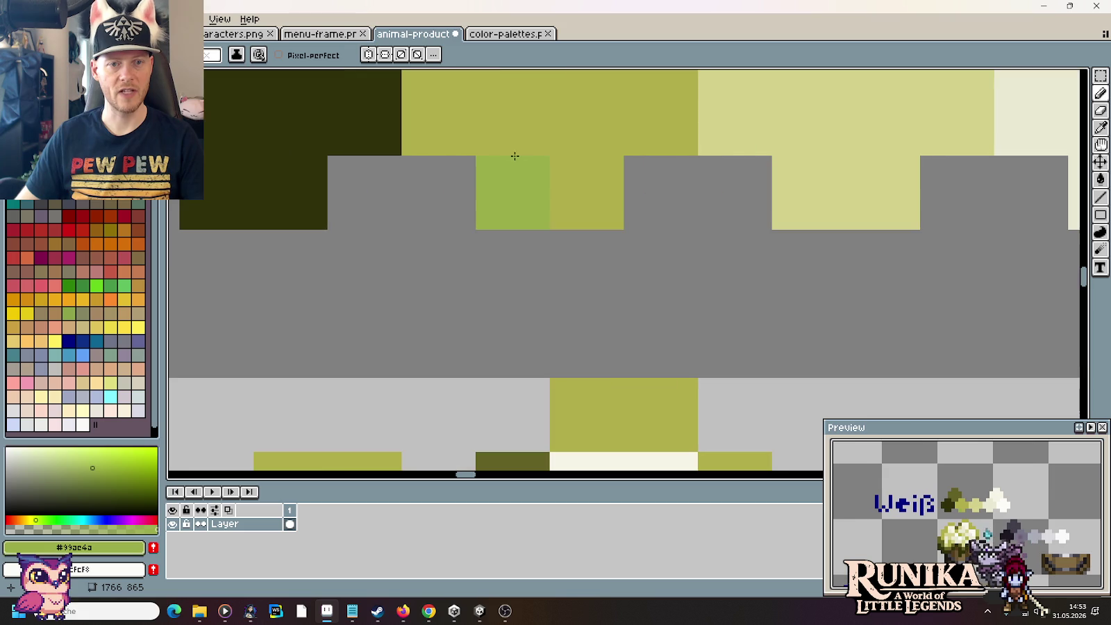
scroll(450, 182, down, 4)
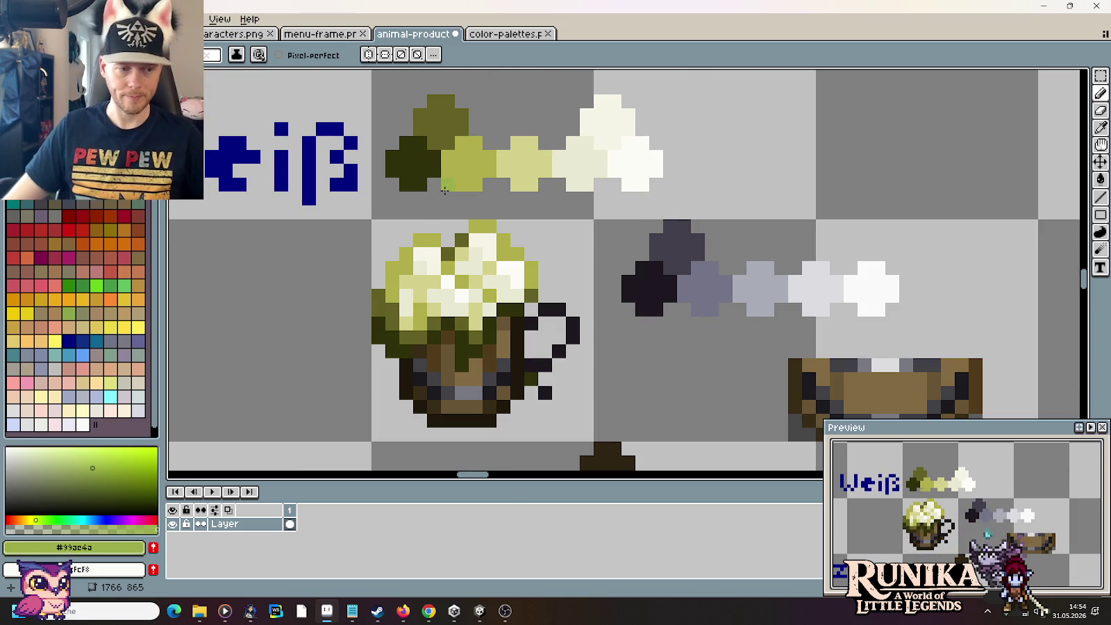
click(75, 547)
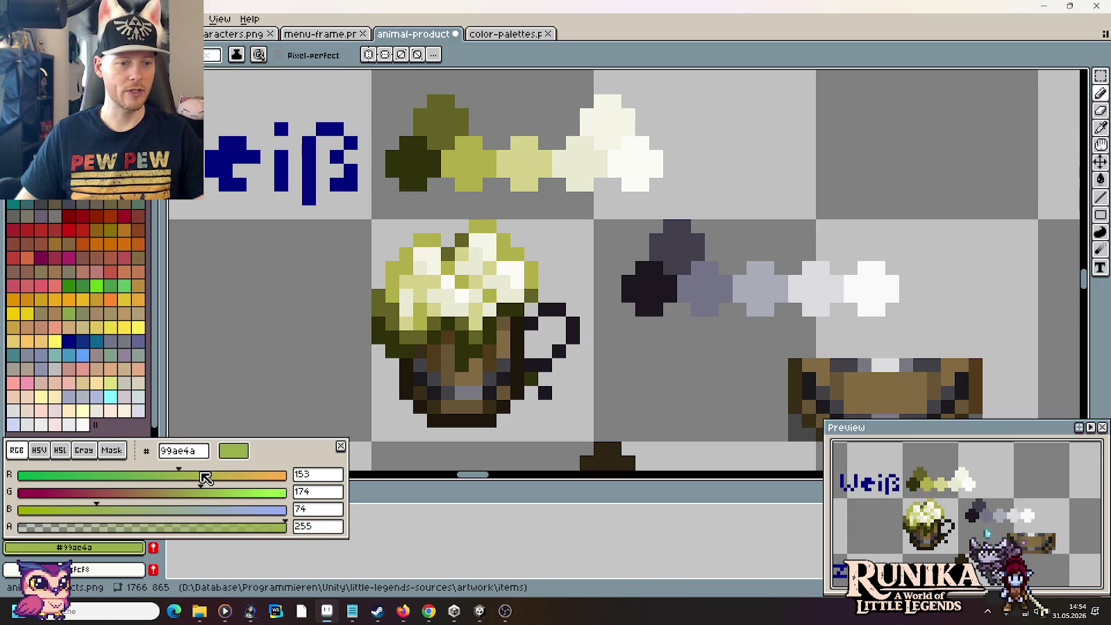
click(200, 475)
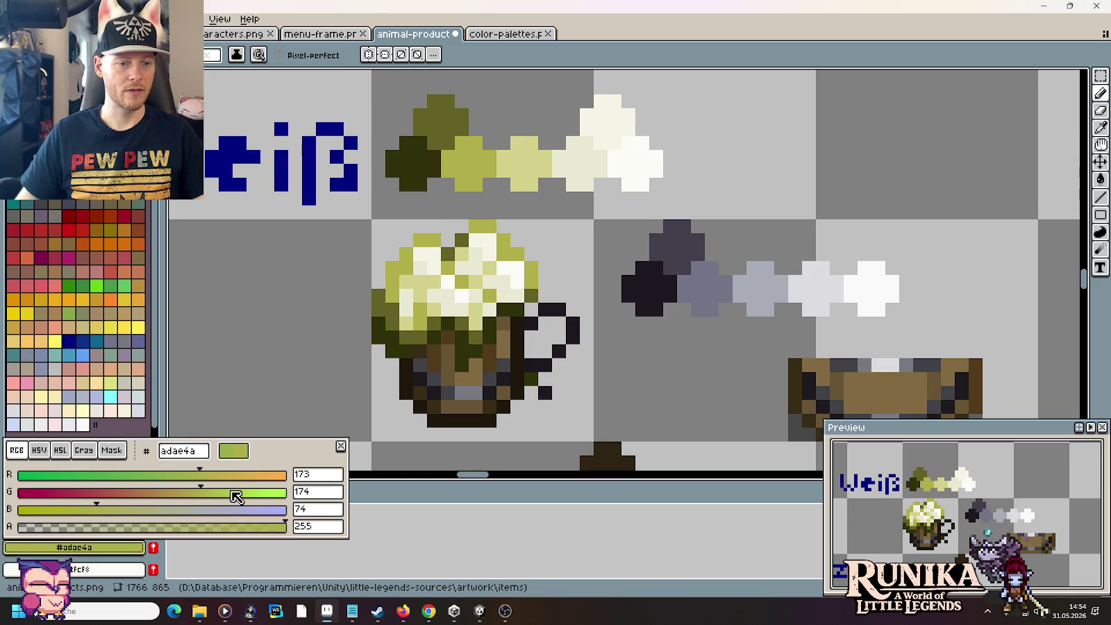
click(118, 493)
click(395, 528)
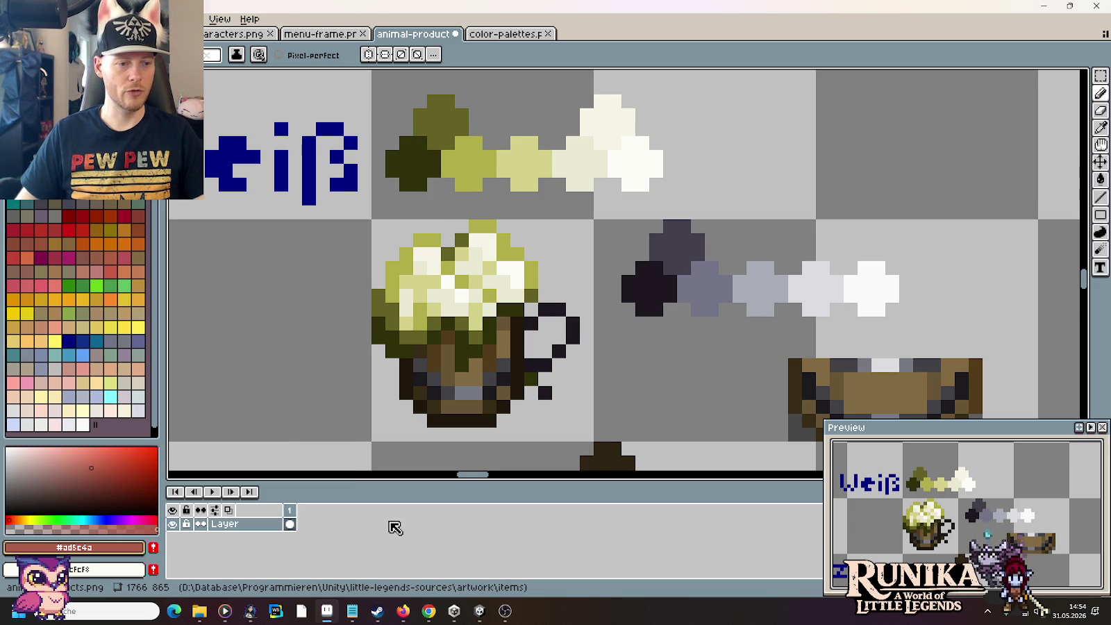
Step: Restore green to 176 and raise HSV value to 100% for lemon yellow #faff6b
click(64, 548)
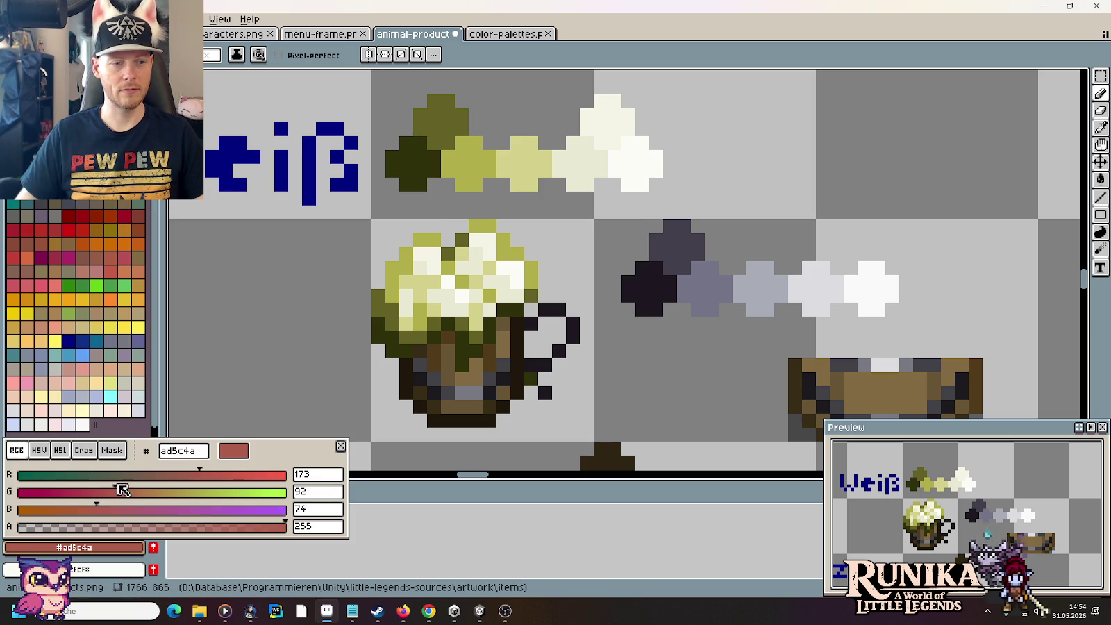
click(203, 492)
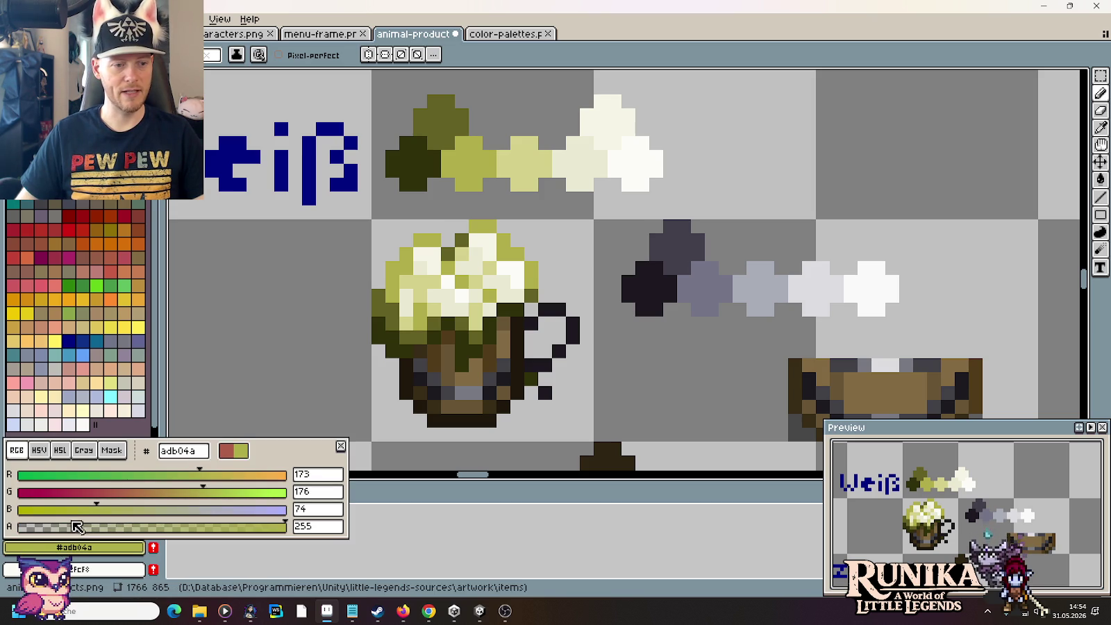
click(39, 450)
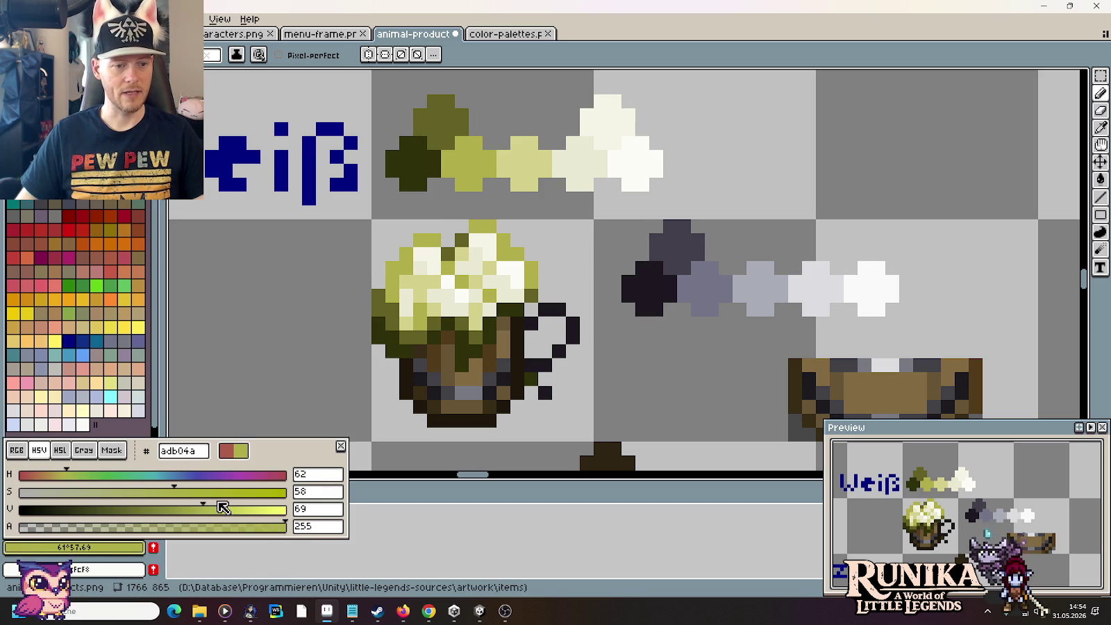
drag(206, 509, 343, 514)
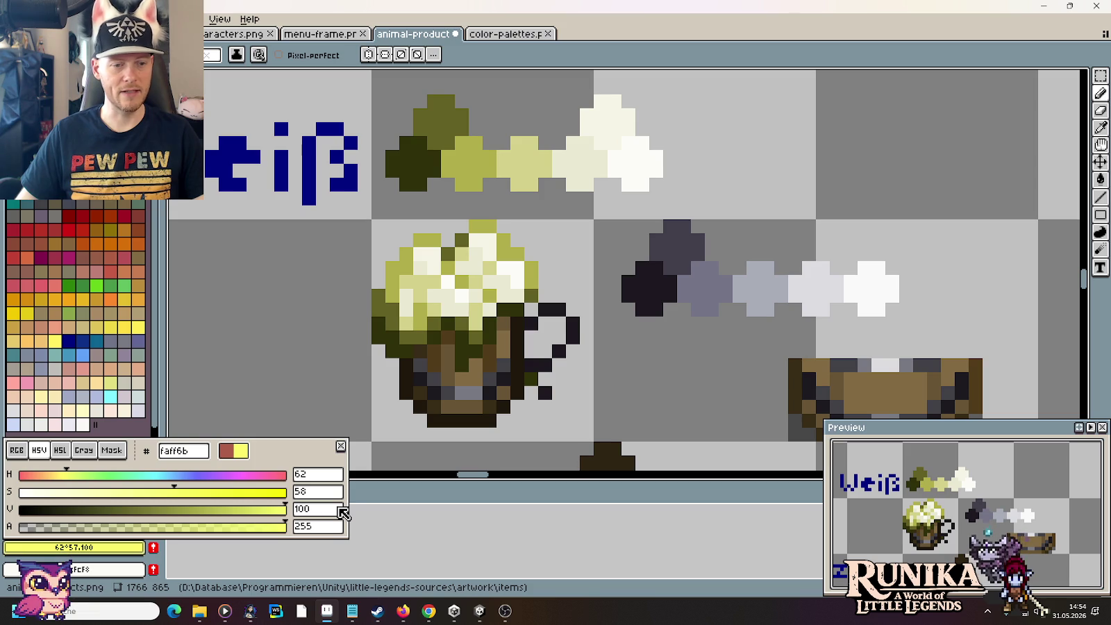
click(420, 552)
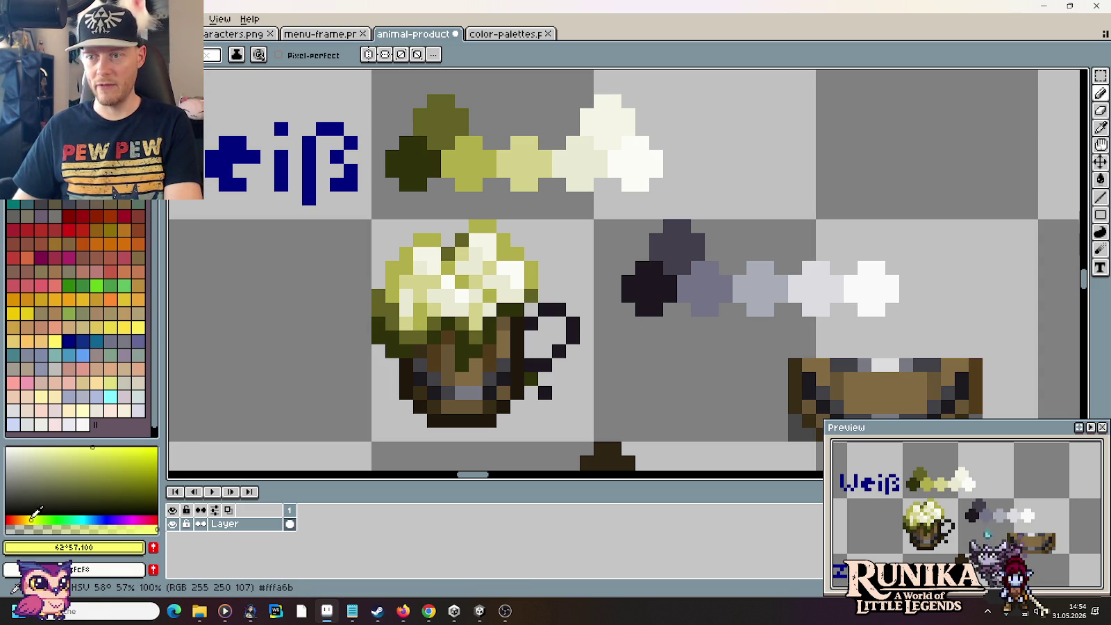
Step: Select the Weiß colour ramp and drop a duplicate to its right
key(m)
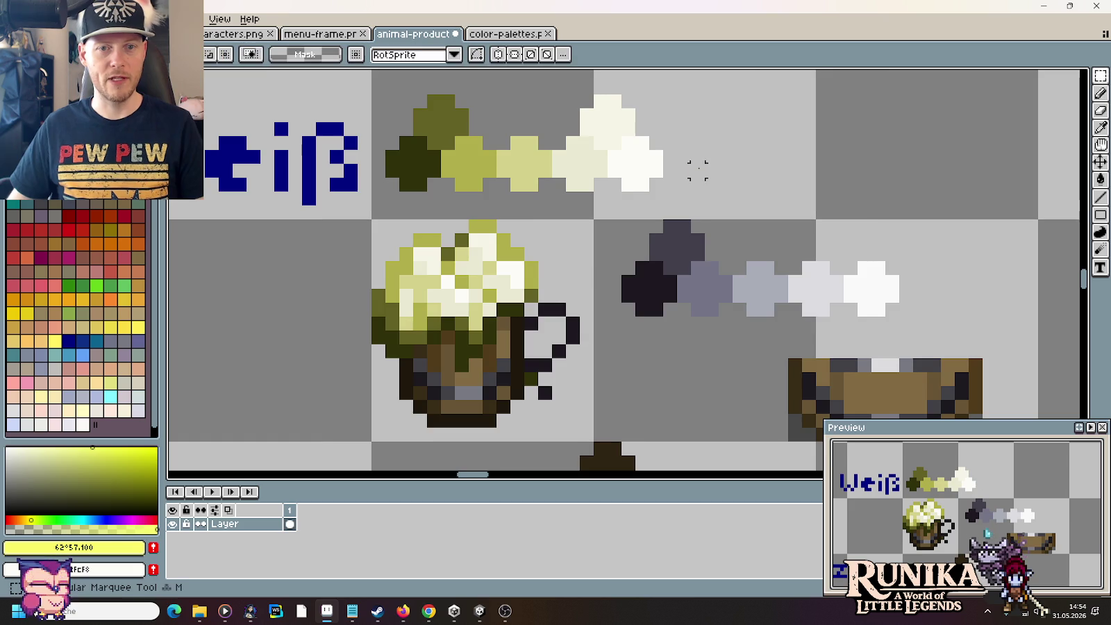
scroll(697, 170, down, 2)
drag(689, 186, 539, 129)
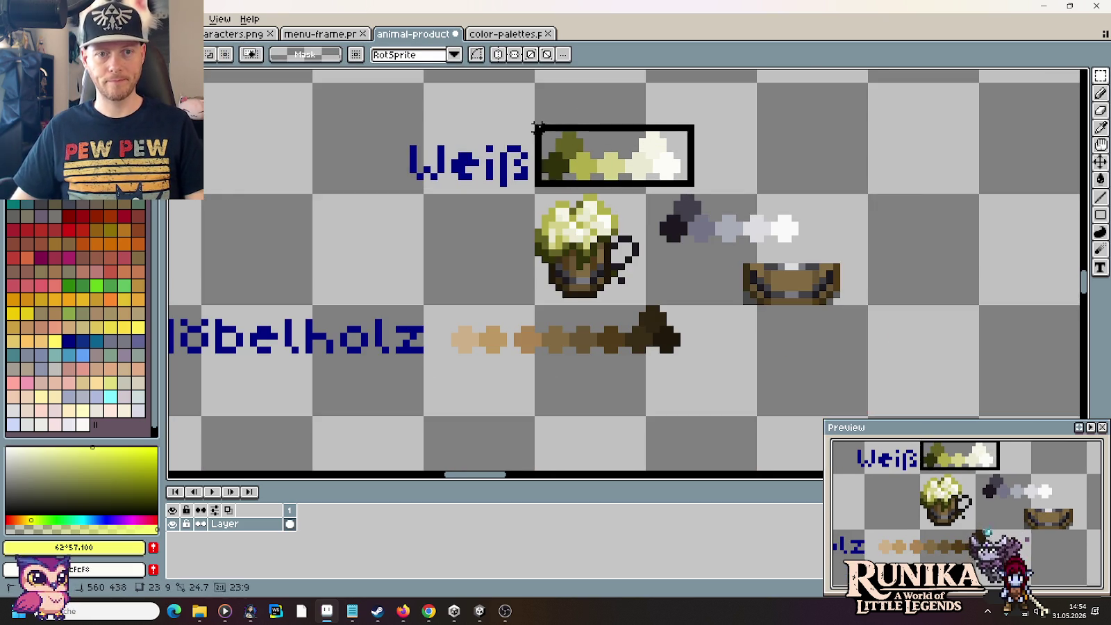
drag(653, 170, 874, 172)
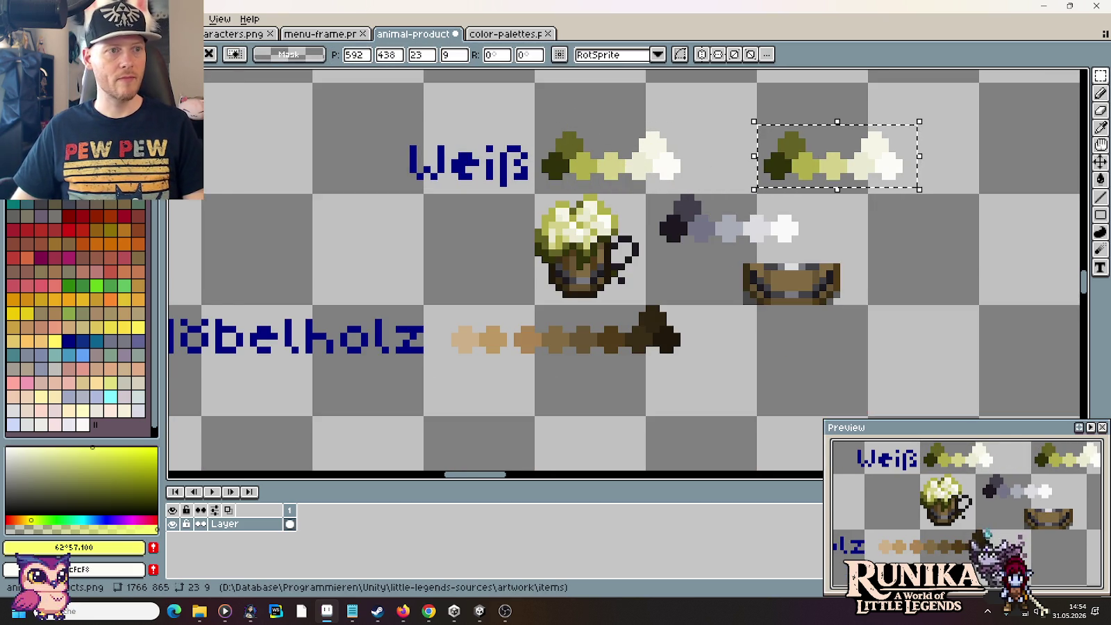
Step: Preview Hue/Saturation on the copy at saturation 100, then cancel and deselect
key(alt+e)
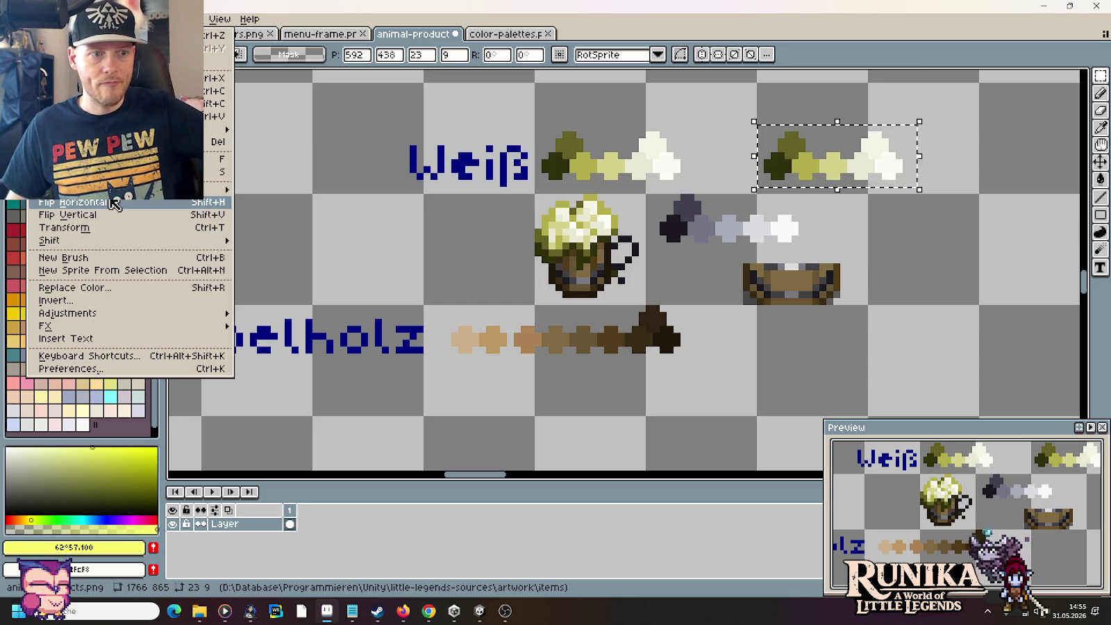
mouse_move(68, 313)
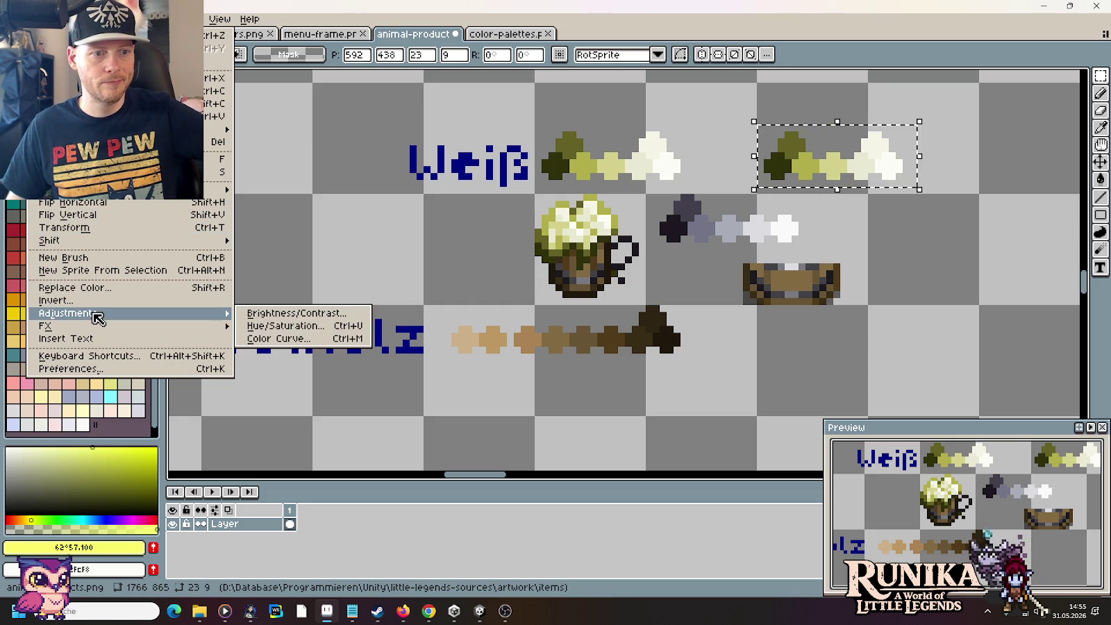
click(275, 330)
drag(852, 280, 546, 357)
drag(744, 150, 943, 153)
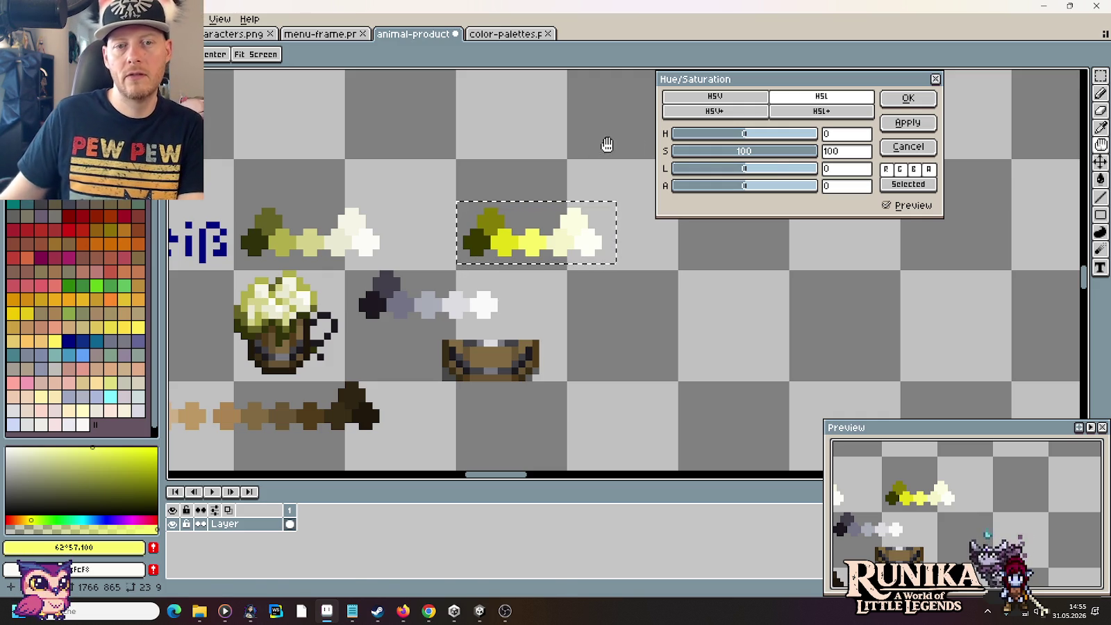
drag(748, 168, 828, 170)
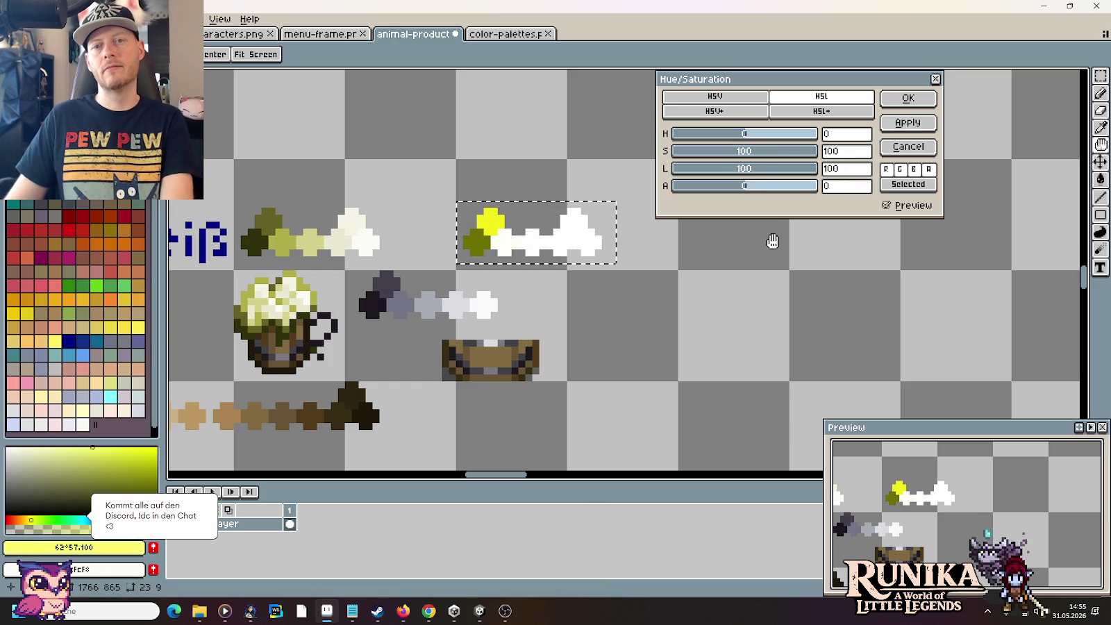
click(890, 148)
click(757, 229)
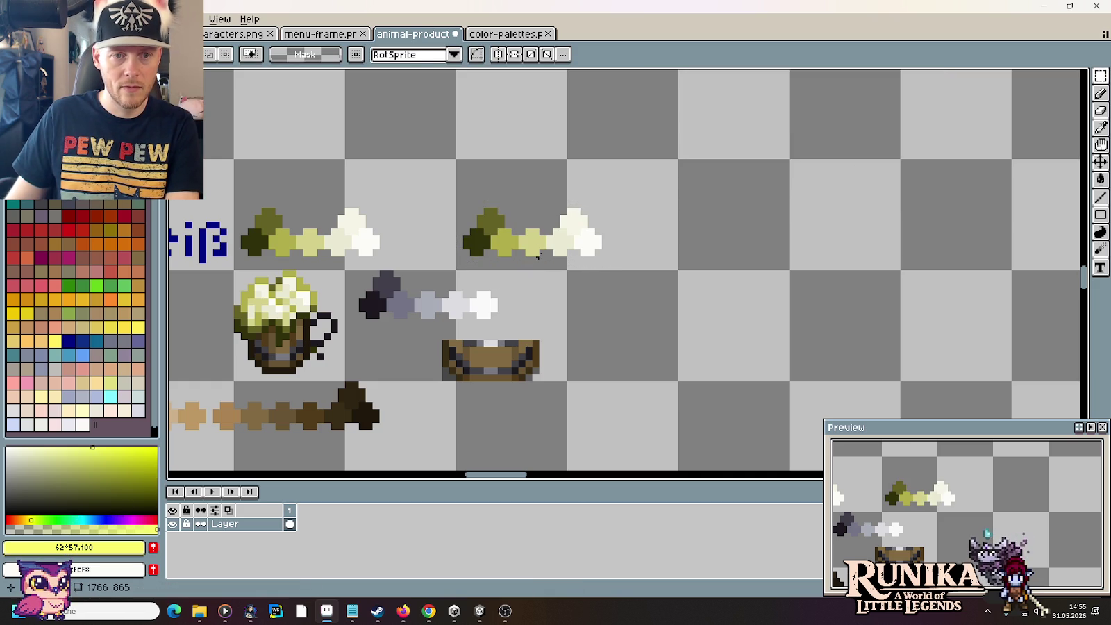
scroll(284, 244, left, 2)
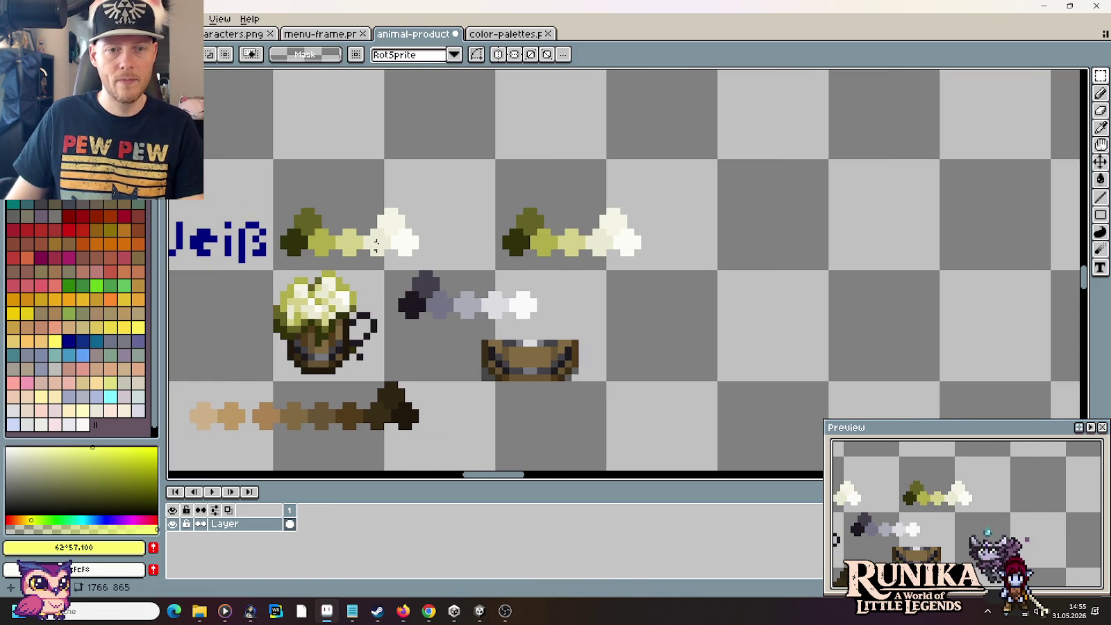
Step: Sample the foam ramp's dark olive and drop its blue to 0, giving #636100
key(i)
click(308, 225)
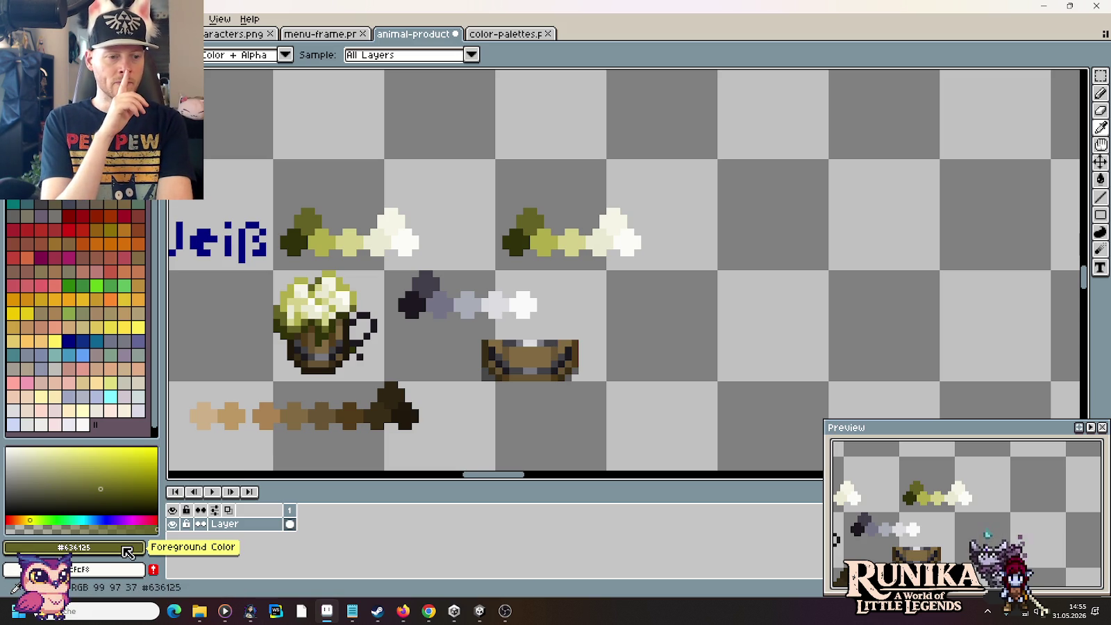
click(127, 549)
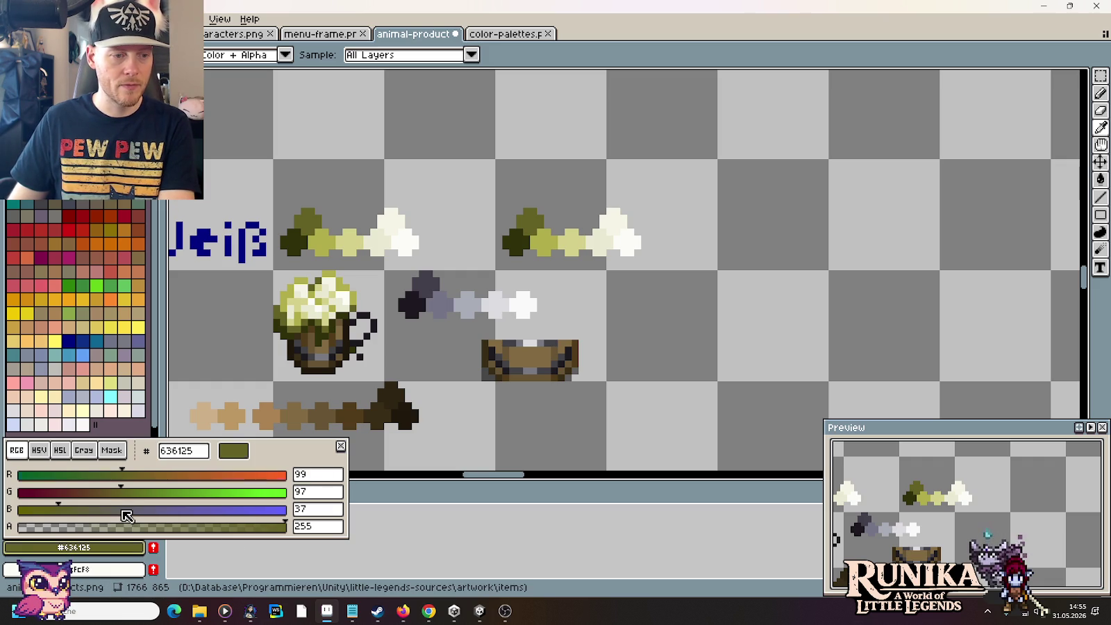
click(122, 511)
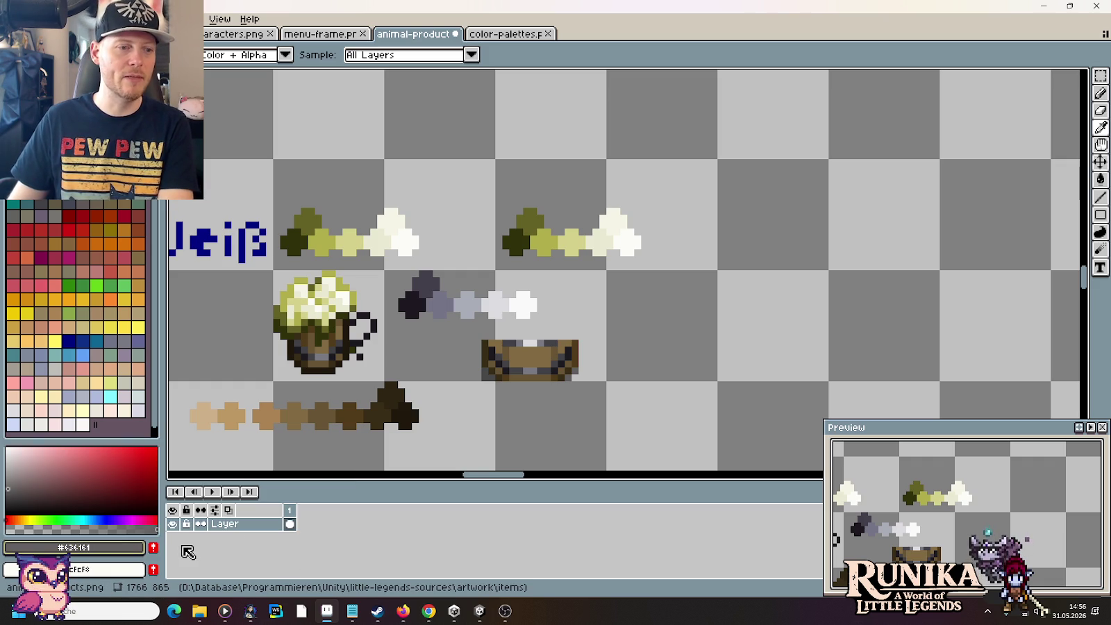
click(65, 552)
drag(122, 511, 6, 517)
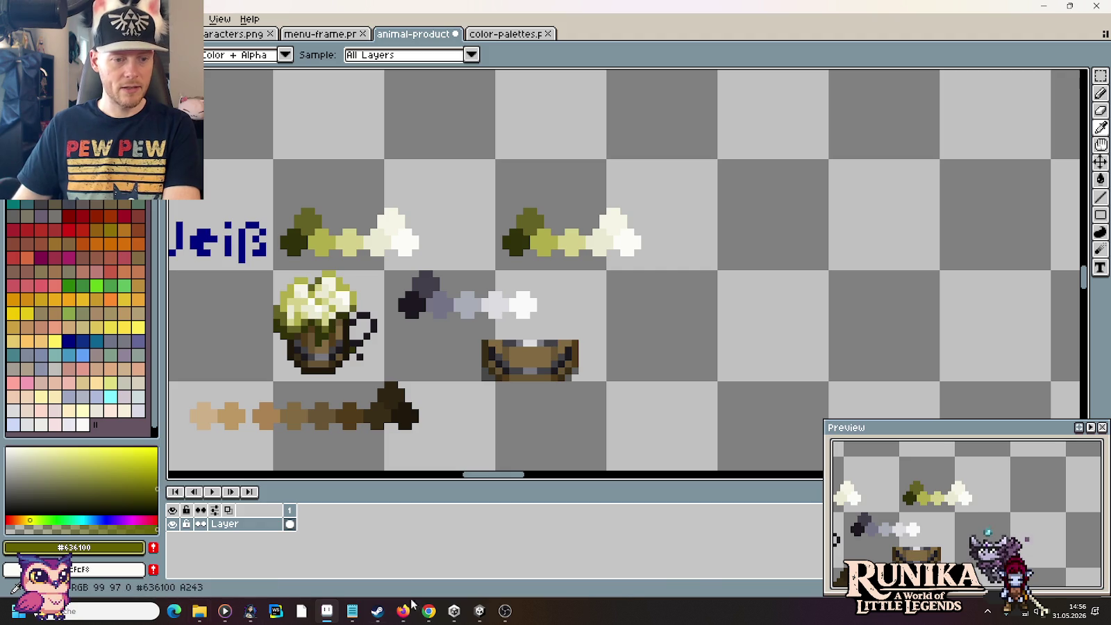
click(986, 614)
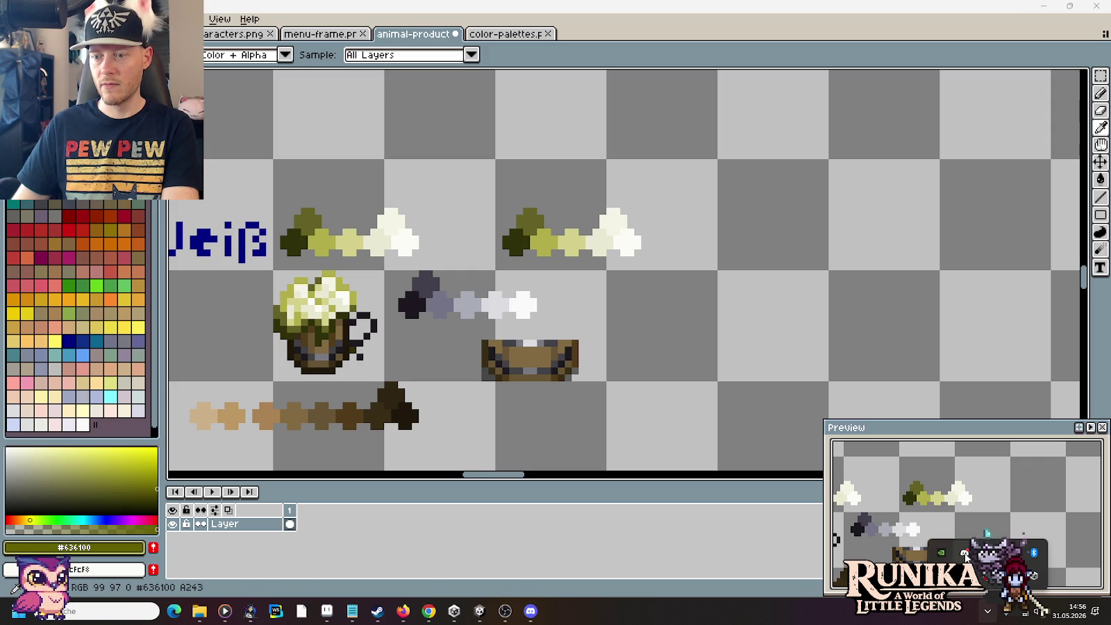
click(531, 611)
drag(899, 20, 377, 43)
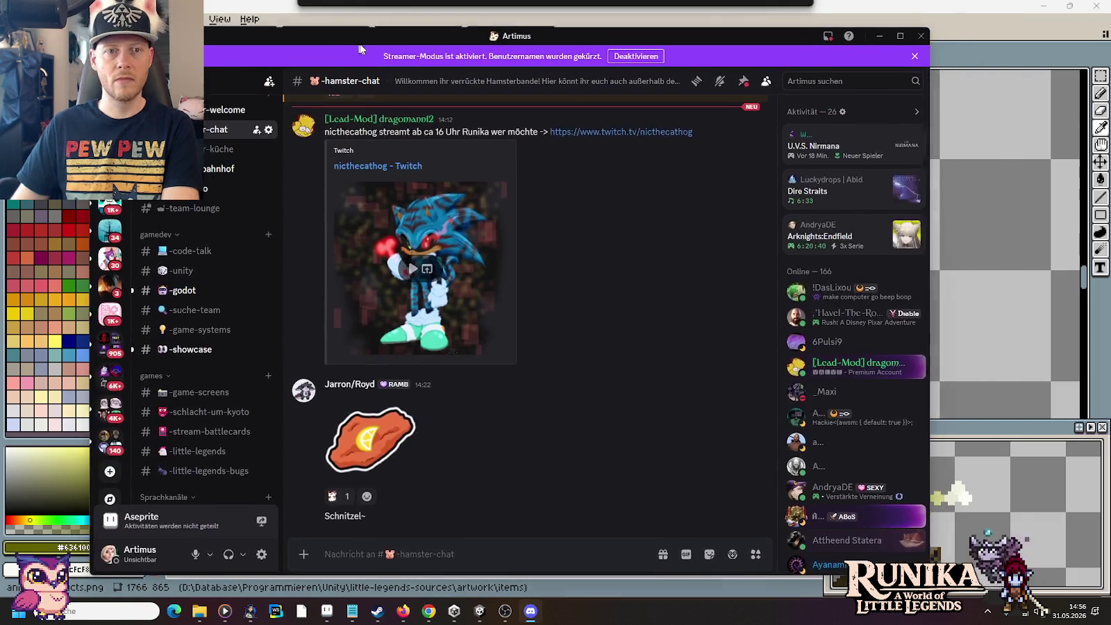
double_click(377, 33)
click(90, 322)
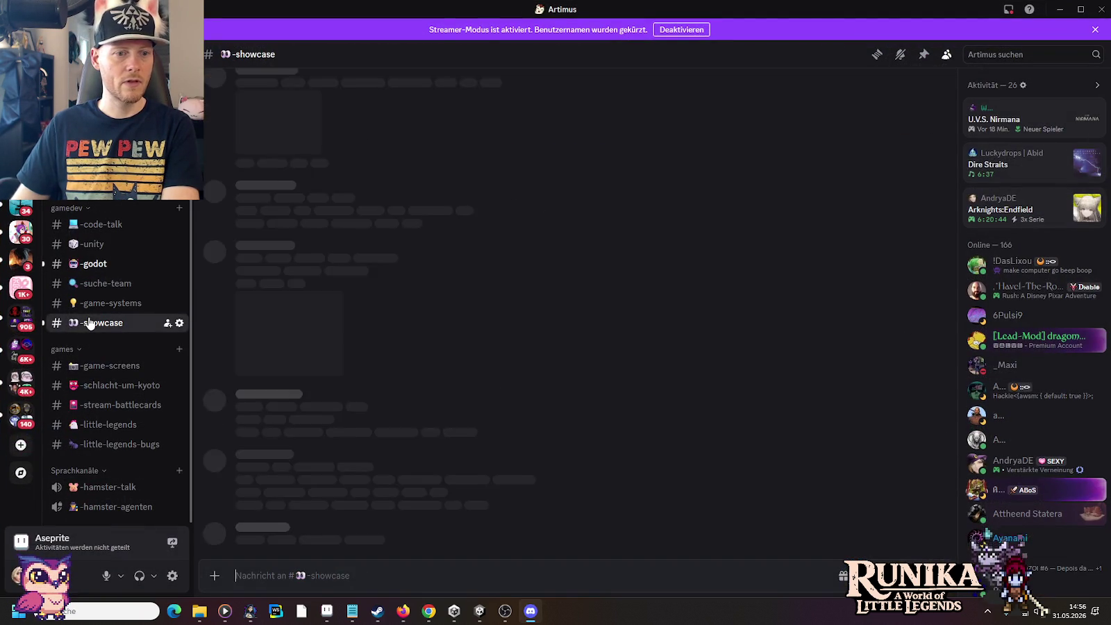
click(379, 514)
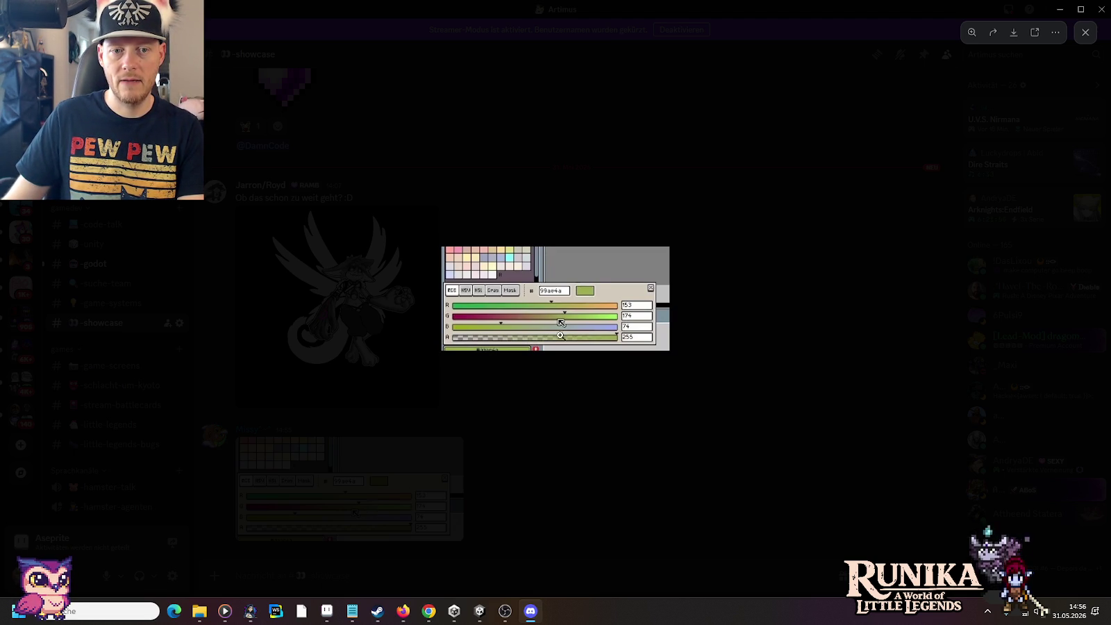
click(595, 417)
key(alt+Tab)
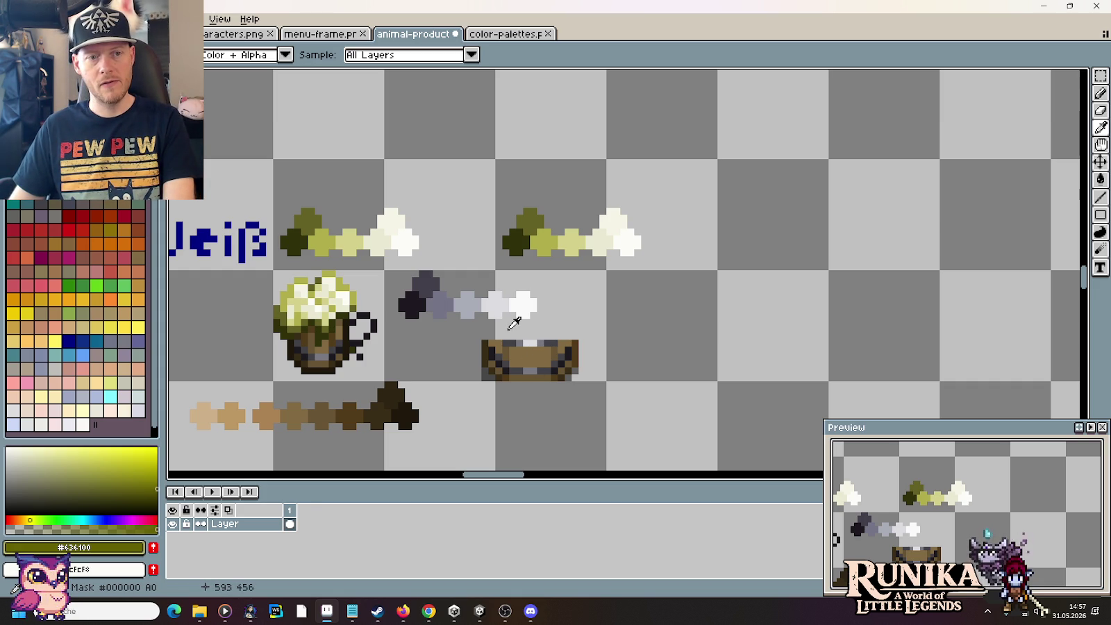
Step: Copy the Pngtree pixel-art wooden beer mug image from the Google Images results
click(426, 616)
right_click(834, 281)
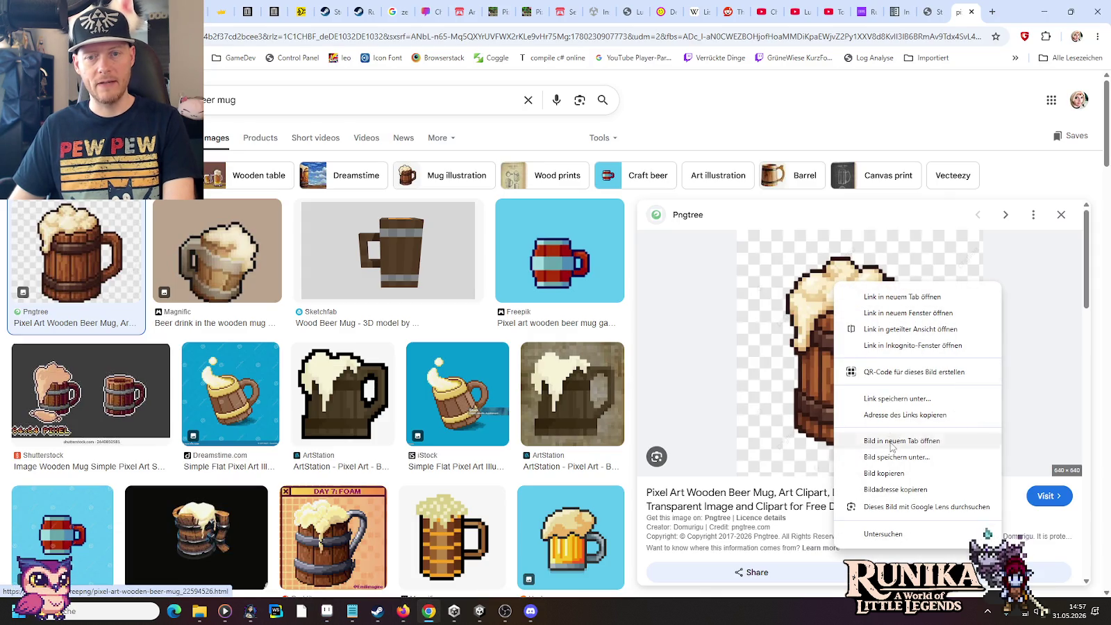
click(889, 473)
mouse_move(250, 611)
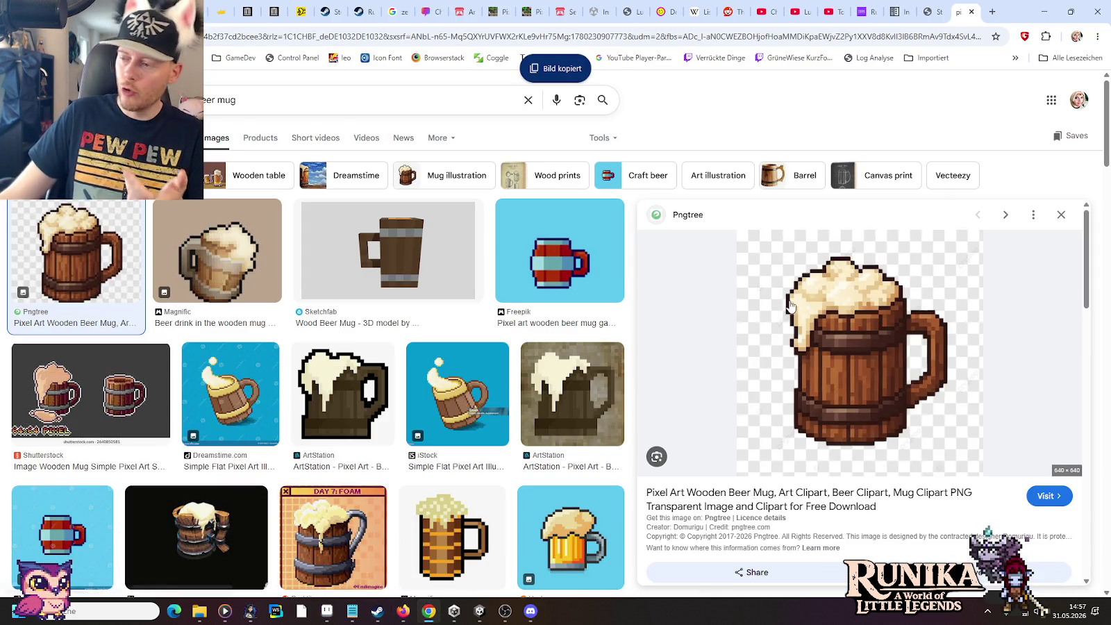
click(297, 614)
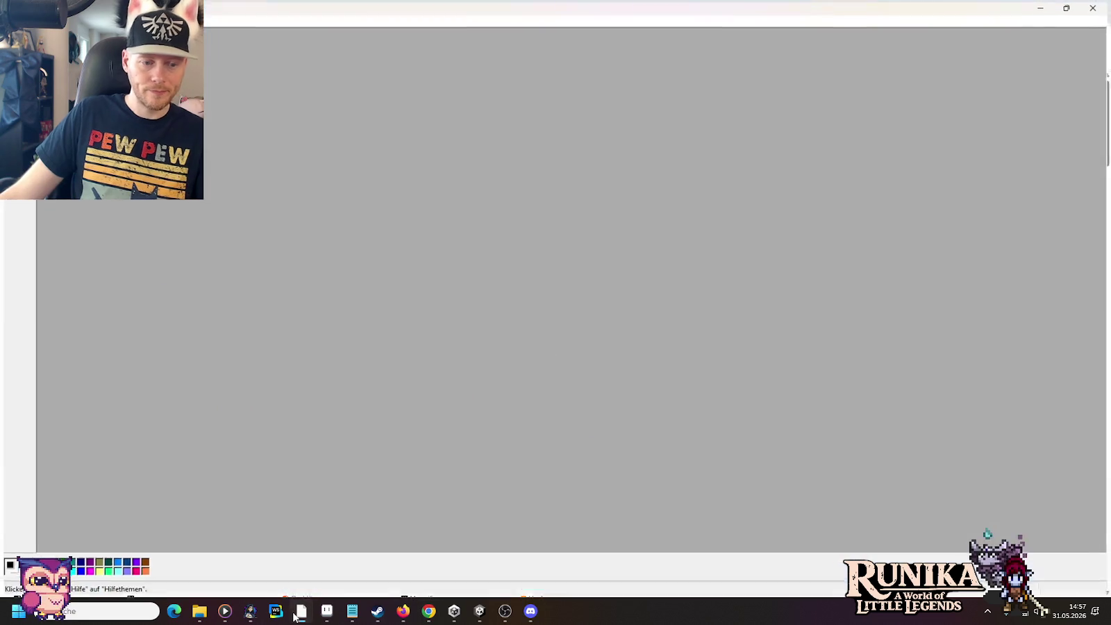
Step: Paste the beer mug image onto the Paint canvas and deselect it
key(ctrl+v)
key(Escape)
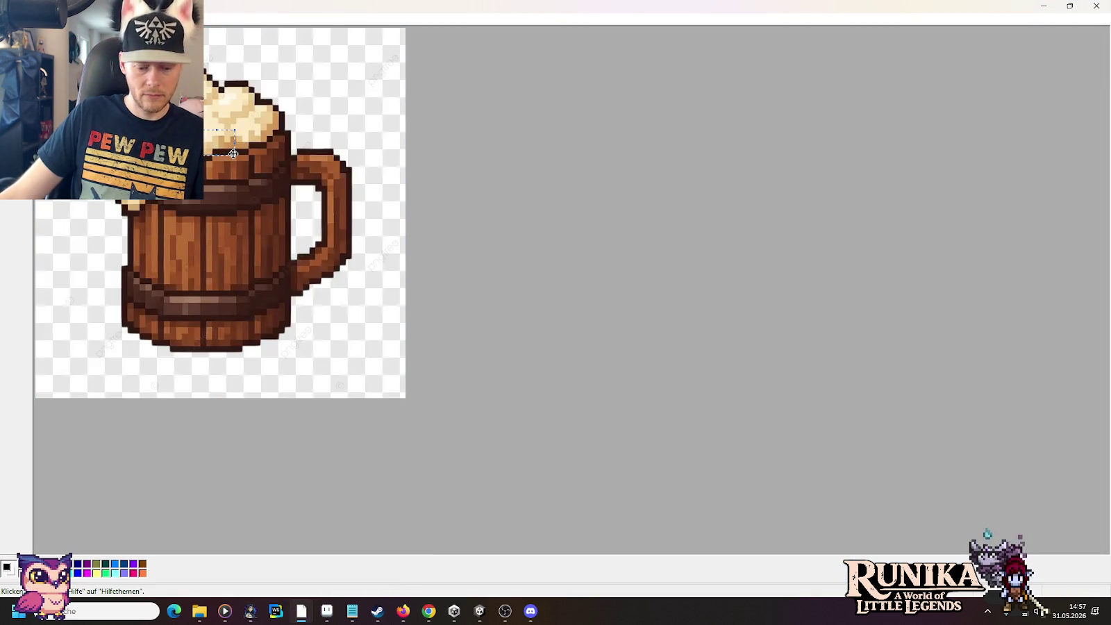
click(327, 610)
Step: Paste the beer mug photo beside the ramps and sample its cream and tan foam tones
key(ctrl+v)
drag(600, 286, 868, 289)
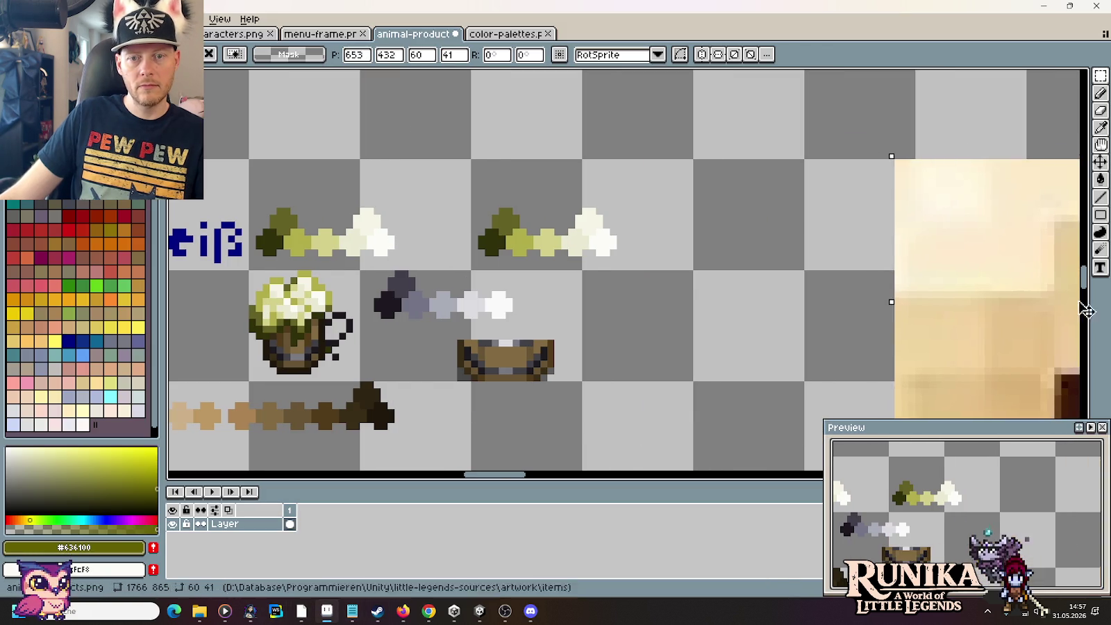
drag(576, 194, 484, 144)
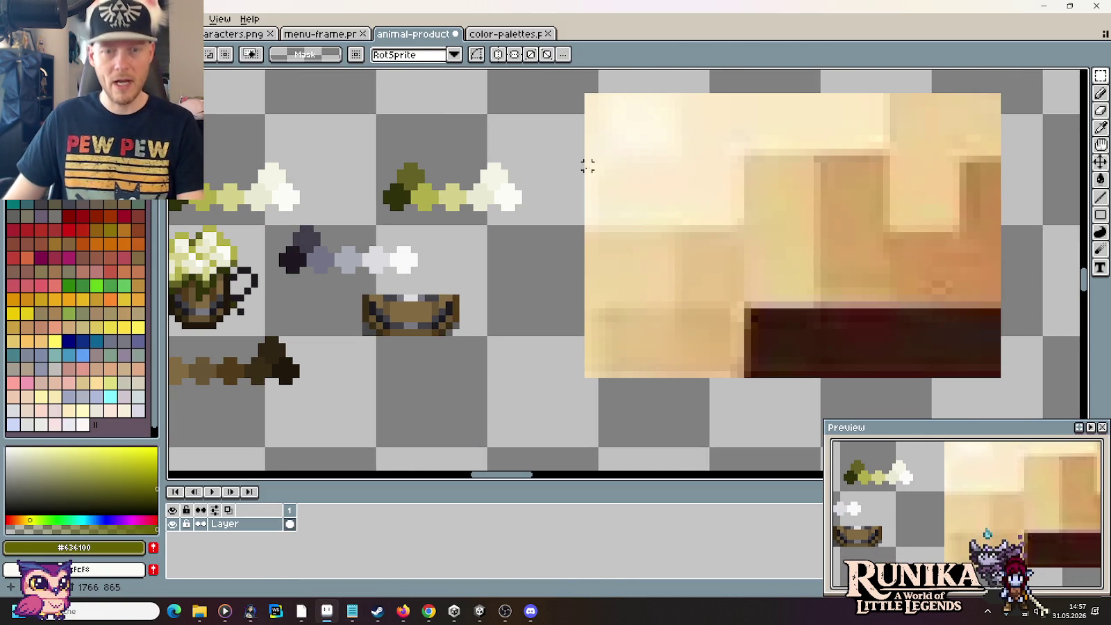
key(i)
click(636, 121)
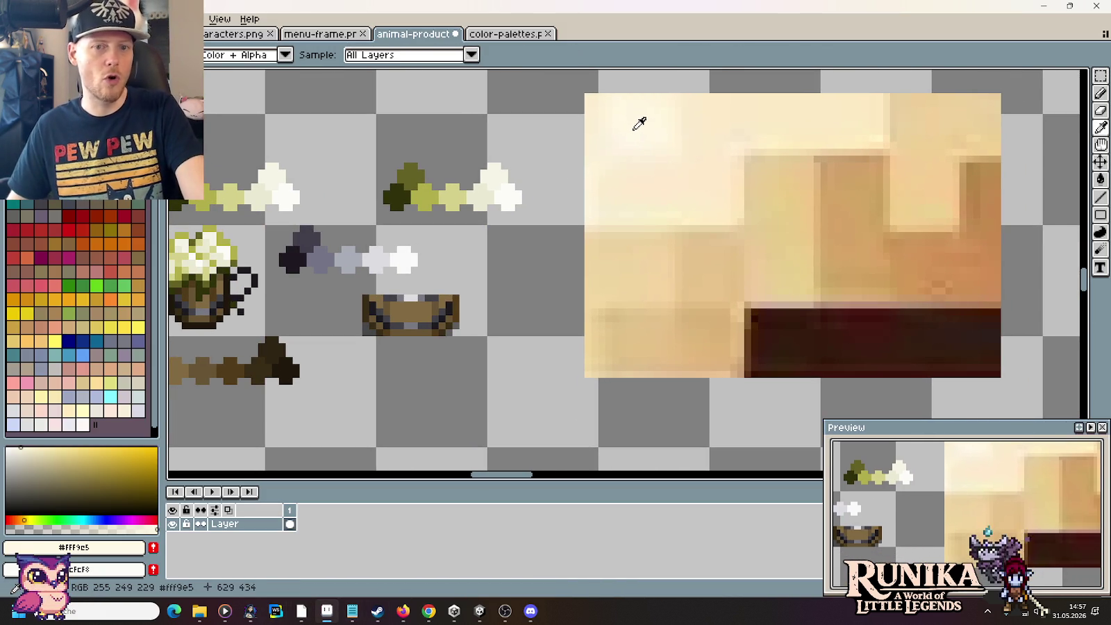
click(640, 259)
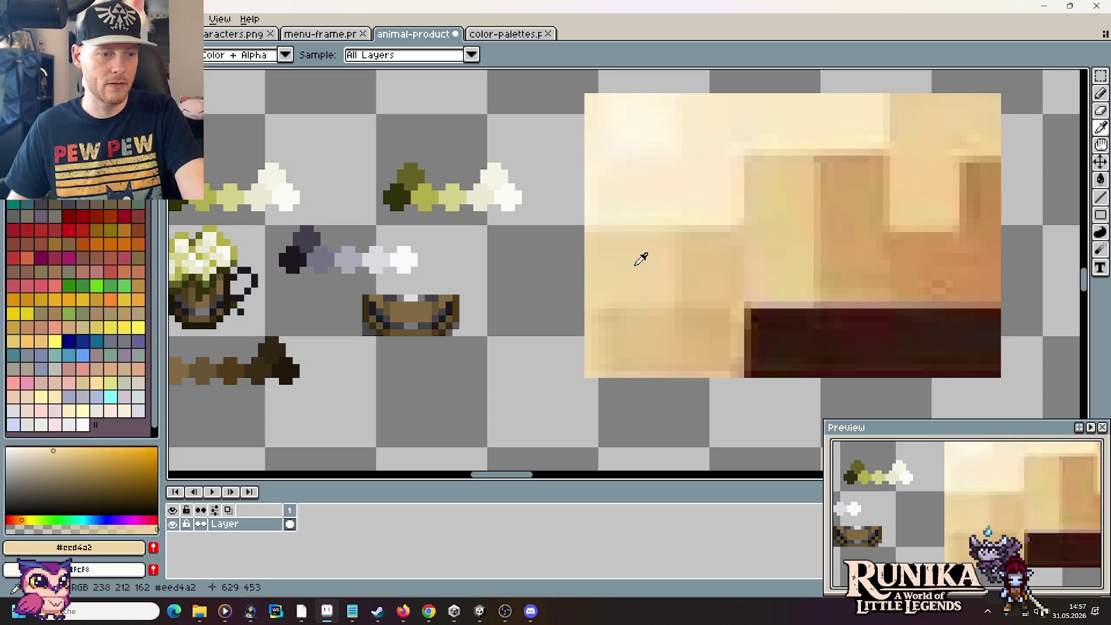
click(724, 263)
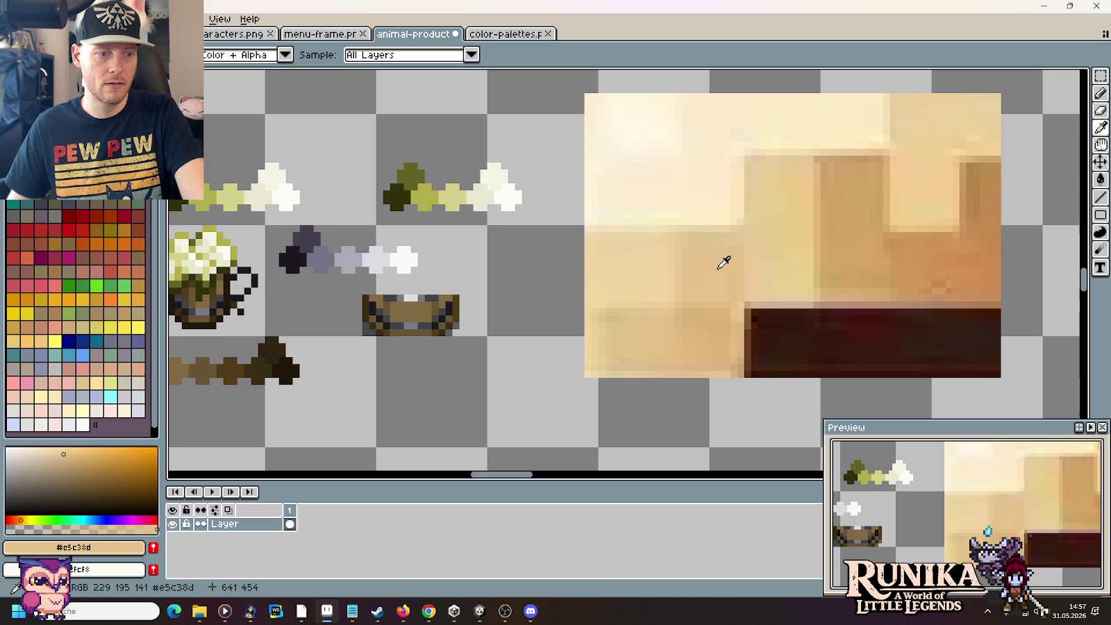
Step: Sample tan and orange-brown wood tones, then select and remove the photo
click(861, 253)
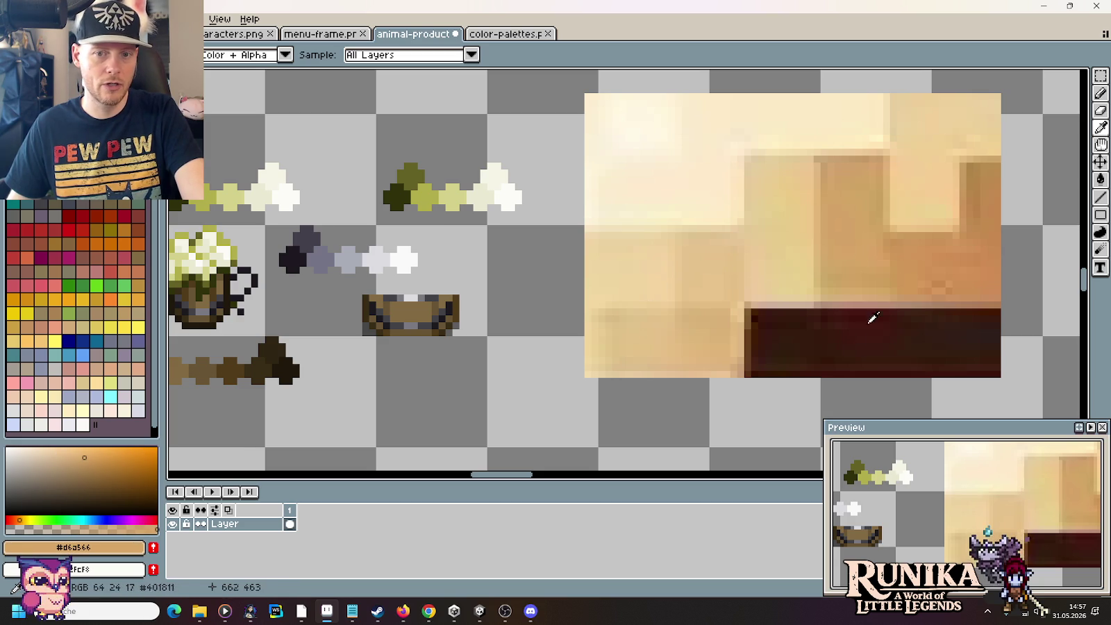
click(926, 254)
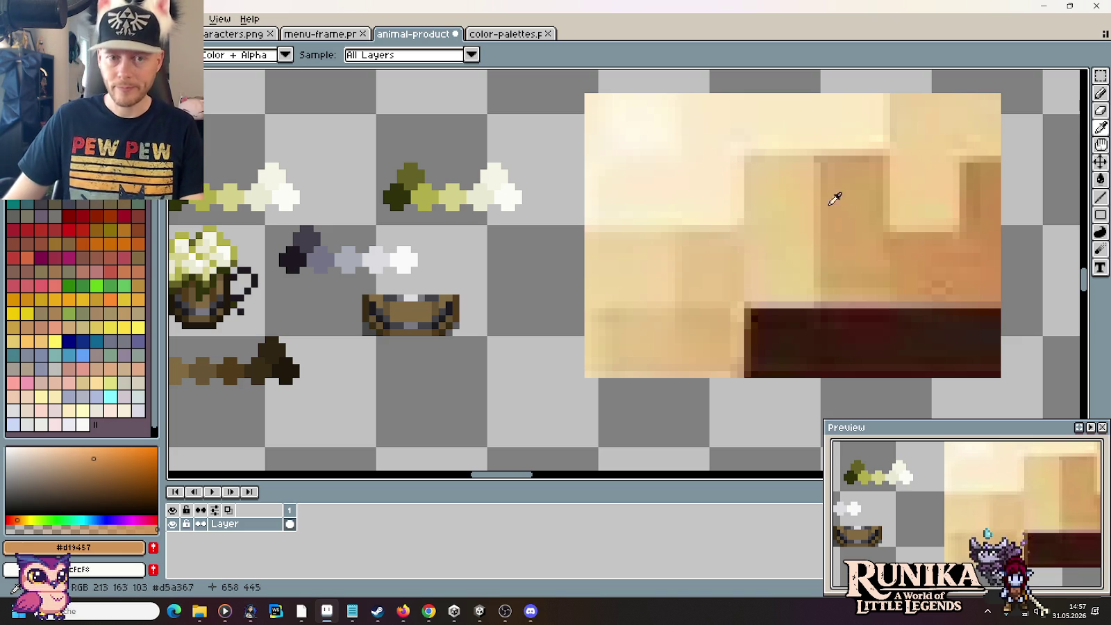
key(m)
drag(566, 89, 958, 306)
key(ctrl+z)
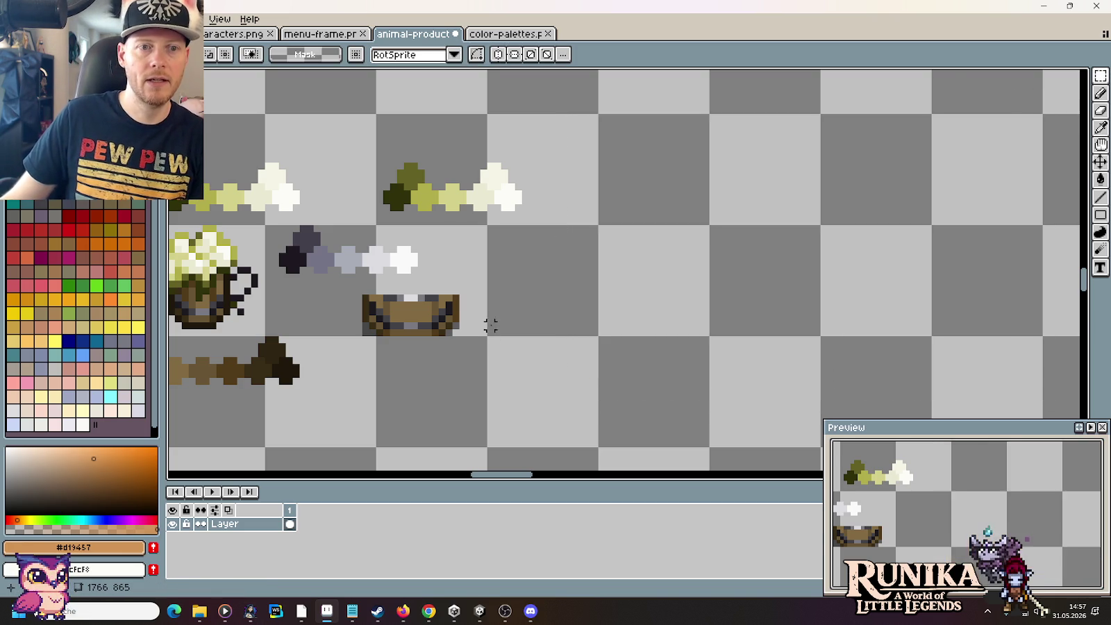
Step: Delete the Weiß label together with the first green ramp
drag(489, 322, 677, 340)
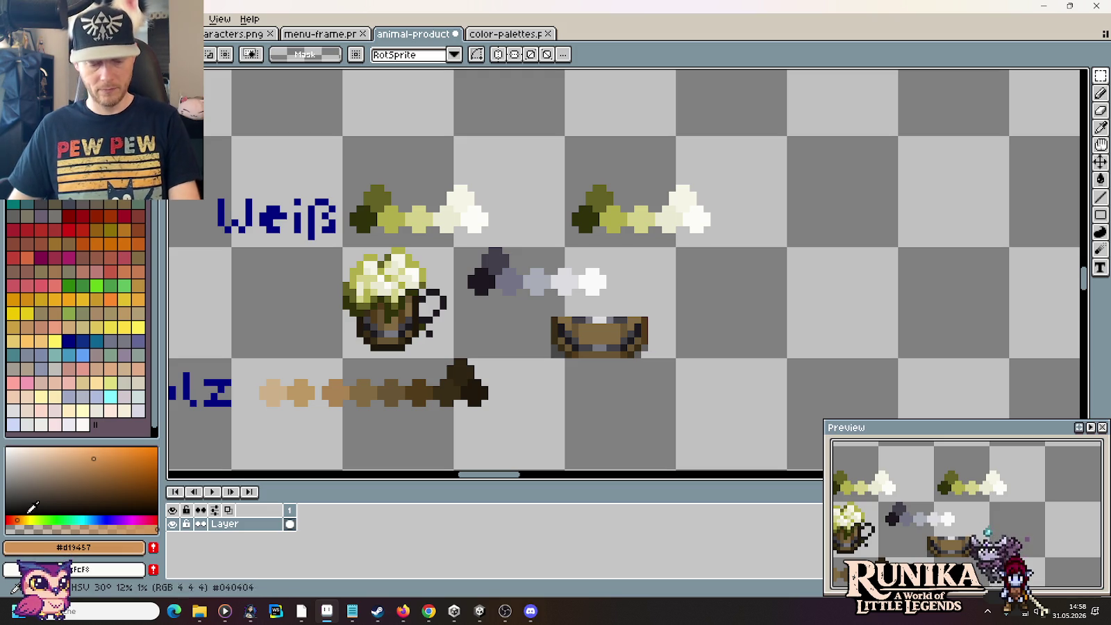
key(i)
click(703, 213)
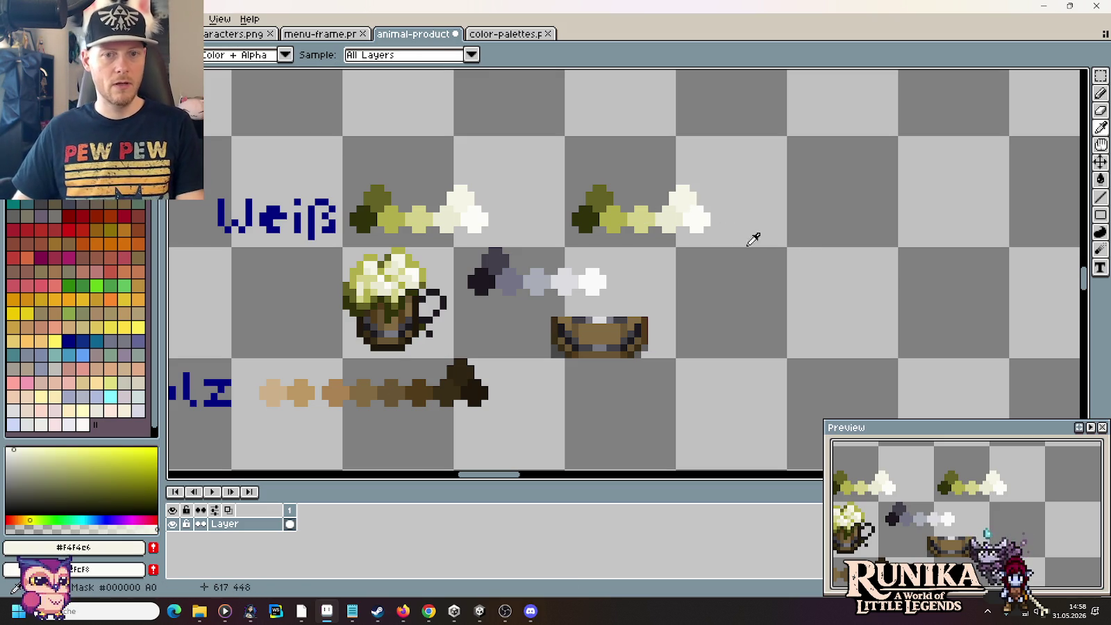
scroll(682, 191, up, 4)
scroll(684, 194, down, 1)
scroll(646, 259, down, 1)
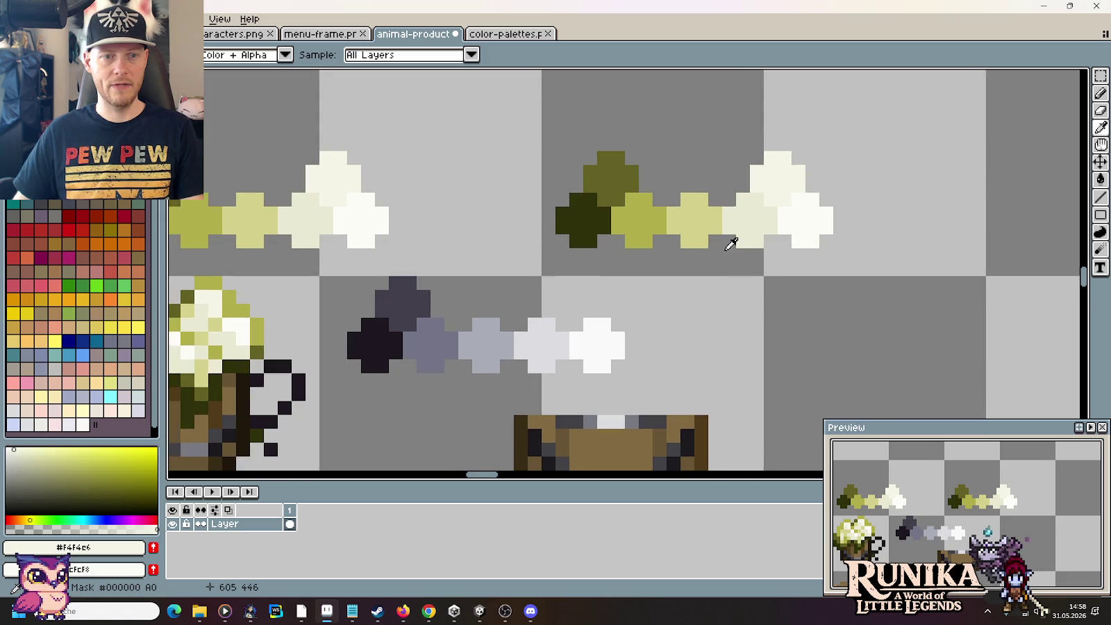
scroll(637, 209, down, 1)
key(m)
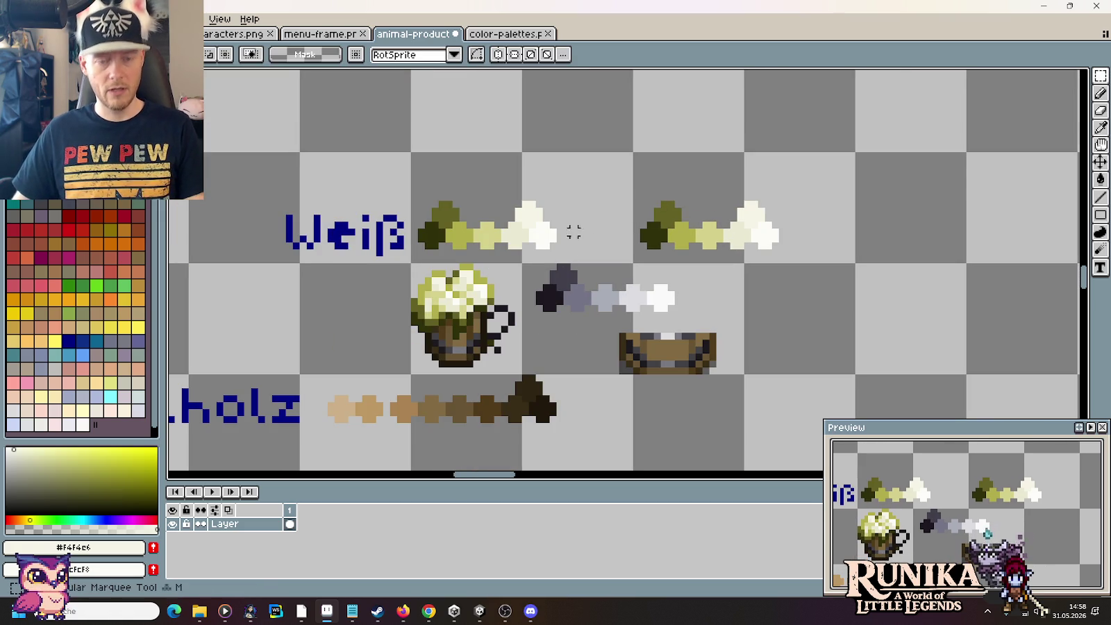
drag(573, 252, 261, 161)
key(Delete)
Step: Move the remaining green ramp left and duplicate it to the right
drag(588, 149, 831, 253)
mouse_move(764, 222)
mouse_down()
mouse_move(564, 201)
mouse_move(543, 182)
mouse_up()
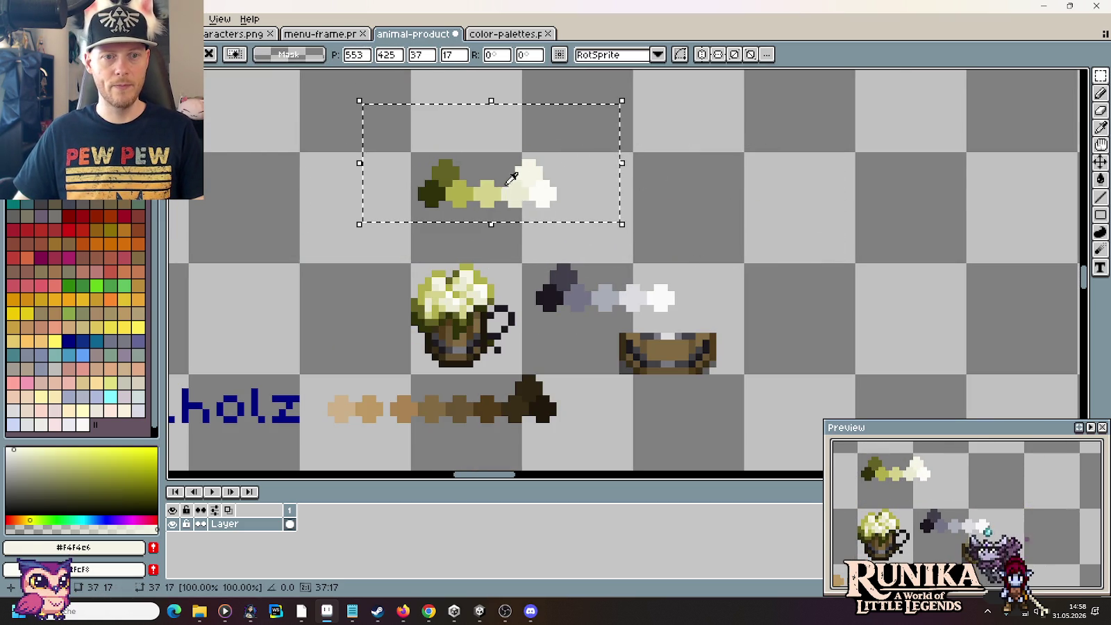
key(i)
click(513, 231)
key(Down)
key(Down)
key(Down)
mouse_move(528, 226)
mouse_down()
mouse_move(526, 244)
mouse_move(860, 188)
mouse_up()
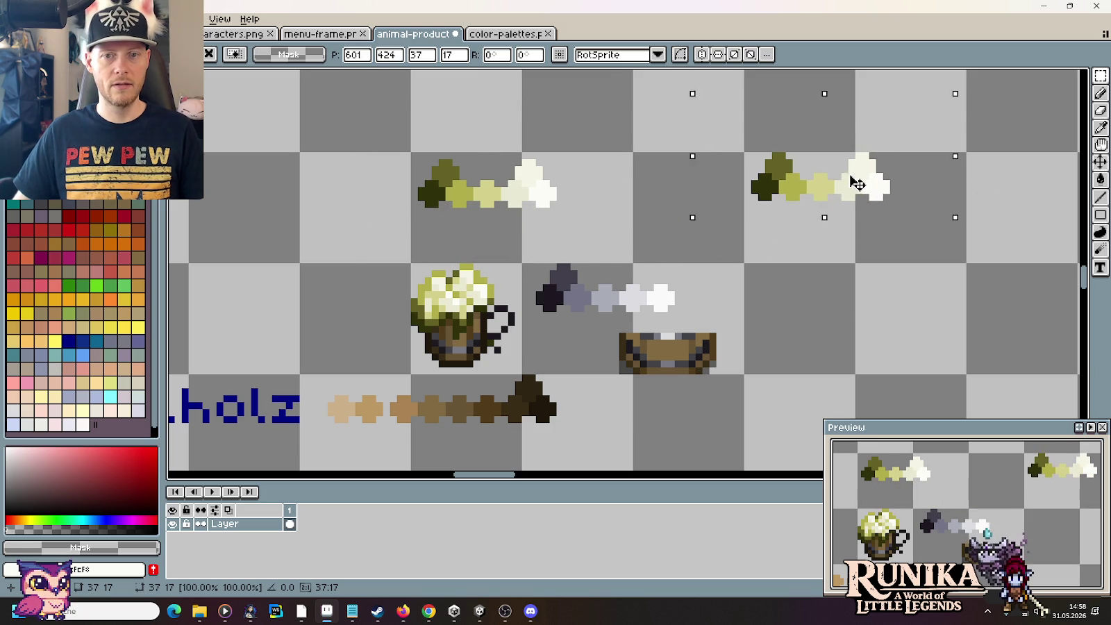
click(390, 153)
key(ctrl+z)
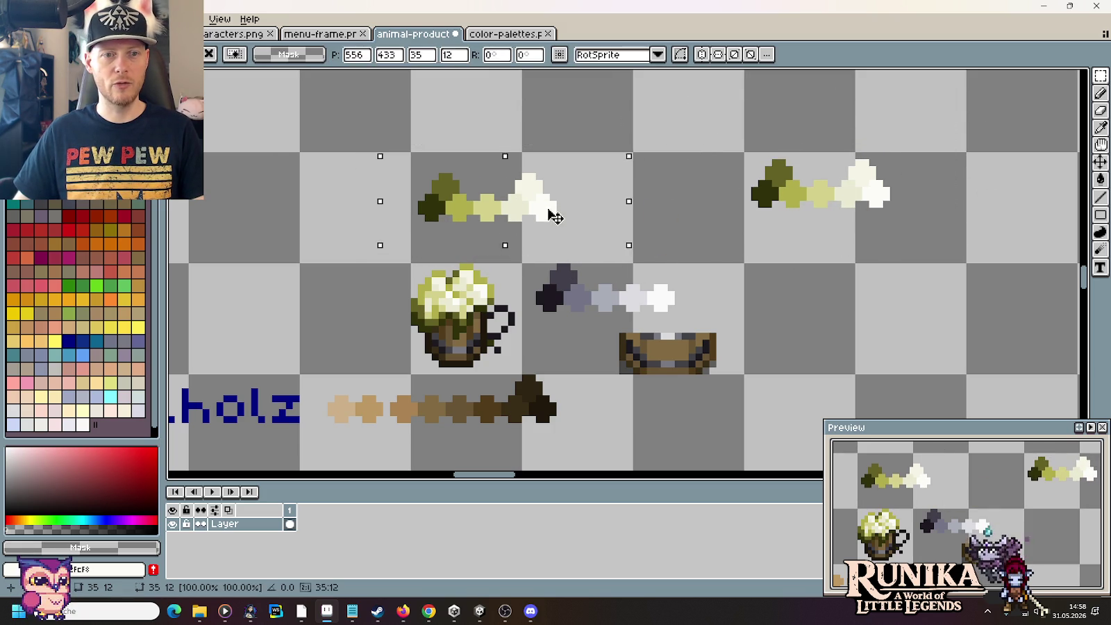
key(ctrl+d)
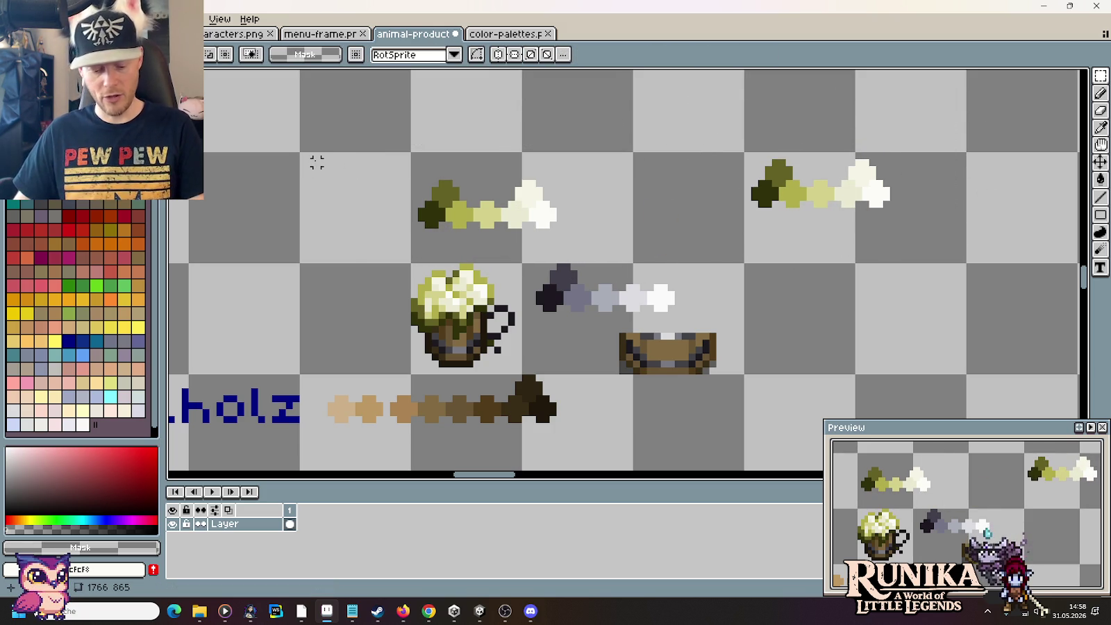
Step: Warm the ramp's cream and pale green swatches, filling the light green blob tan
key(i)
click(528, 194)
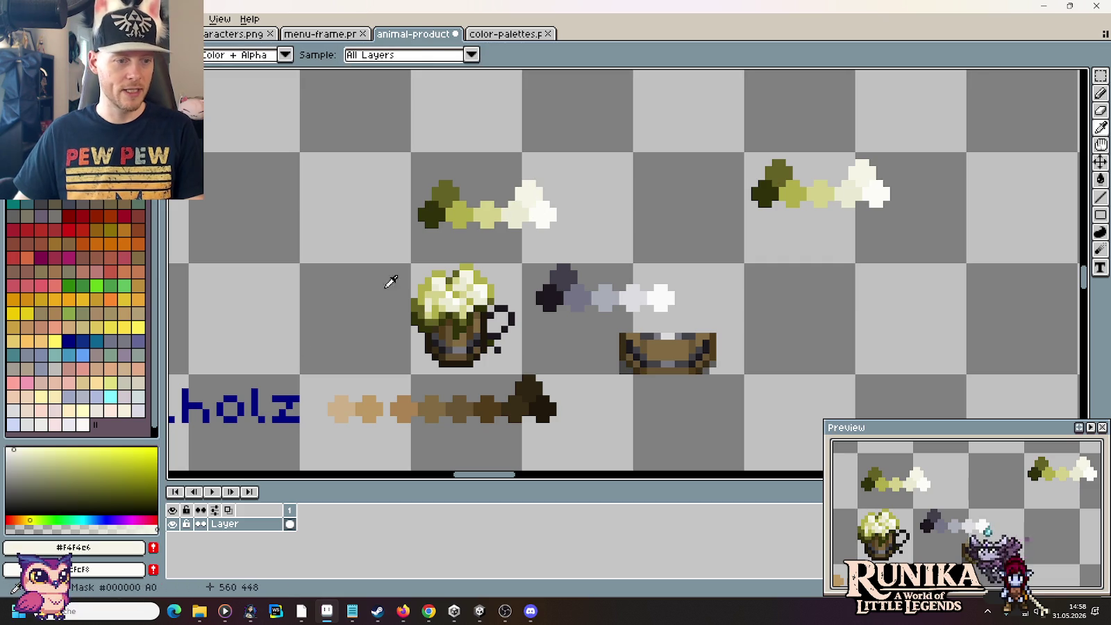
click(31, 515)
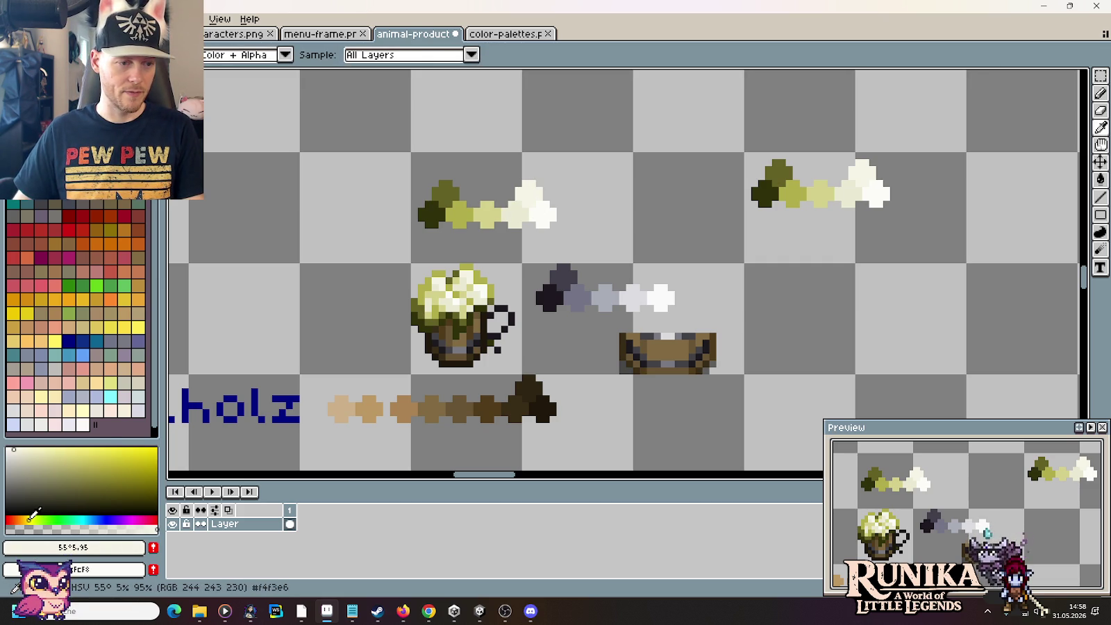
key(g)
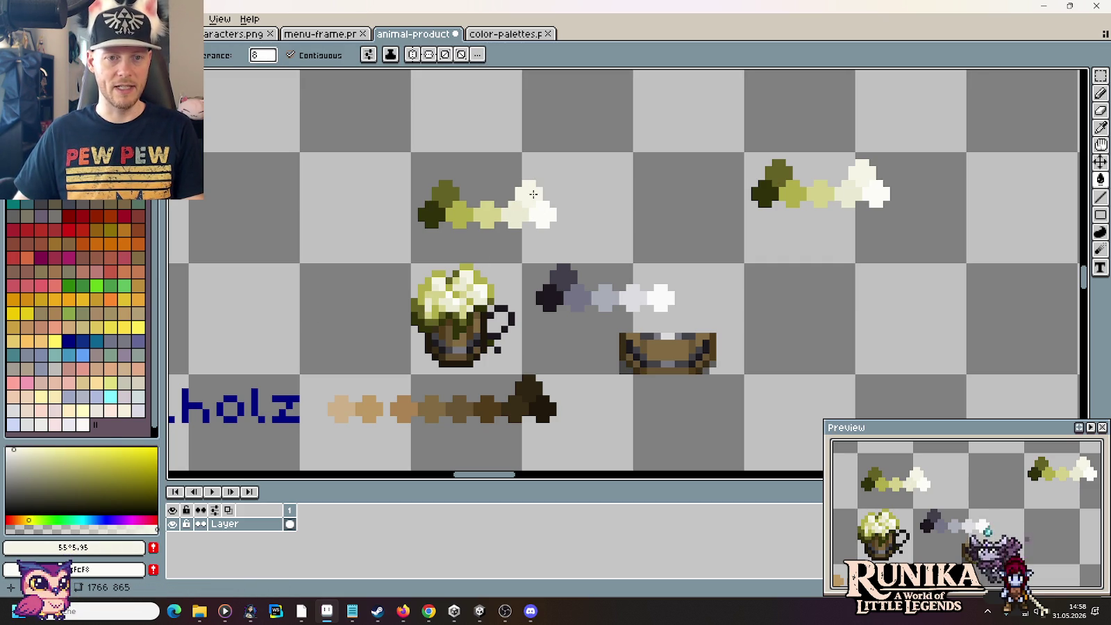
key(i)
click(533, 193)
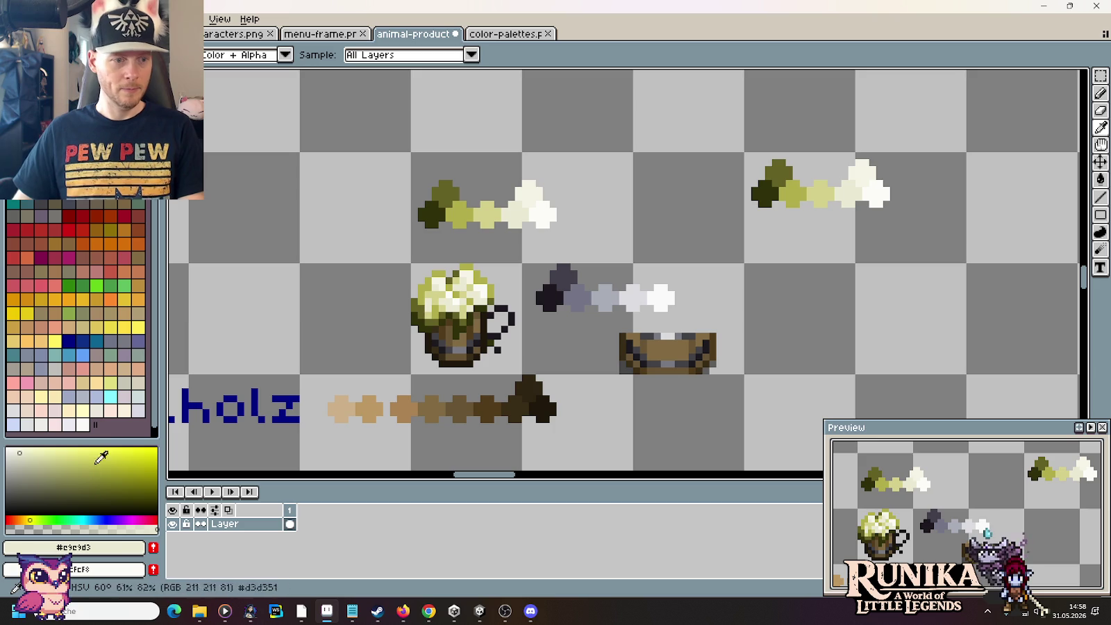
click(28, 519)
key(g)
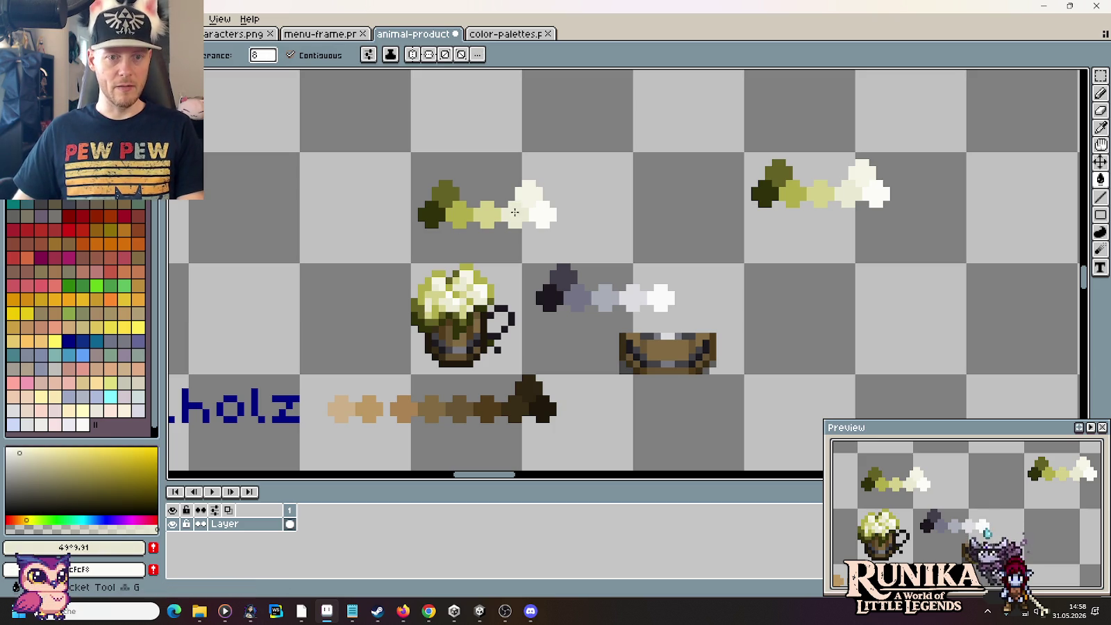
key(i)
click(506, 216)
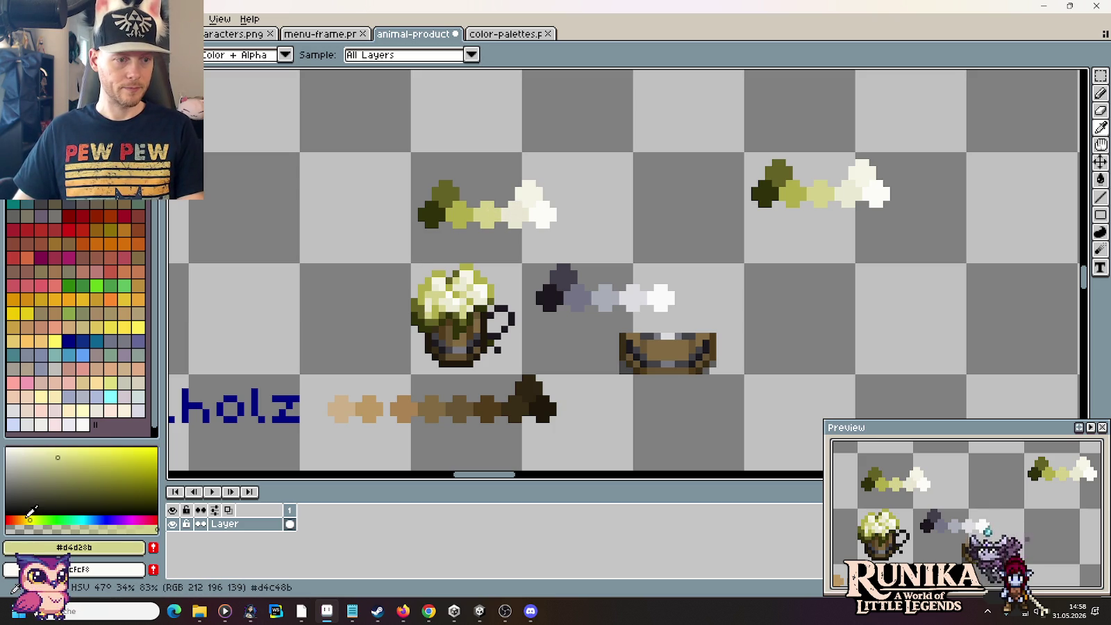
click(28, 515)
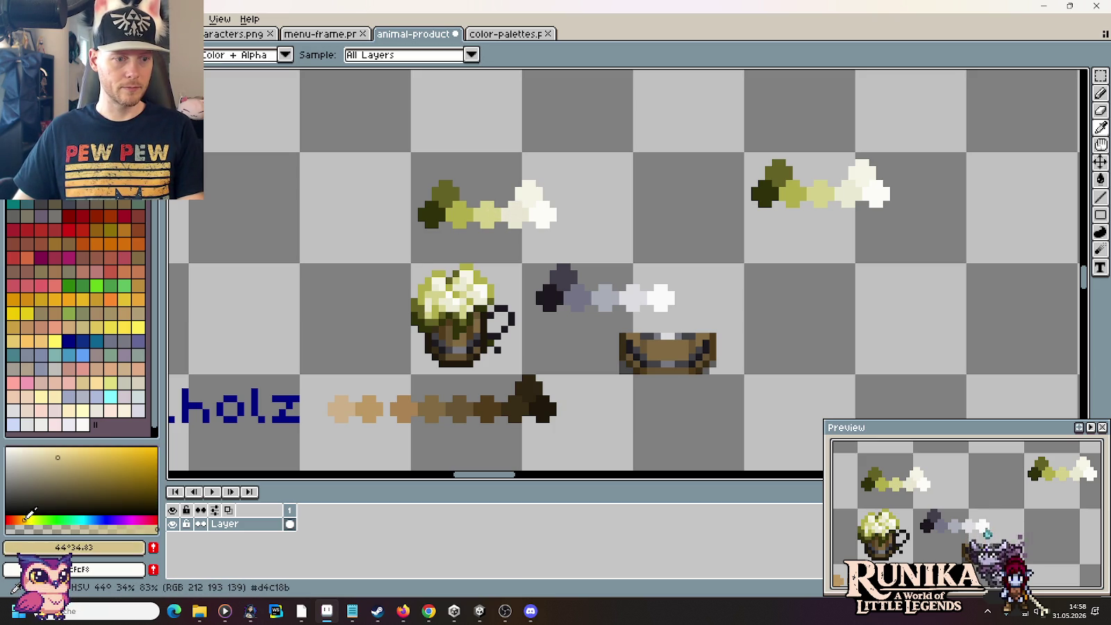
scroll(488, 207, up, 3)
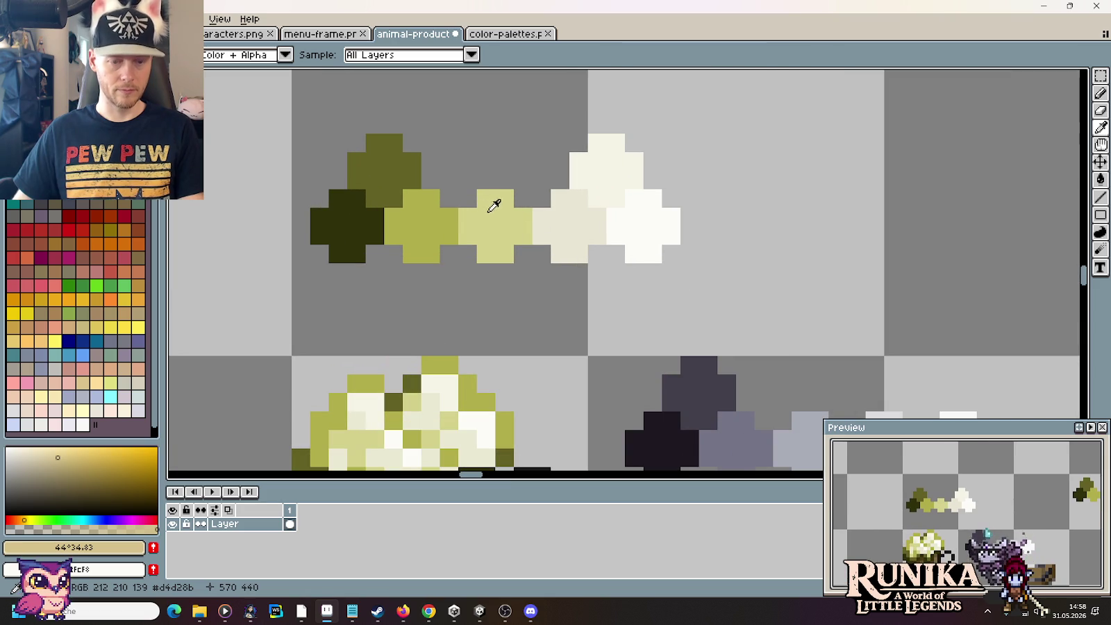
key(g)
click(491, 215)
Step: Recolour the mid-green swatch to orange-tan
key(i)
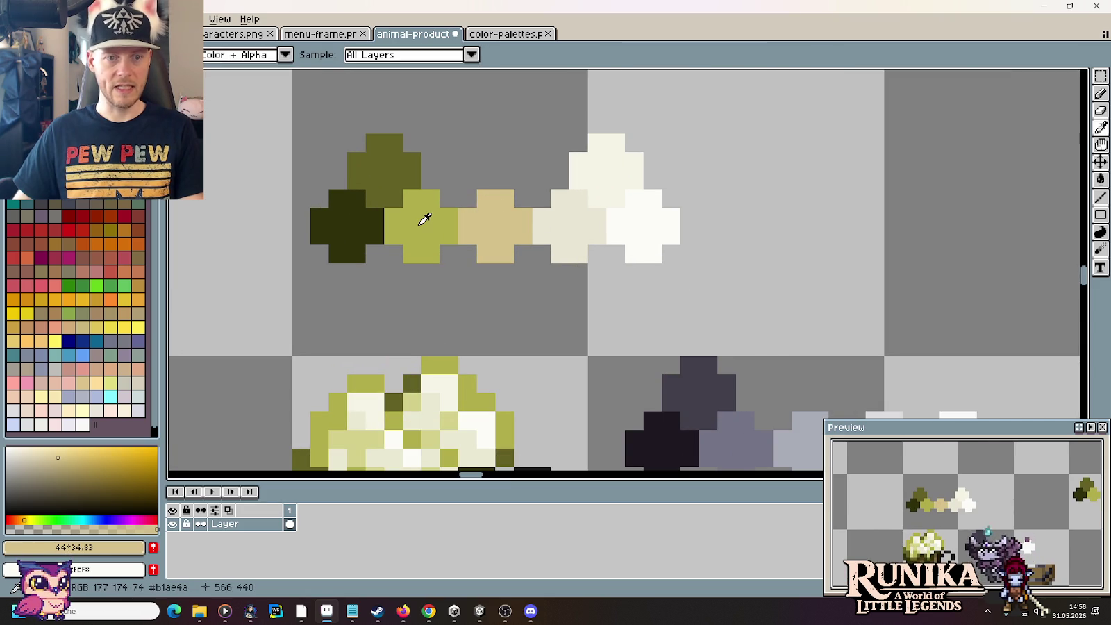
click(422, 218)
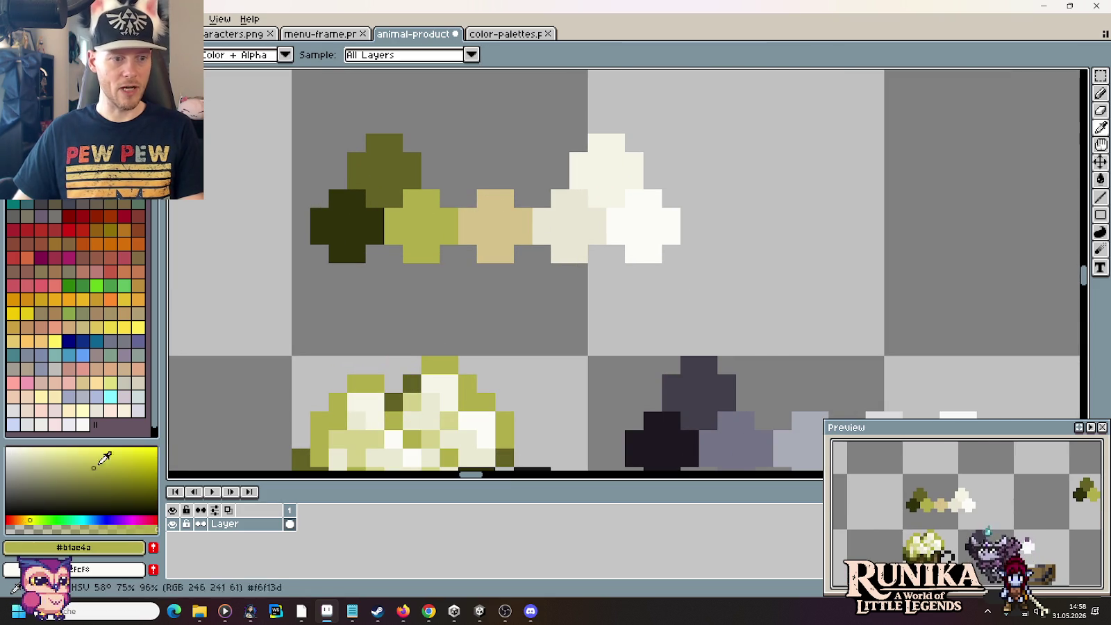
click(23, 519)
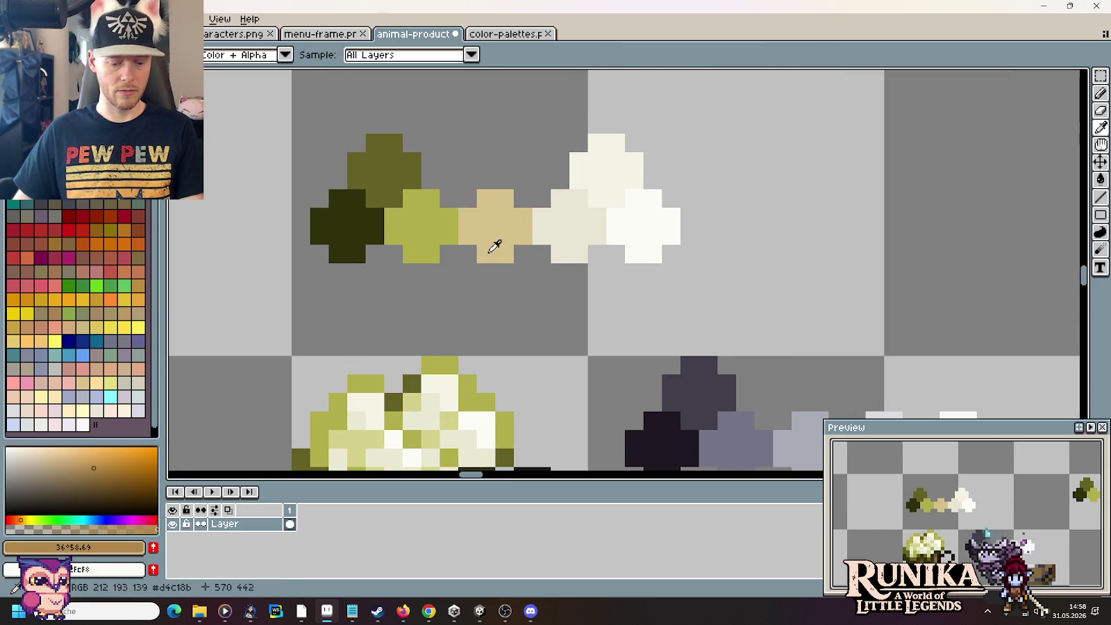
key(g)
click(423, 225)
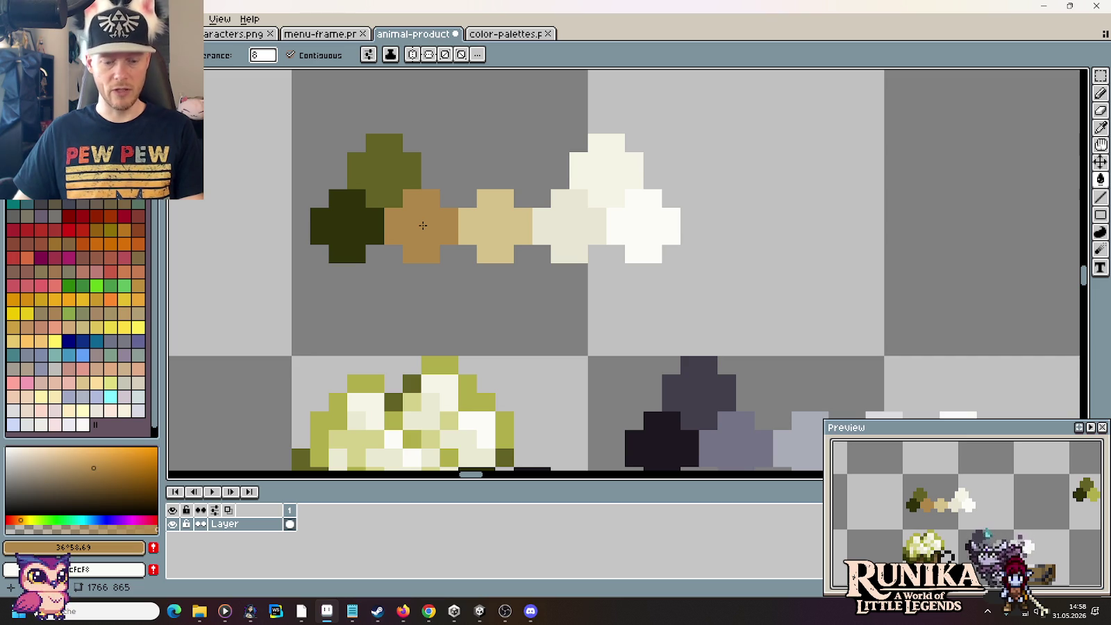
Step: Turn the olive swatches brown, redoing the fills and touching up pixels by hand
key(i)
click(369, 173)
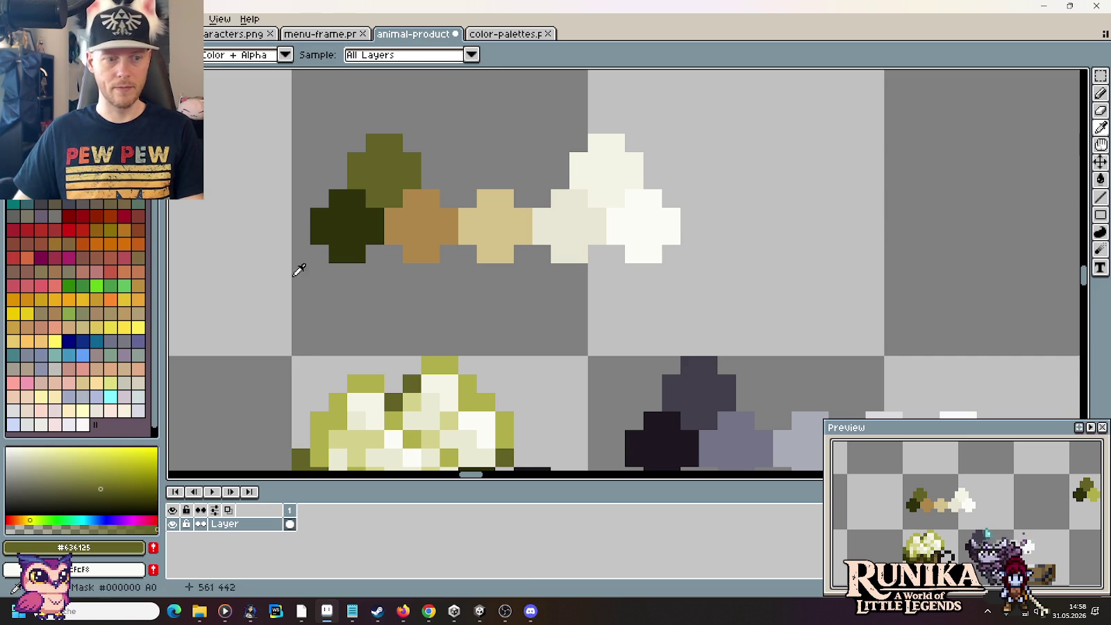
click(17, 519)
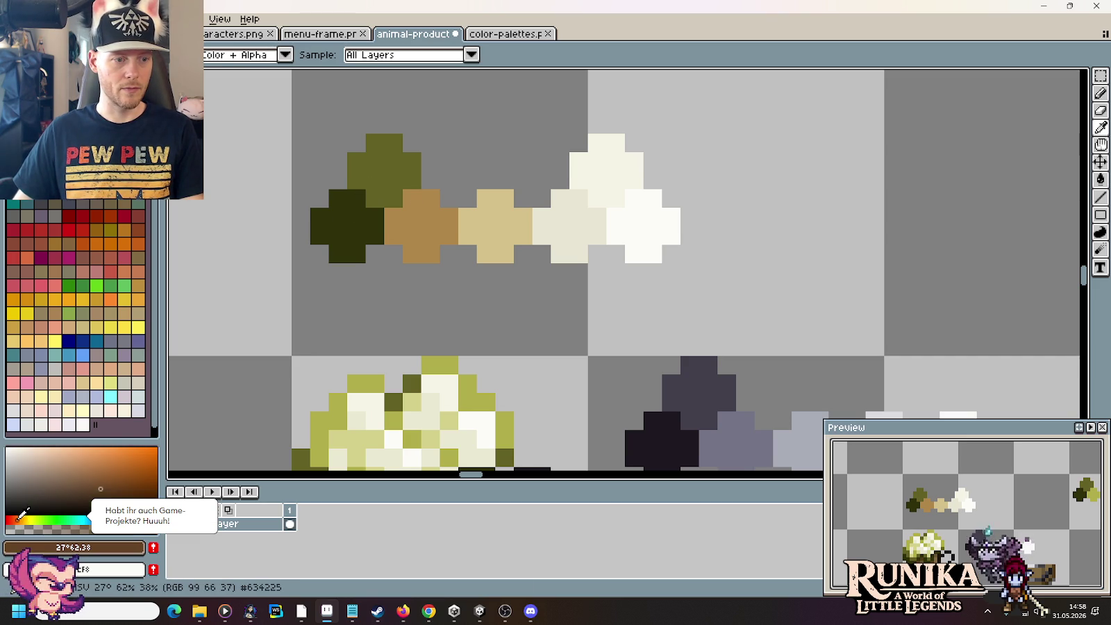
key(g)
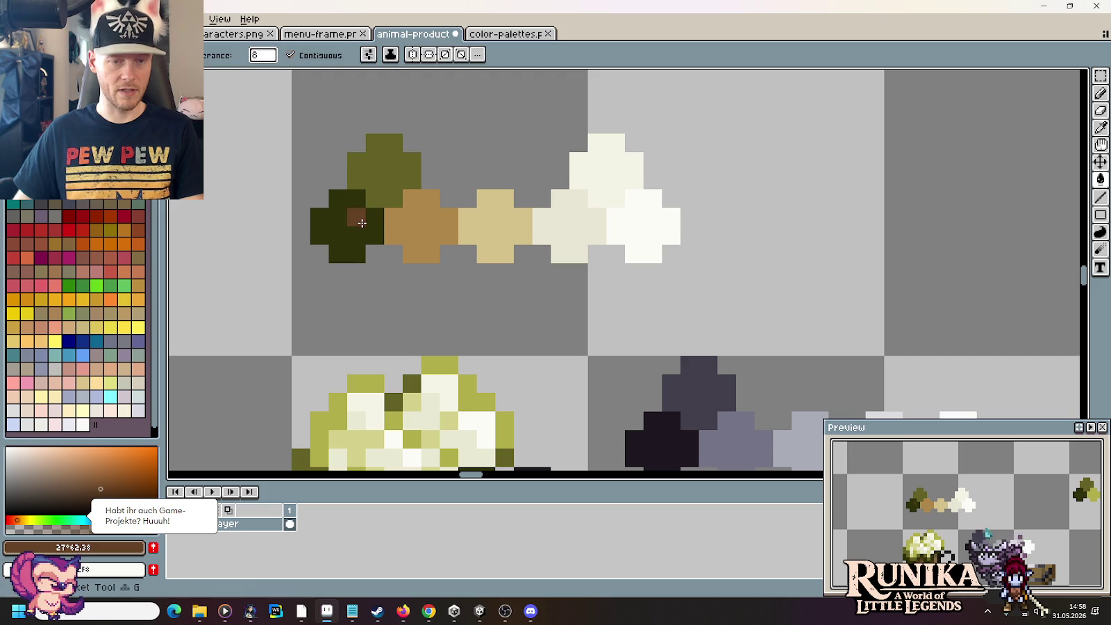
click(368, 217)
click(386, 182)
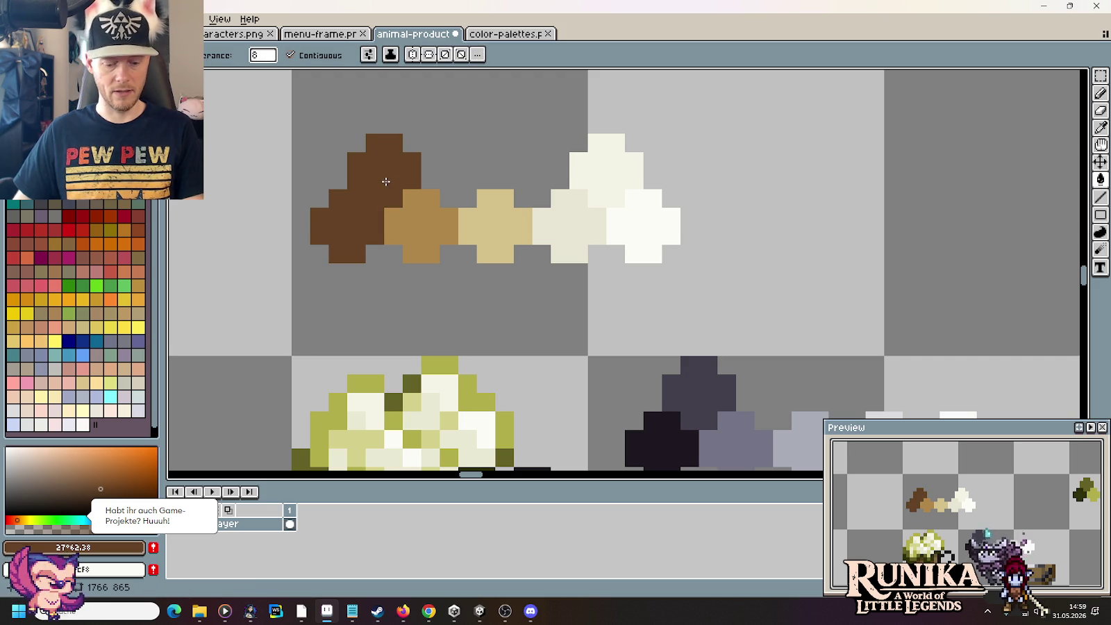
key(ctrl+z)
key(ctrl+z)
key(i)
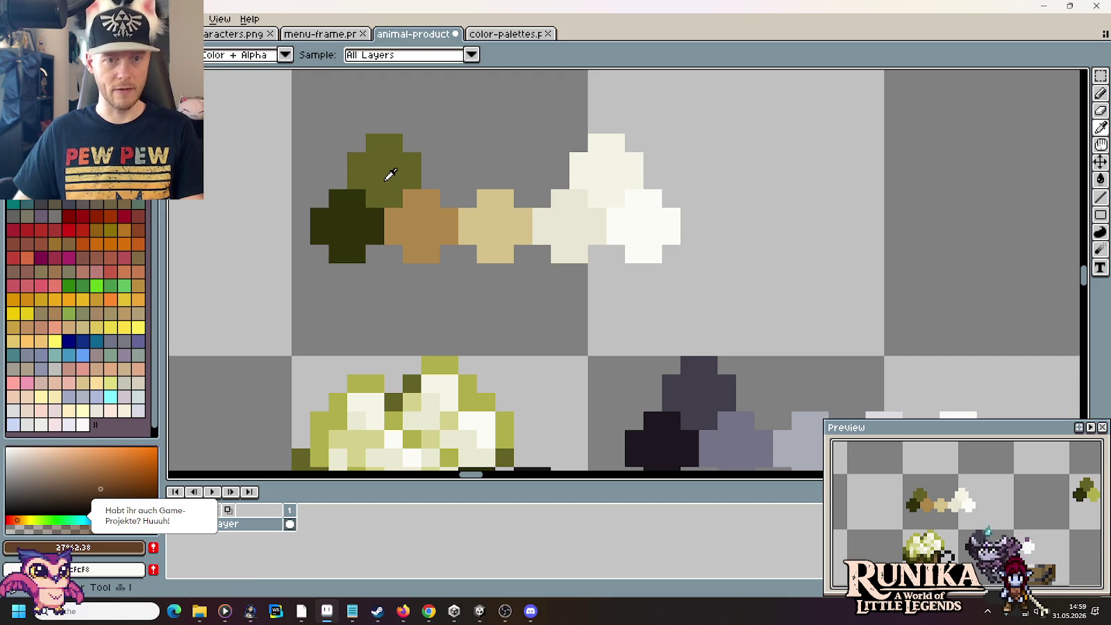
click(390, 175)
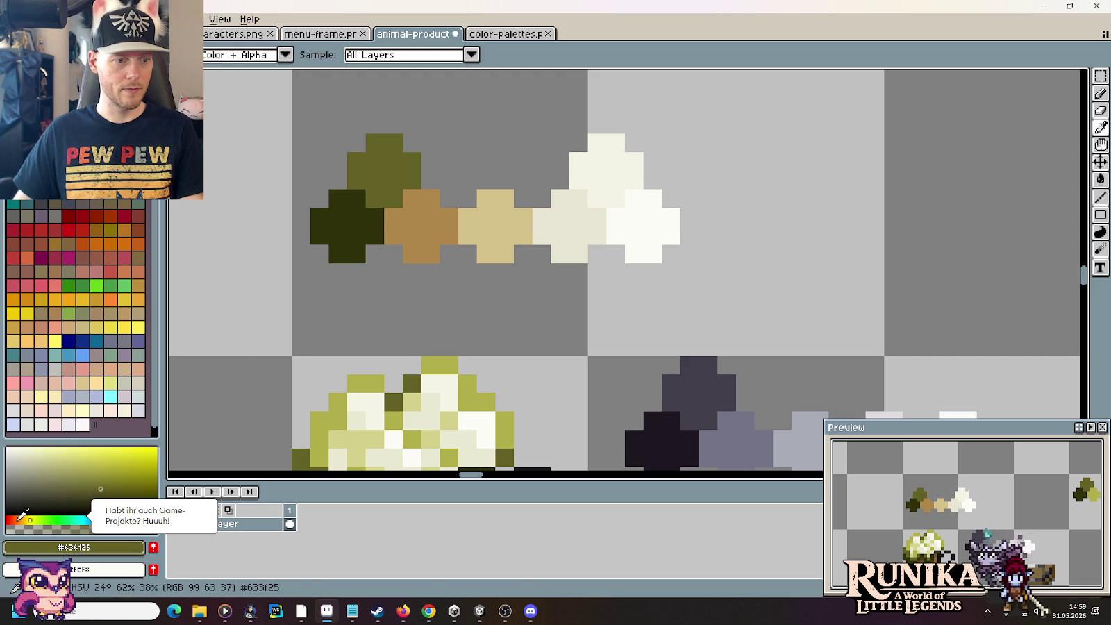
click(18, 520)
key(b)
drag(376, 195, 371, 199)
key(g)
click(385, 186)
Step: Fill the dark green swatch dark reddish brown and select the brown-to-cream ramp
key(i)
click(340, 217)
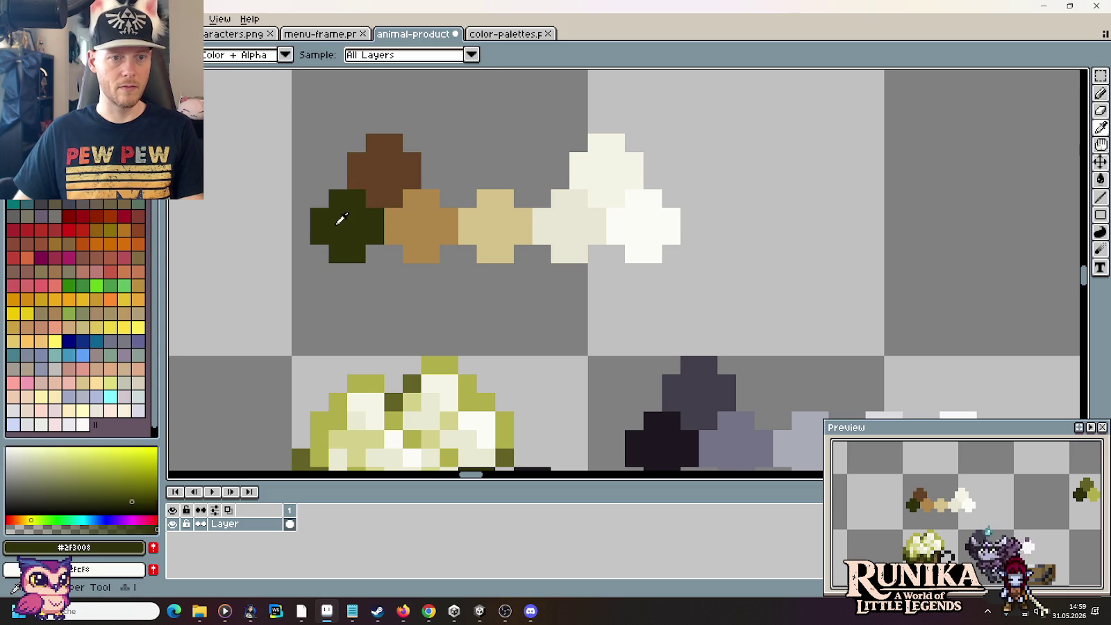
click(18, 520)
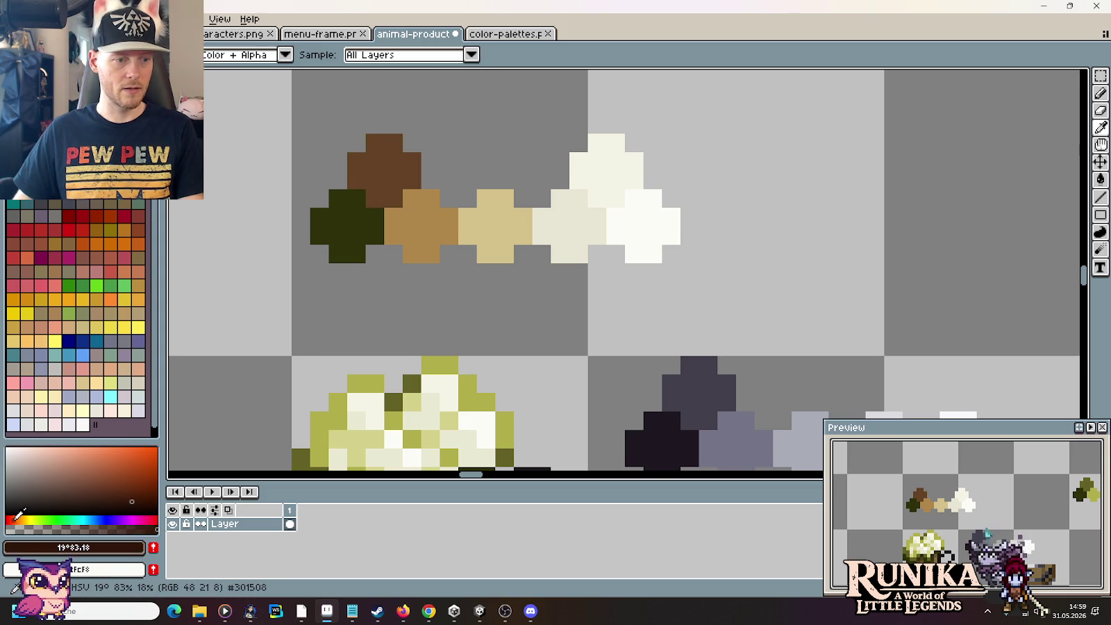
key(g)
click(359, 233)
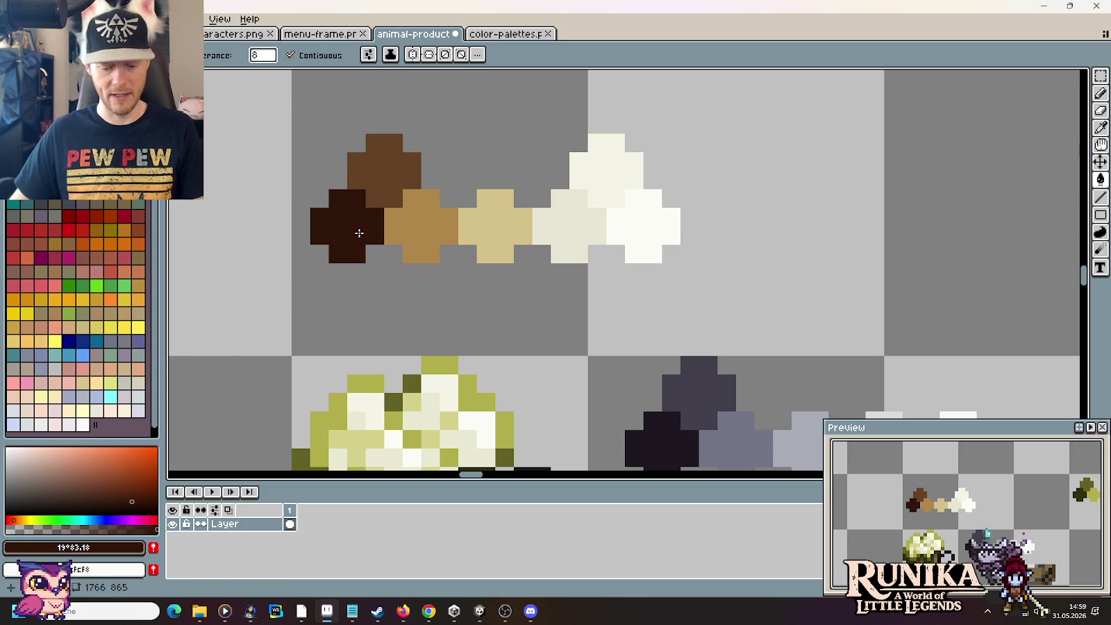
key(m)
drag(305, 109, 797, 288)
scroll(797, 288, down, 1)
scroll(665, 251, down, 1)
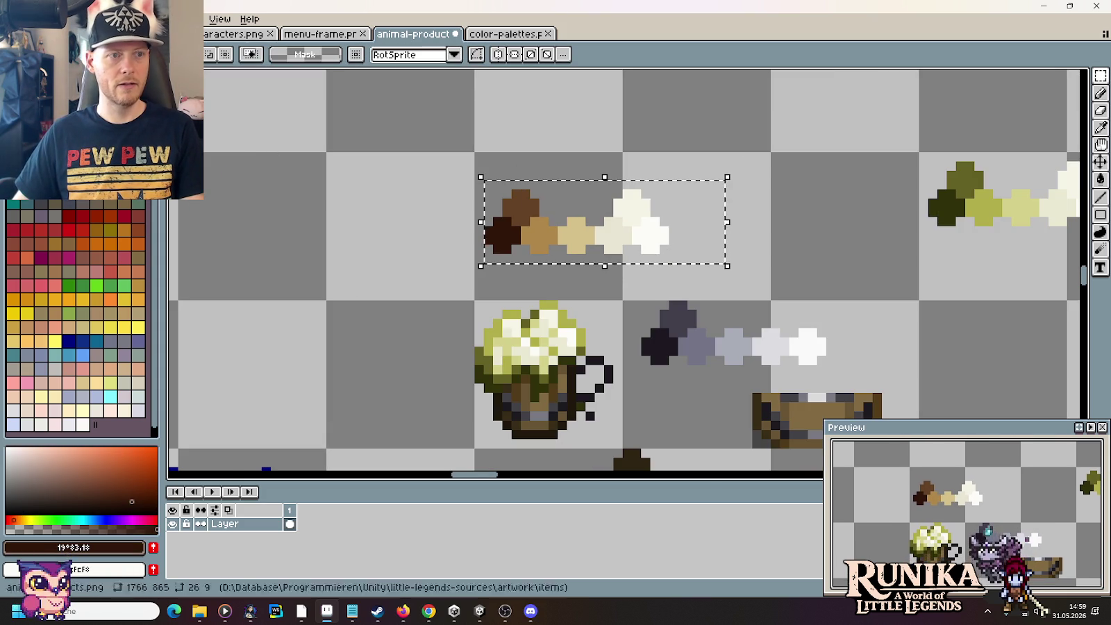
Step: Apply a +24 Hue/Saturation boost to the brown-and-cream swatches, then clear the selection
click(78, 19)
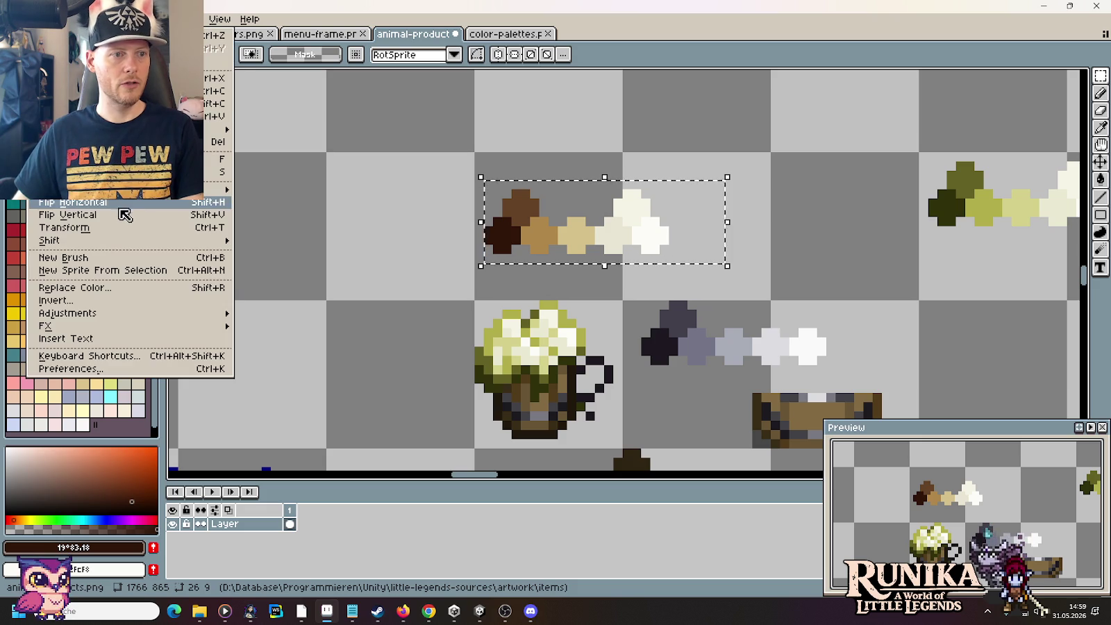
click(278, 325)
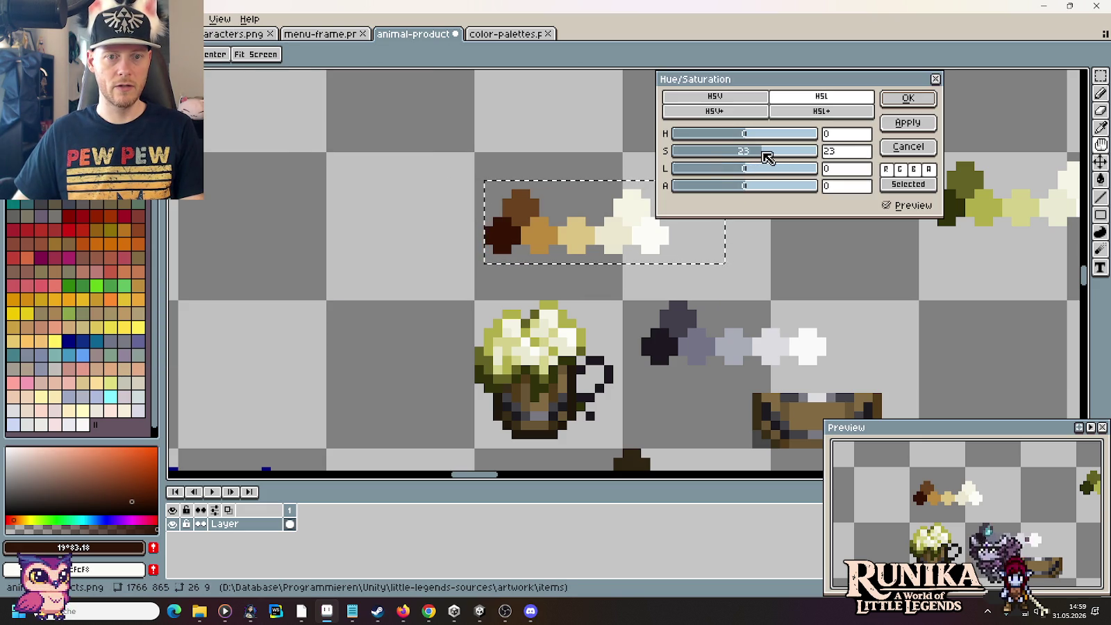
mouse_move(767, 156)
mouse_down()
mouse_move(865, 165)
mouse_move(762, 162)
mouse_up()
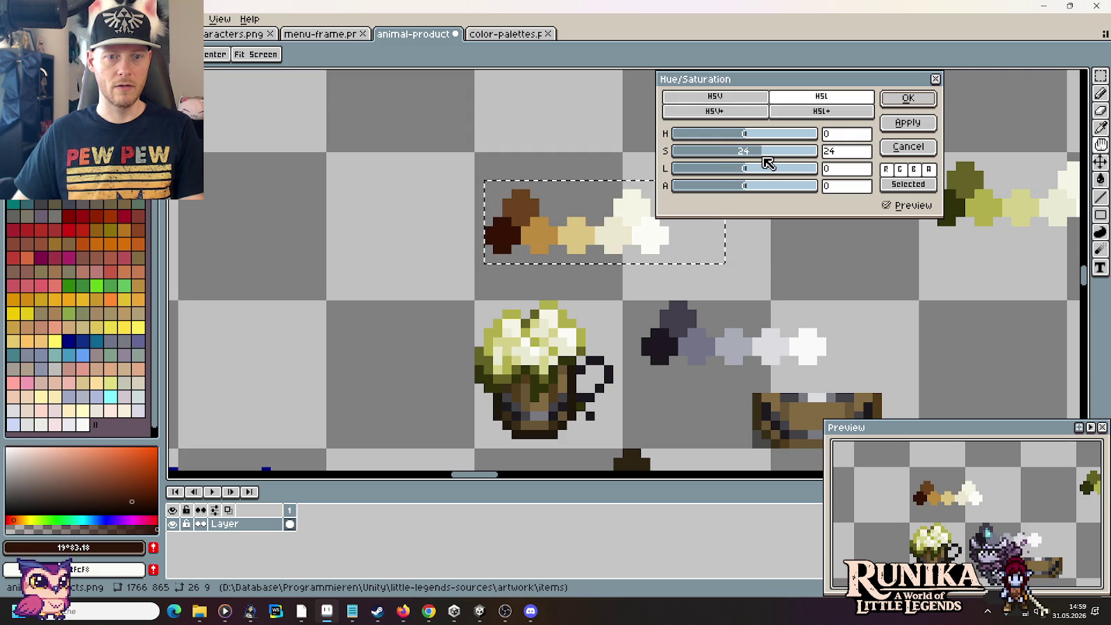
key(alt+Tab)
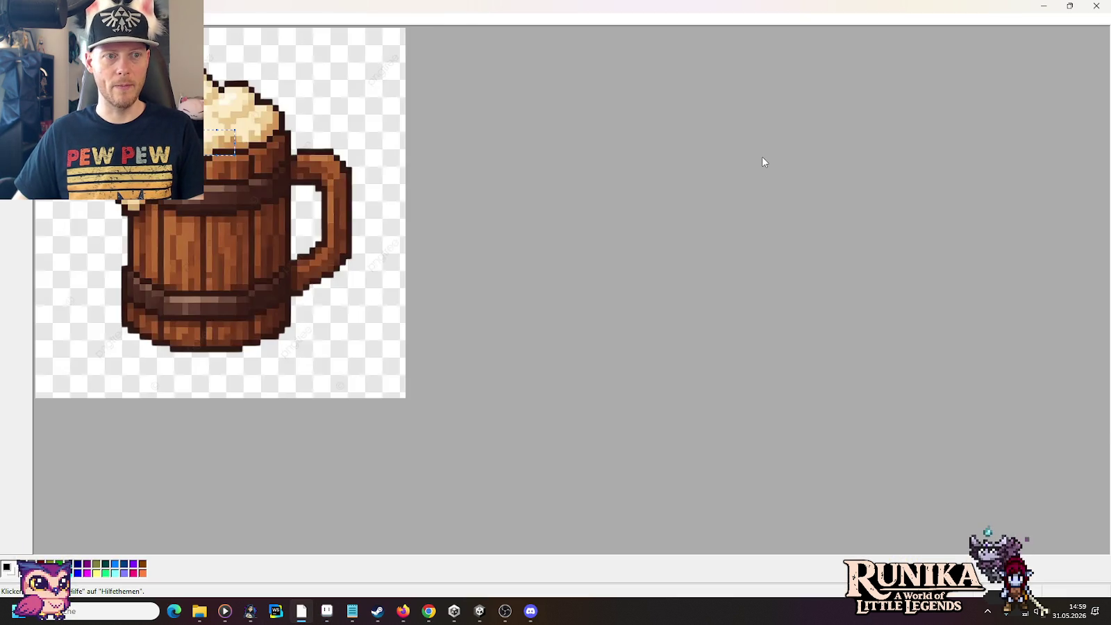
key(alt+Tab)
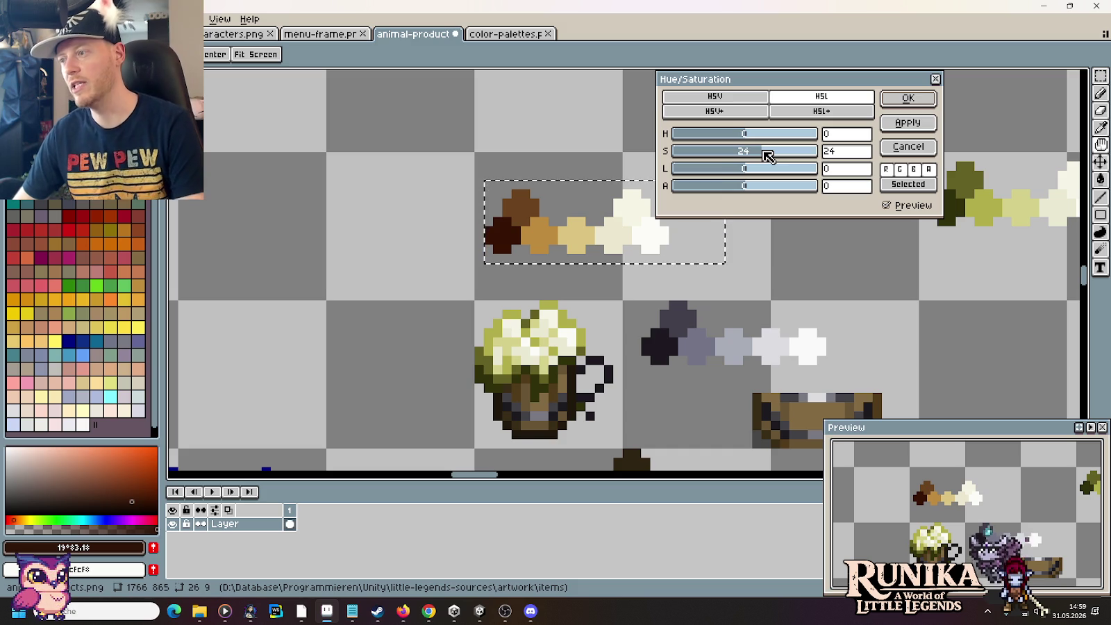
click(924, 123)
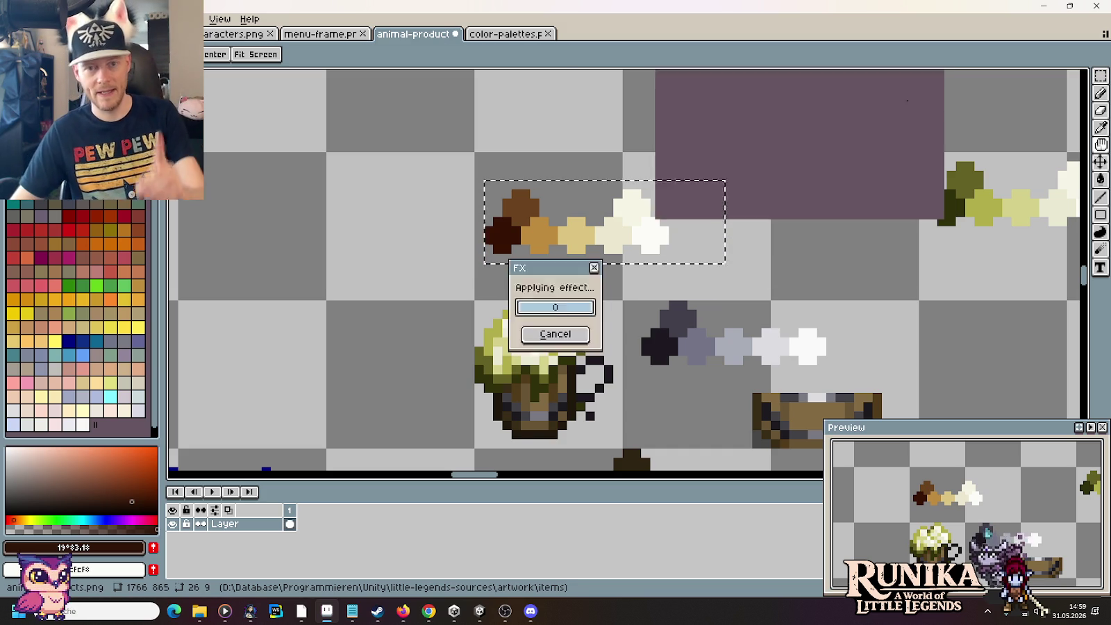
click(812, 259)
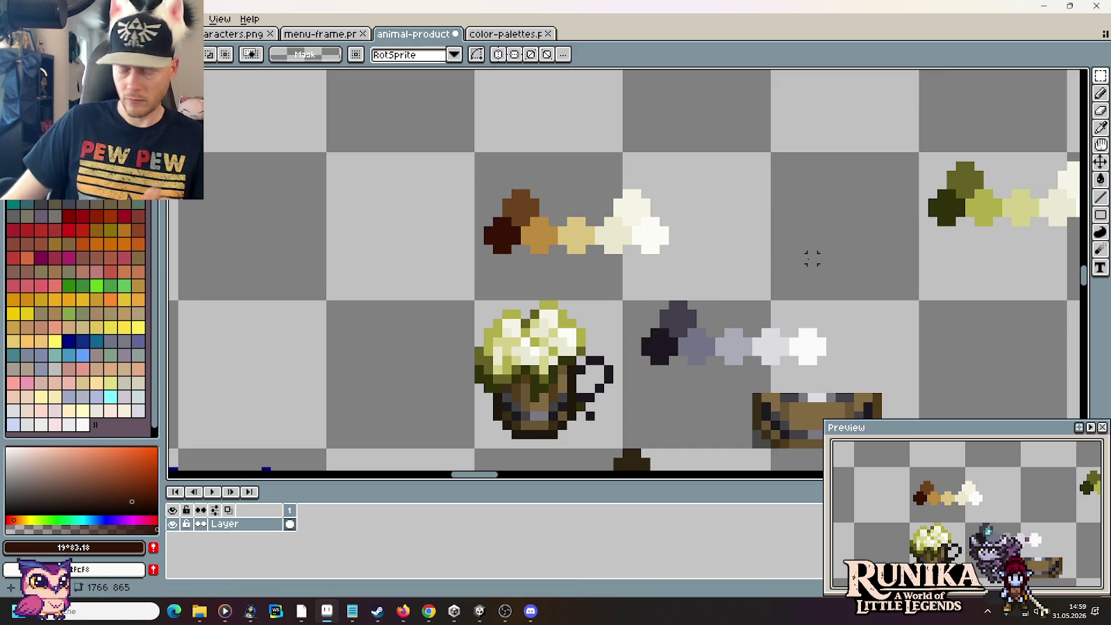
Step: Select the mug tile and recolour its dark olive pixels dark brown and the next shade brown
drag(487, 309, 566, 358)
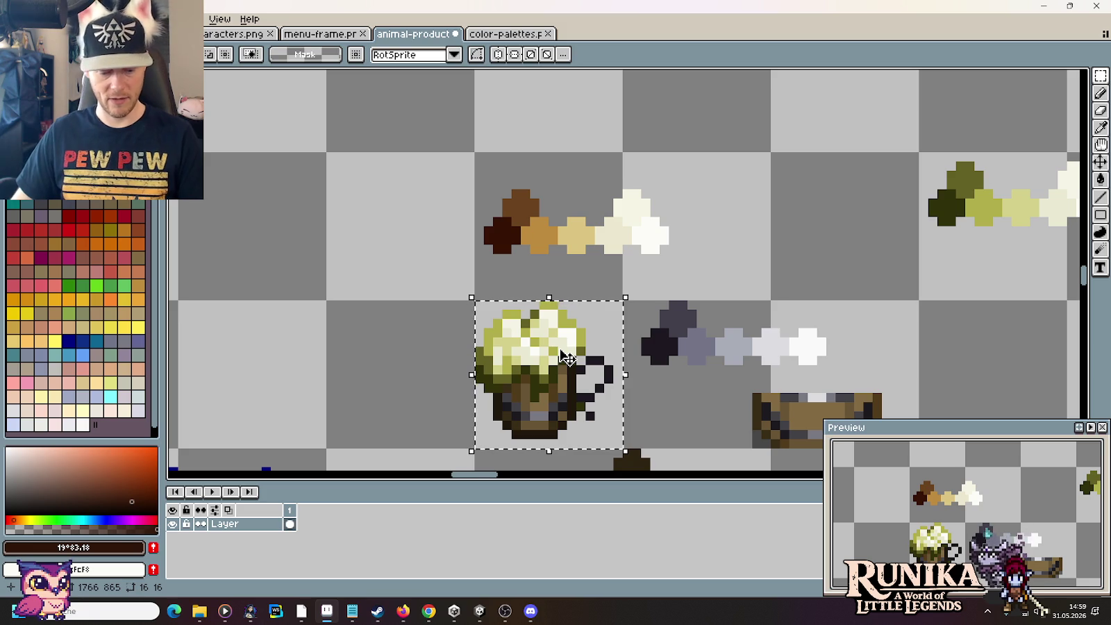
key(k)
click(566, 358)
right_click(513, 219)
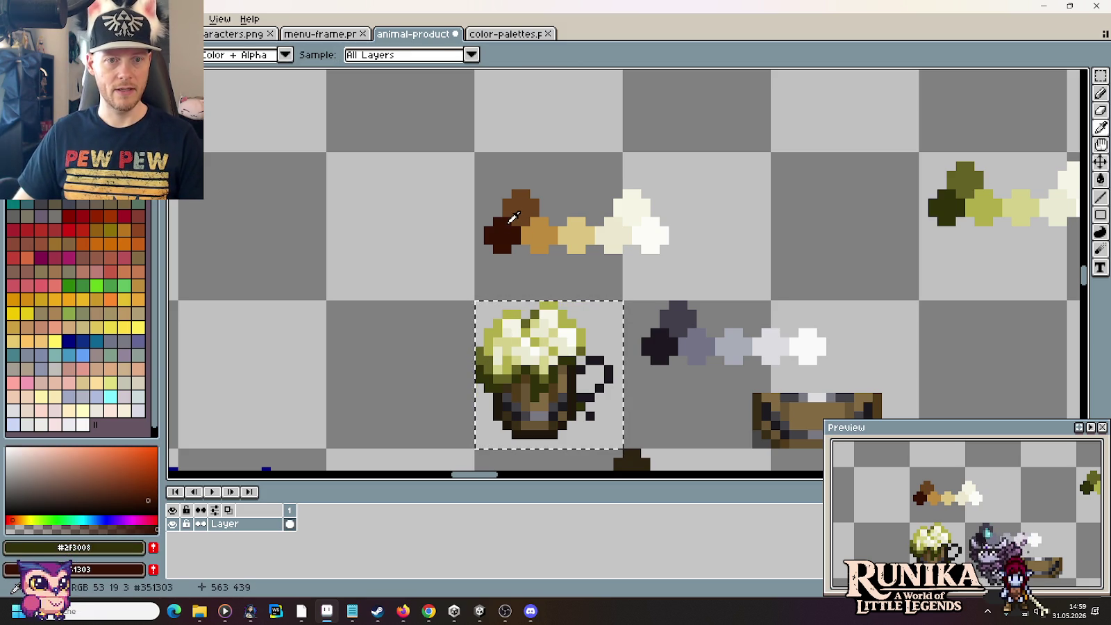
key(g)
right_click(487, 379)
key(i)
click(491, 350)
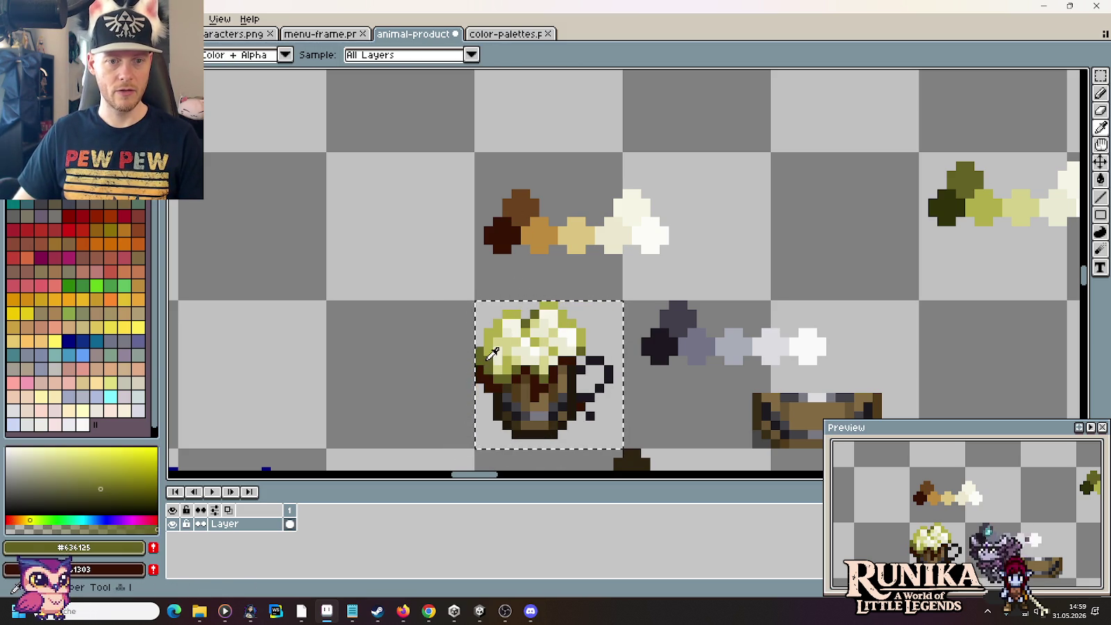
click(522, 202)
key(b)
Step: Repaint the foam's yellow-green pixels tan and its pale green pixels light tan
key(i)
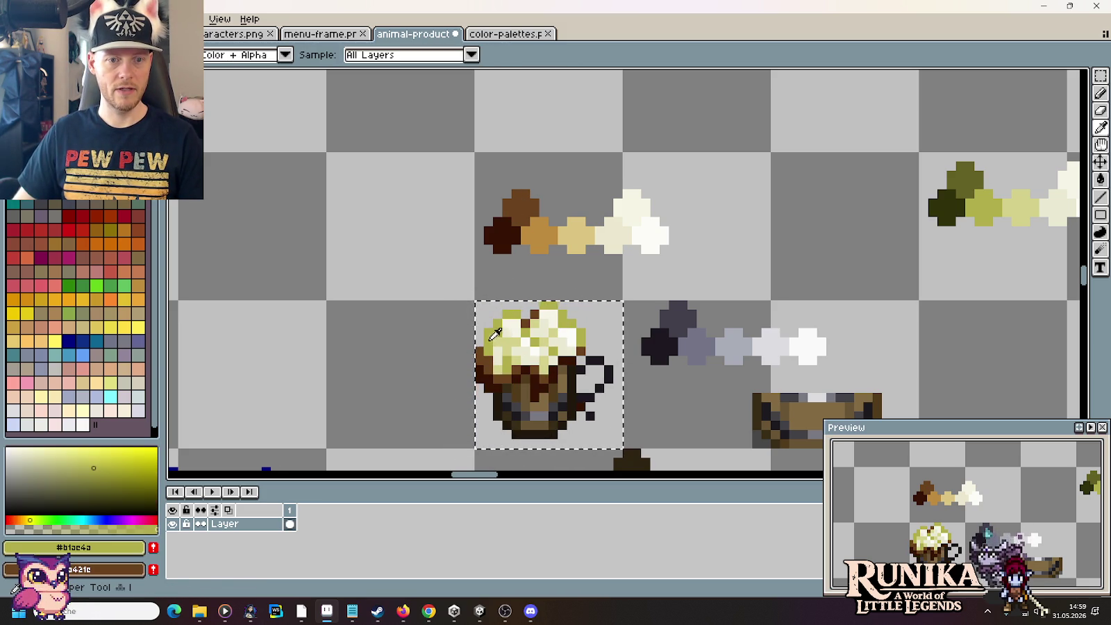
click(513, 316)
right_click(541, 236)
key(e)
drag(504, 326, 534, 351)
key(i)
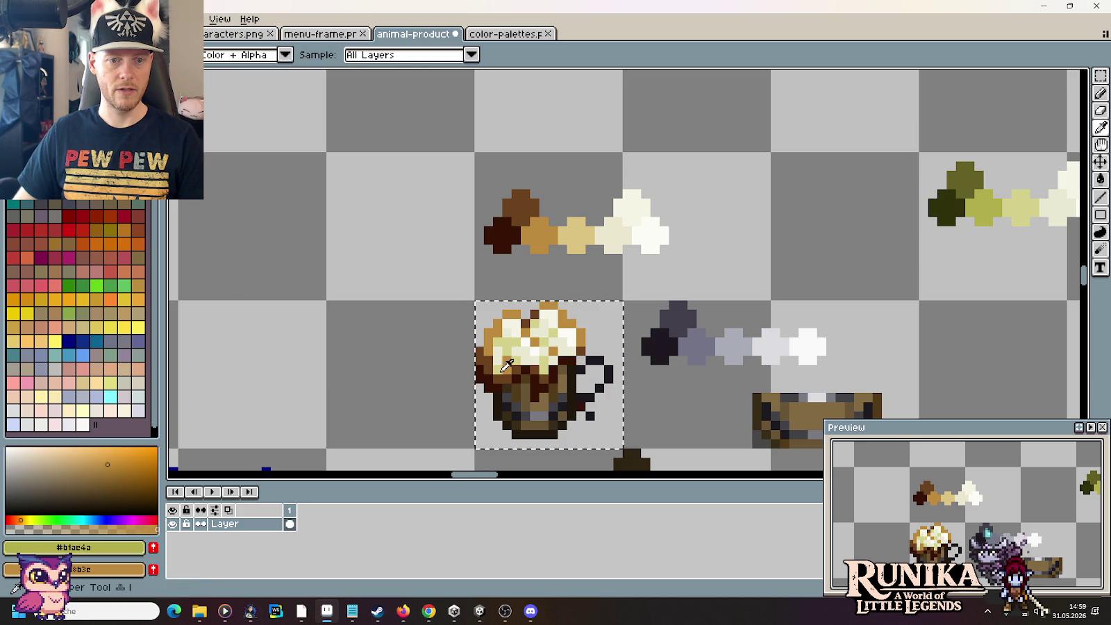
click(577, 236)
key(e)
click(543, 354)
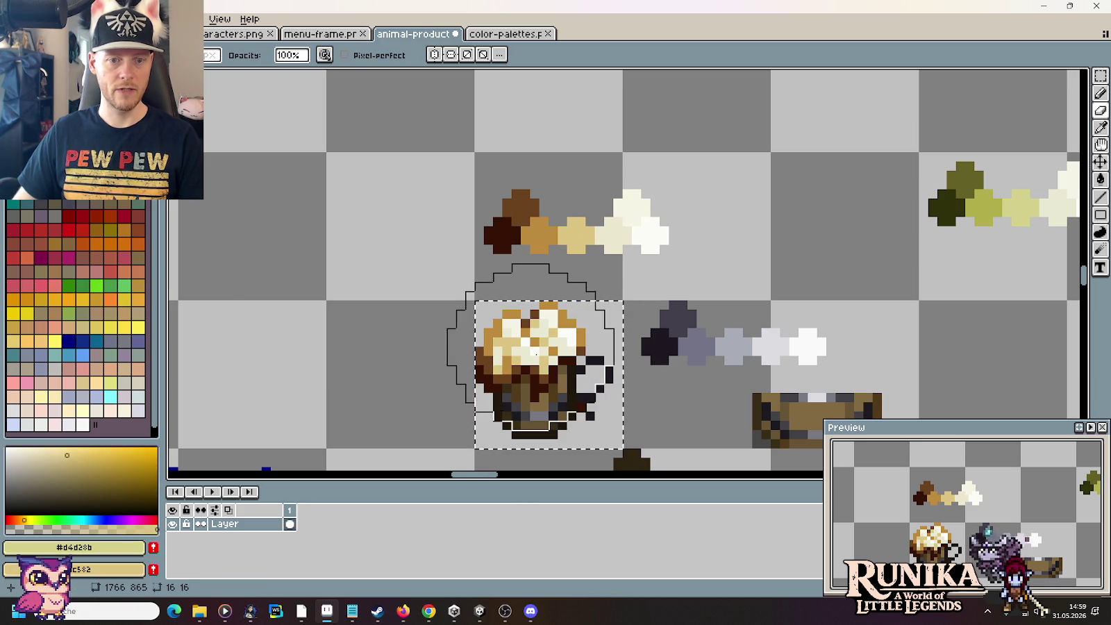
Step: Swap the foam's pale cream and near-white shades for the ramp's cream and white swatches
key(i)
click(607, 218)
right_click(615, 223)
key(e)
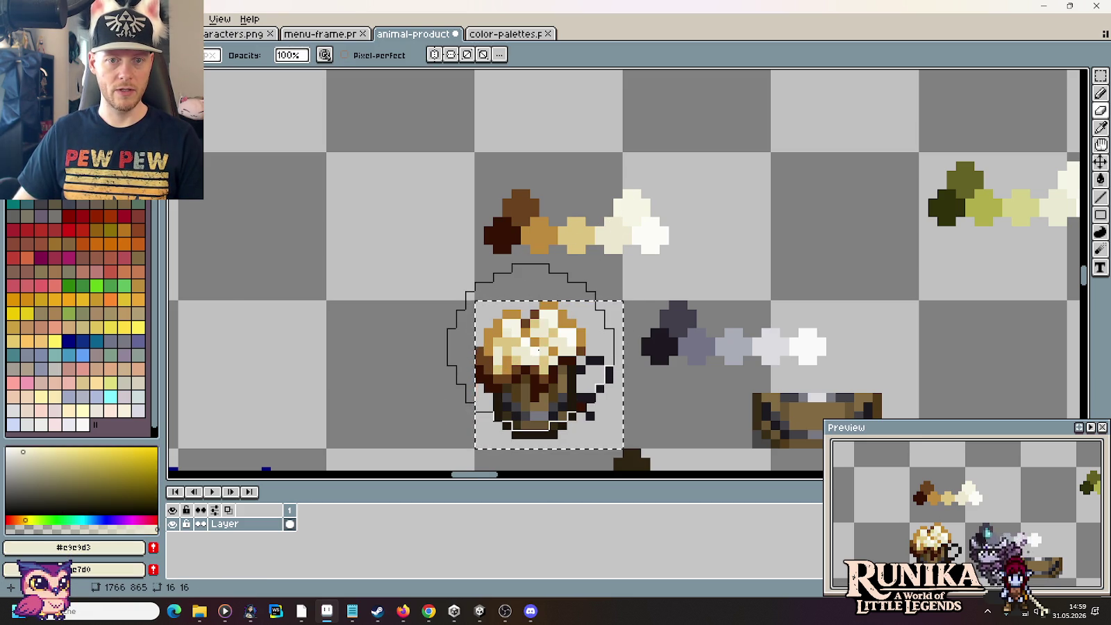
key(i)
click(628, 201)
right_click(628, 201)
key(e)
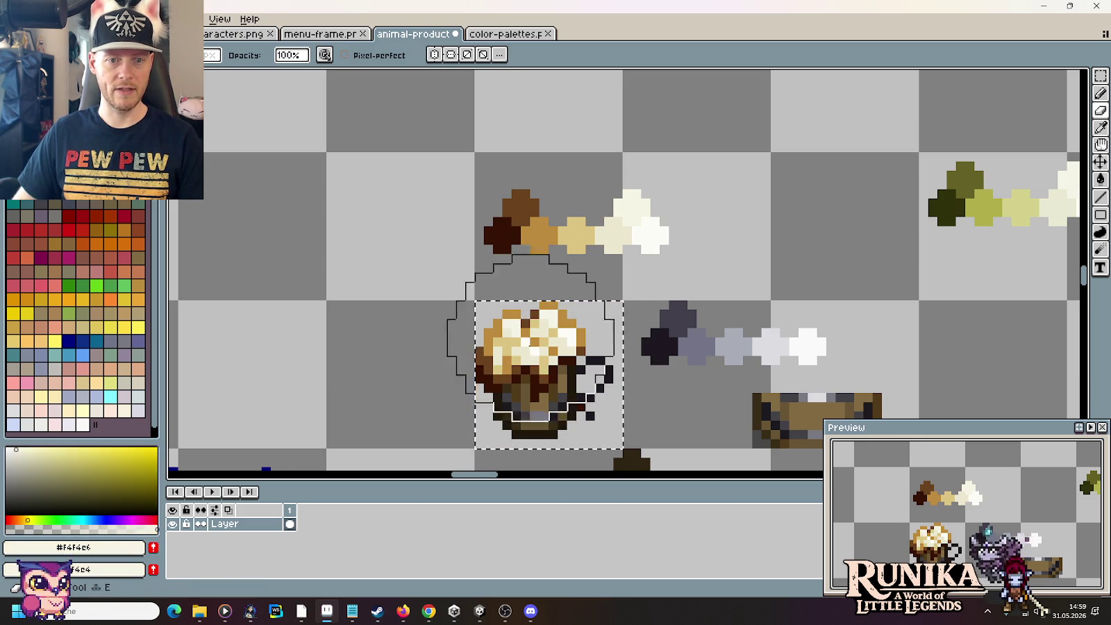
key(i)
click(660, 226)
right_click(660, 226)
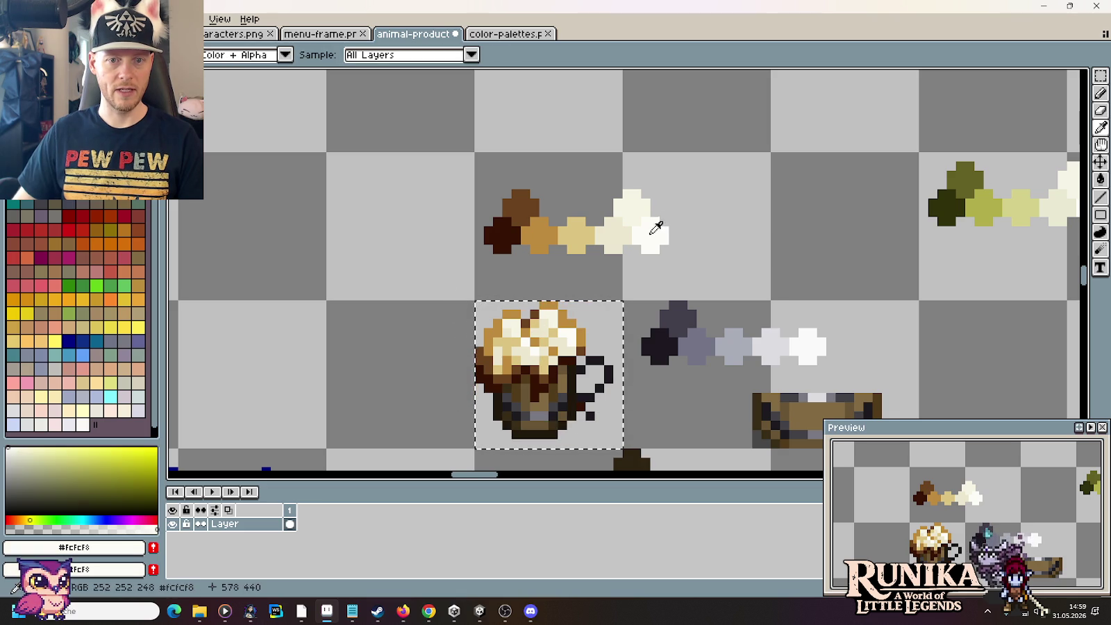
Step: Drop the mug selection, zoom in, and glance at the wooden mug reference
key(e)
key(m)
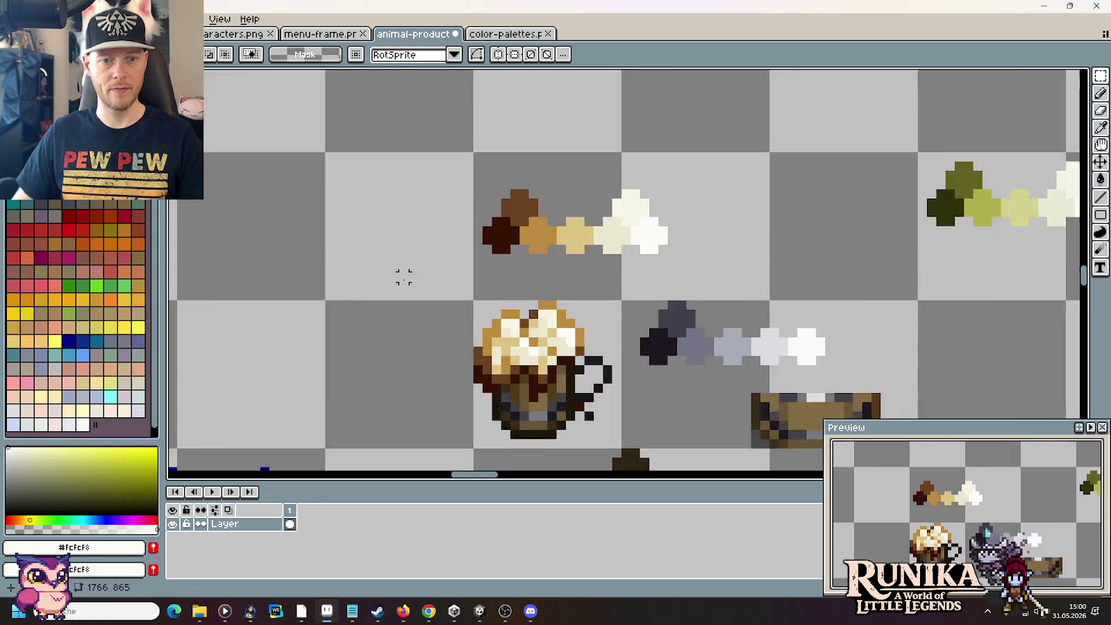
scroll(404, 277, down, 4)
scroll(405, 280, up, 1)
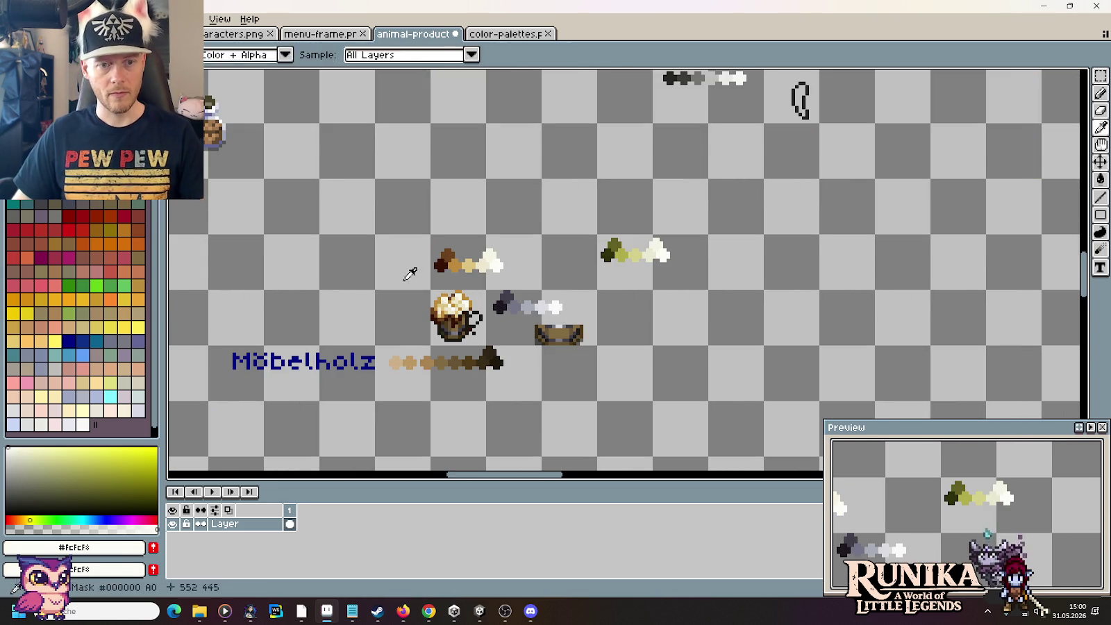
key(alt+Tab)
key(alt+Tab)
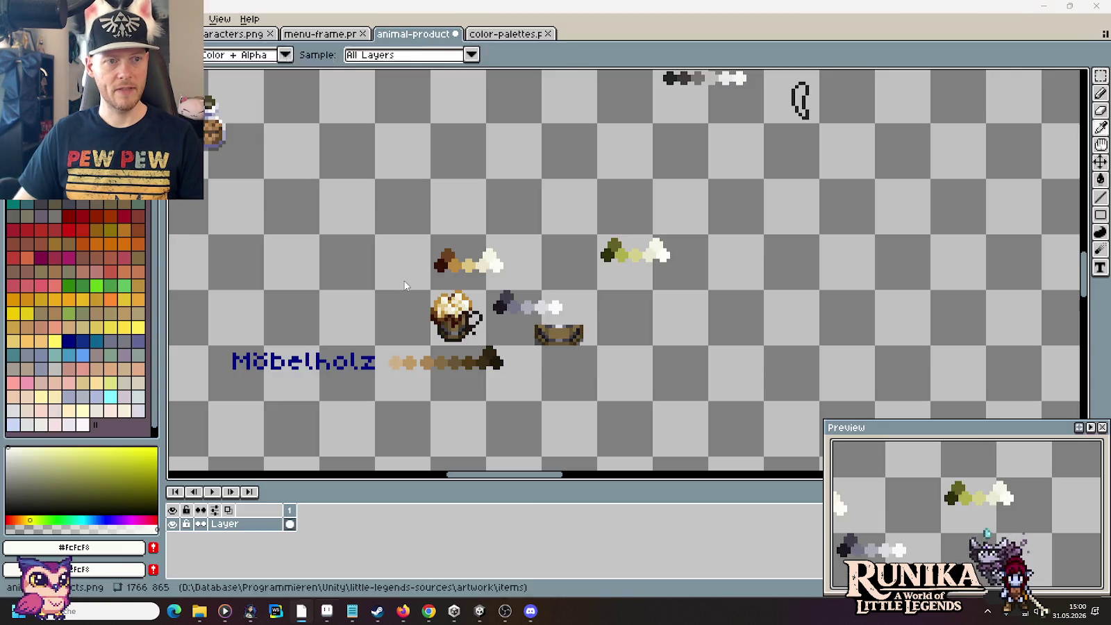
scroll(412, 319, up, 1)
scroll(412, 322, up, 1)
scroll(412, 321, up, 1)
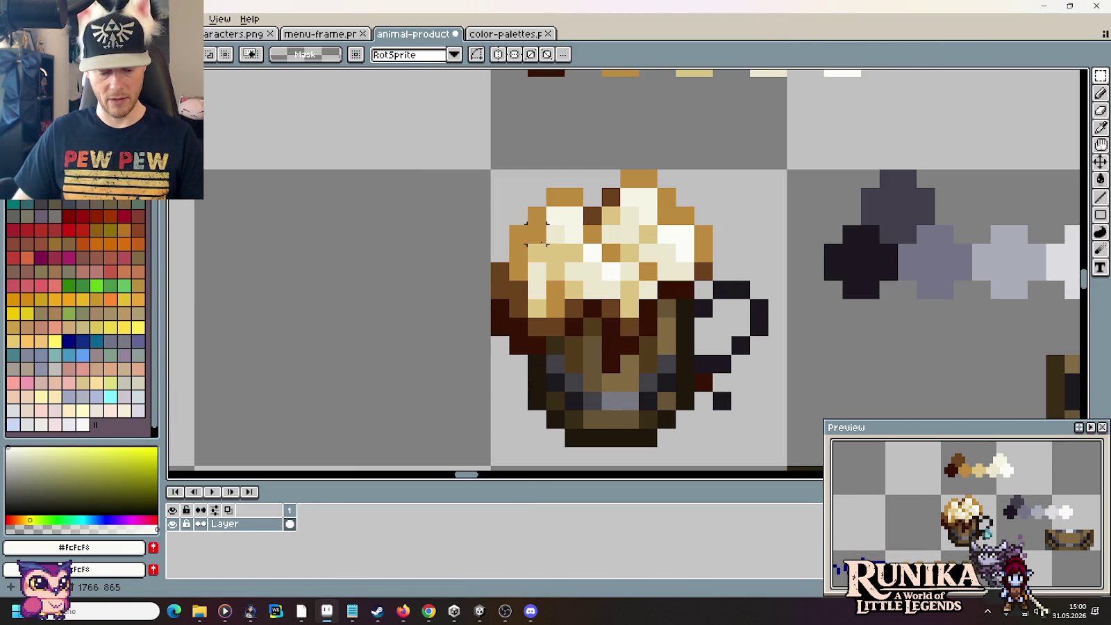
Step: Sample the foam's gold tan and cream, and paint one tan foam pixel cream
key(i)
click(544, 239)
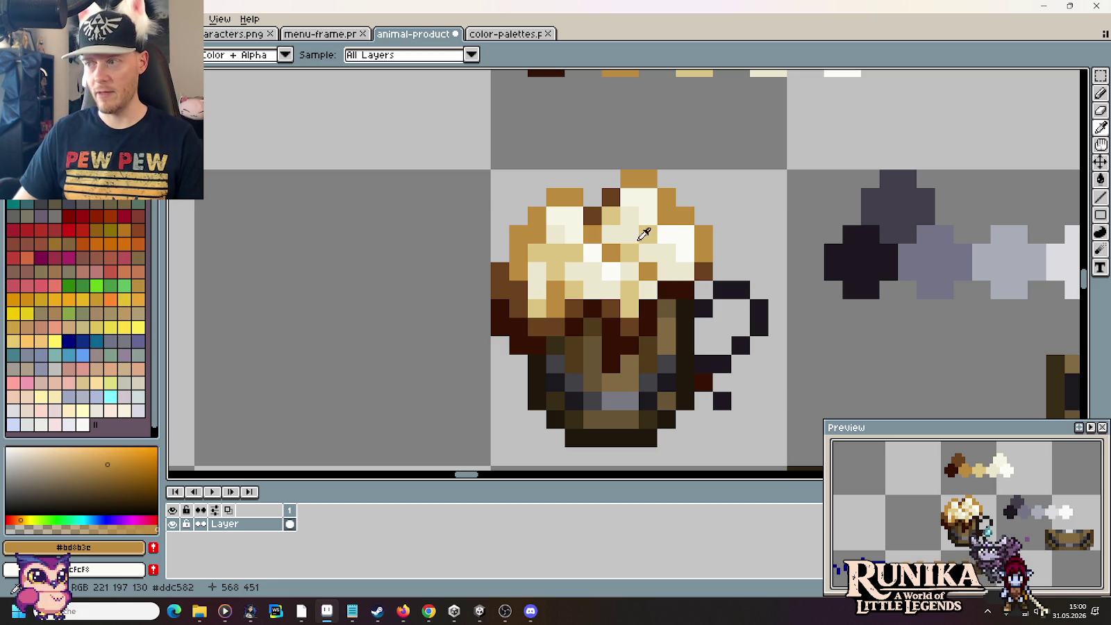
scroll(626, 257, right, 2)
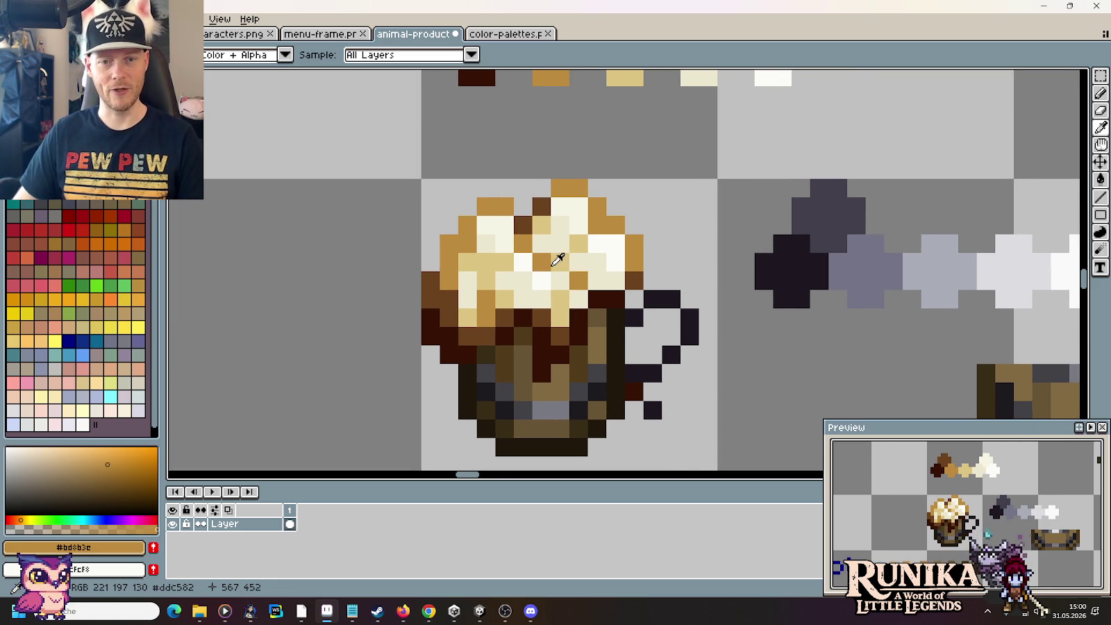
click(616, 278)
key(b)
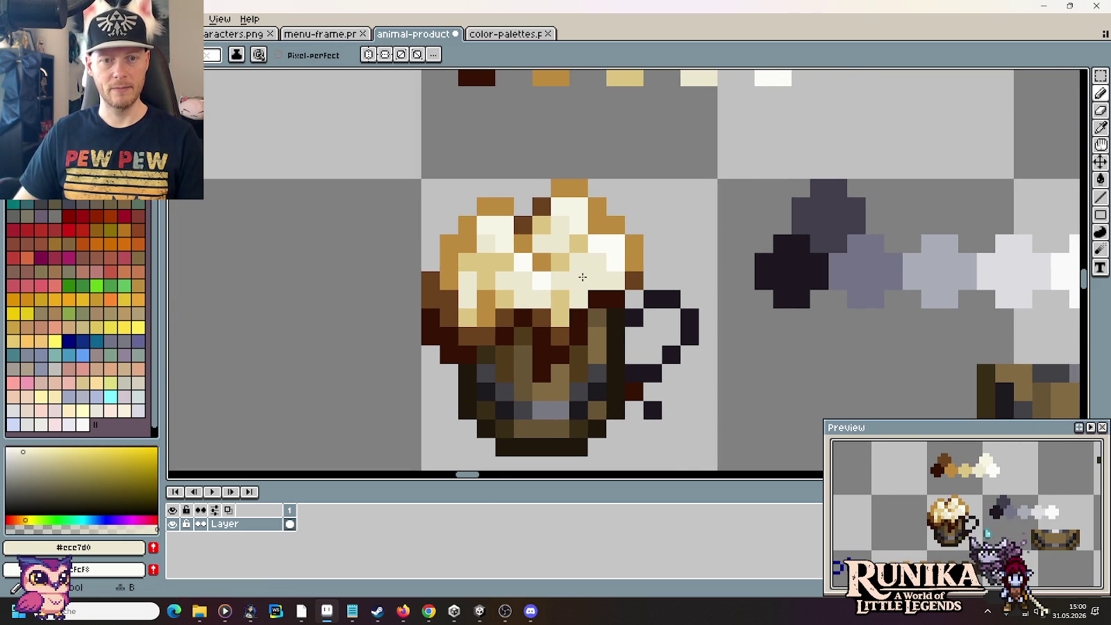
click(538, 232)
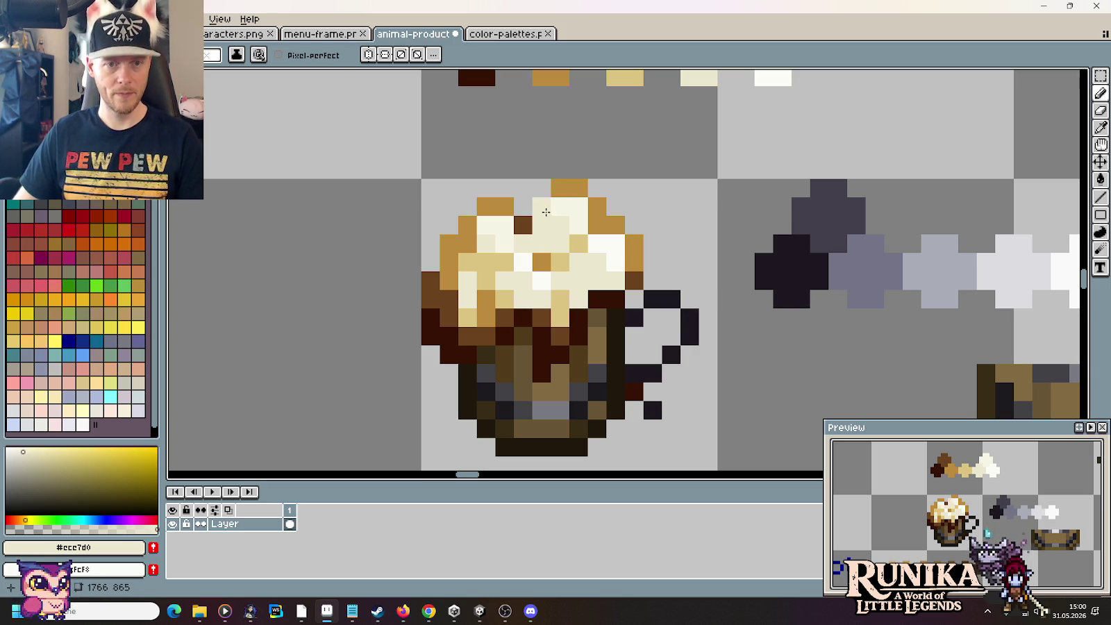
Step: Paint the foam's right and left edge pixels light tan from the swatch ramp
key(i)
click(569, 186)
scroll(551, 271, up, 3)
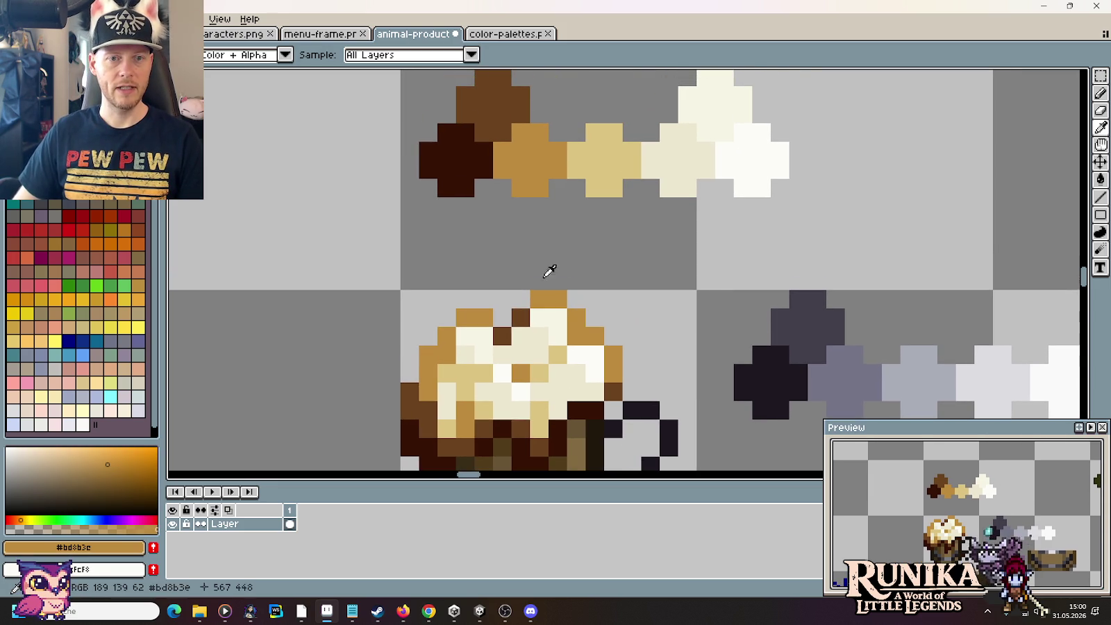
click(601, 149)
scroll(598, 330, down, 2)
key(b)
click(629, 301)
click(611, 281)
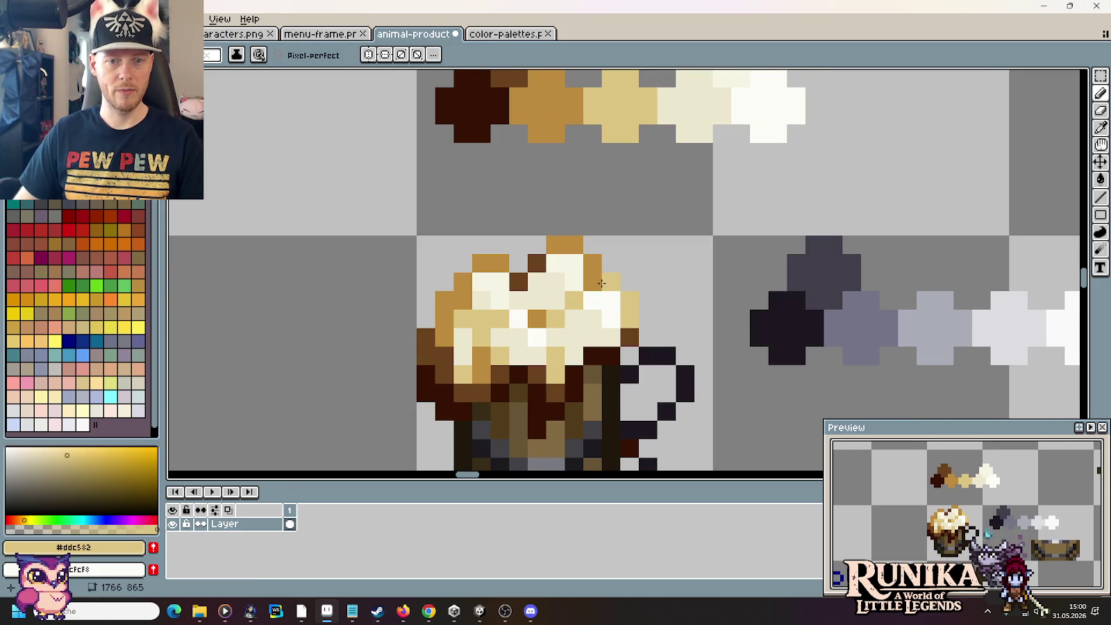
click(592, 264)
click(564, 245)
drag(510, 260, 442, 329)
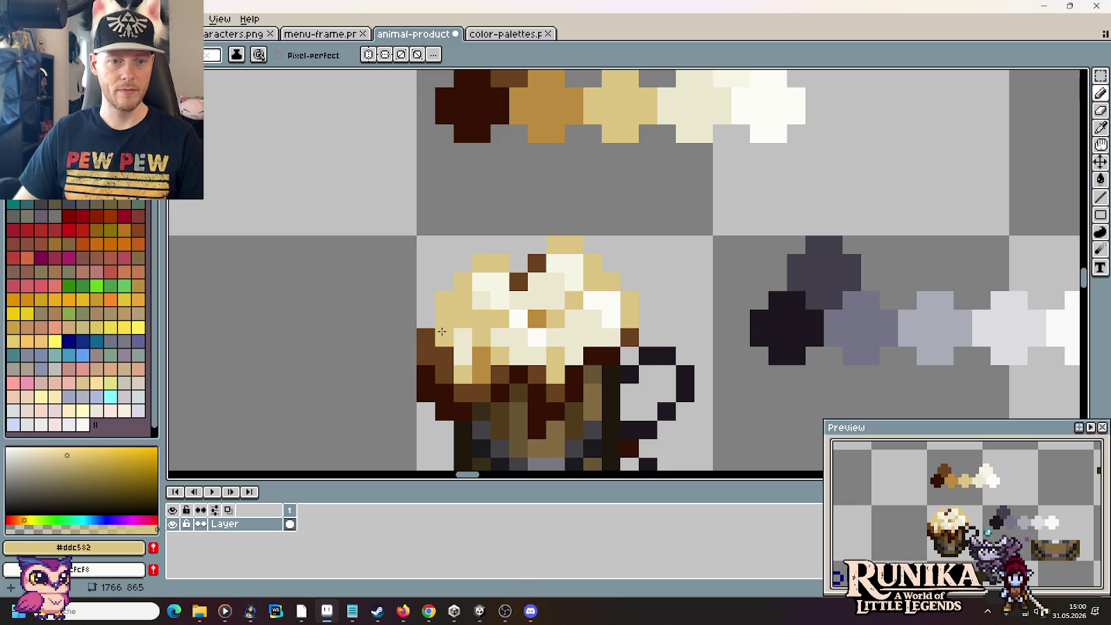
Step: Add darker tan foam pixels, recentre the mug, and bring up the Paint reference
alt+click(565, 94)
click(518, 282)
click(537, 262)
click(556, 281)
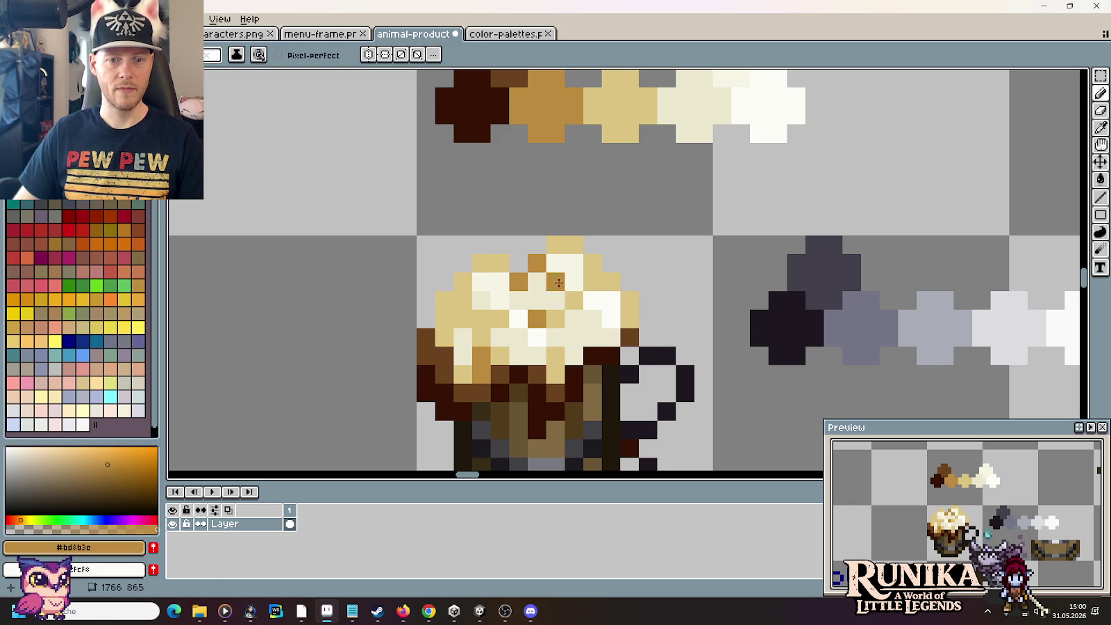
click(678, 284)
drag(676, 284, 698, 242)
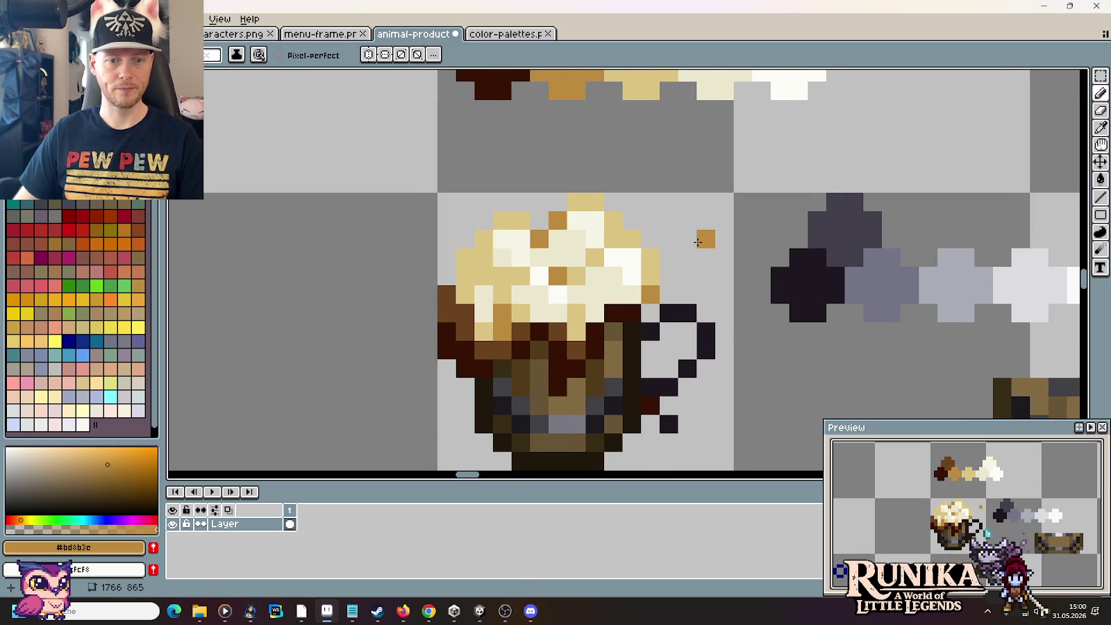
key(alt+Tab)
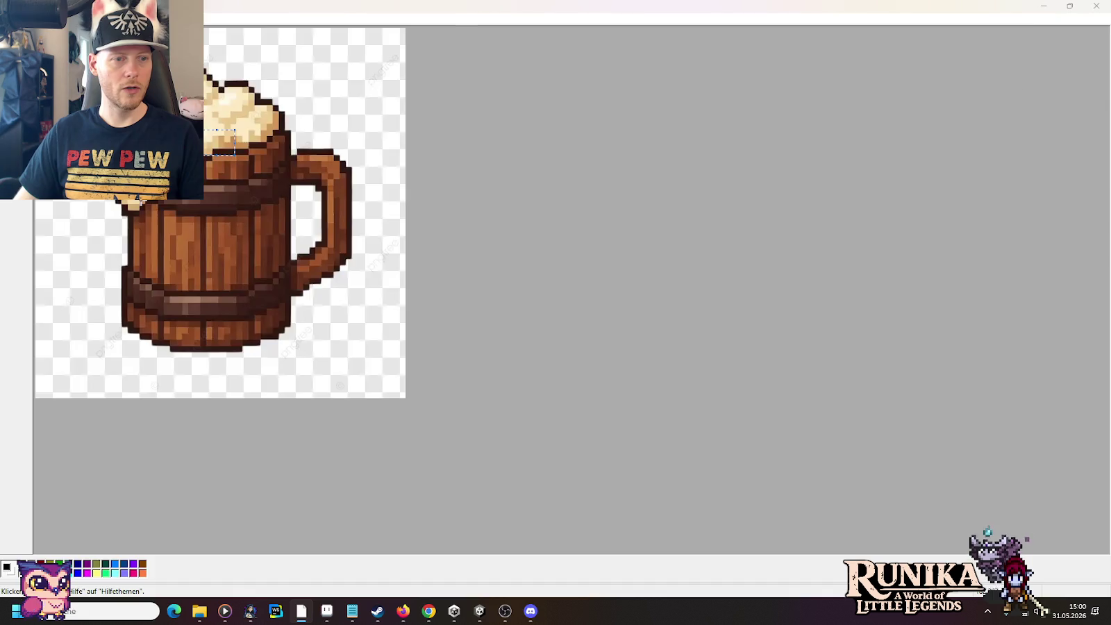
Step: Switch from the Paint reference back to the Aseprite mug sprite
key(alt+Tab)
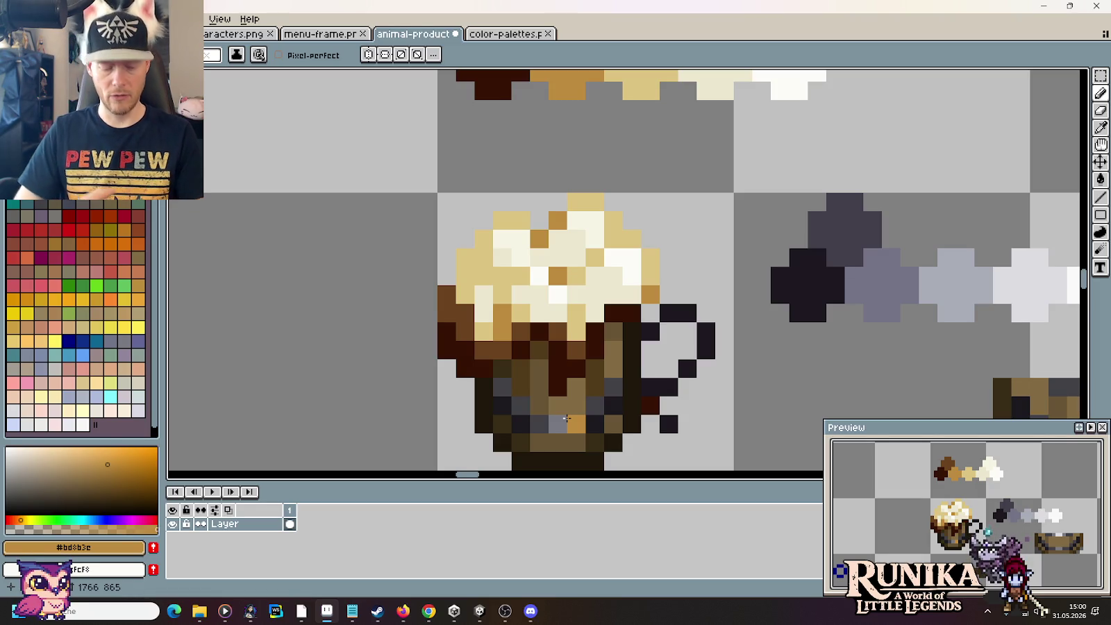
Step: Undo the stray tan pixel, add a tan pixel lower on the mug body, and zoom in
key(ctrl+z)
click(576, 387)
scroll(576, 389, down, 1)
scroll(590, 369, down, 1)
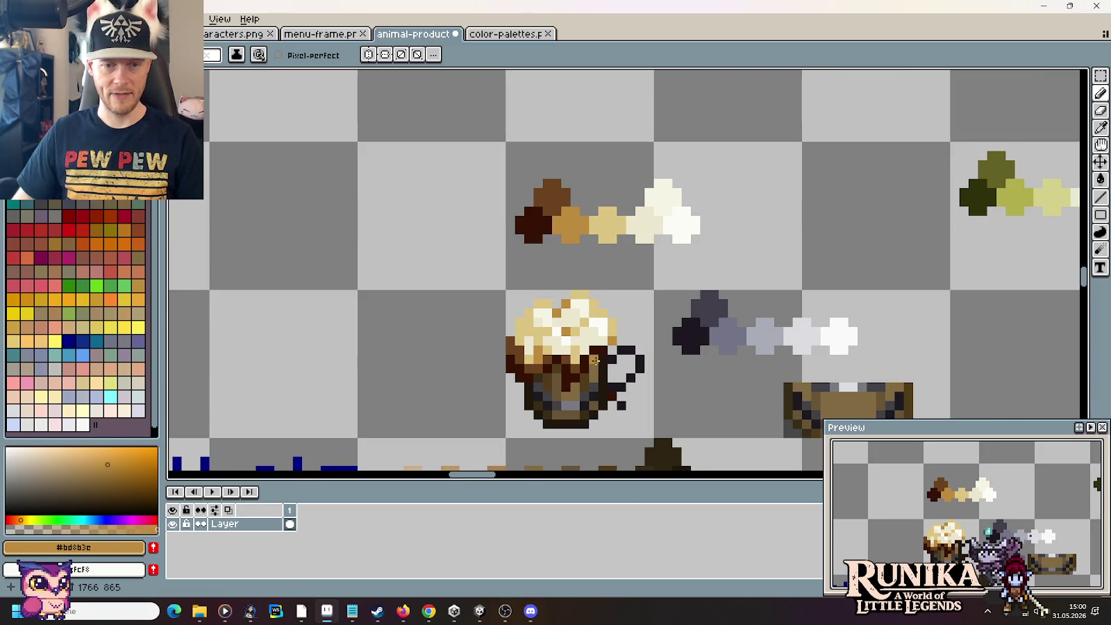
scroll(571, 384, up, 2)
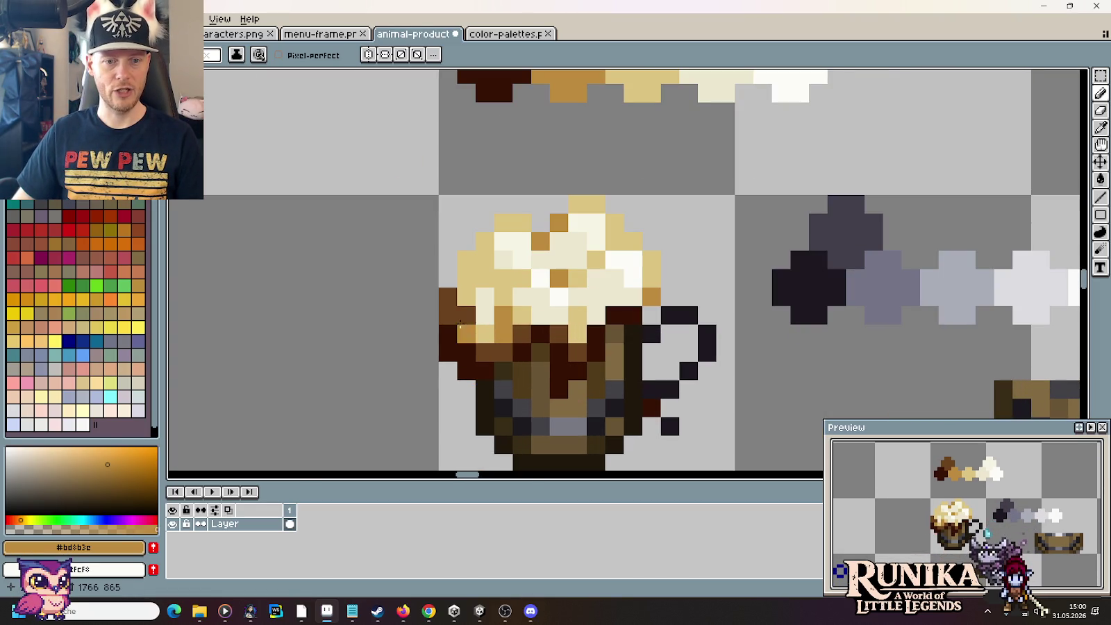
scroll(460, 338, up, 1)
scroll(514, 388, up, 1)
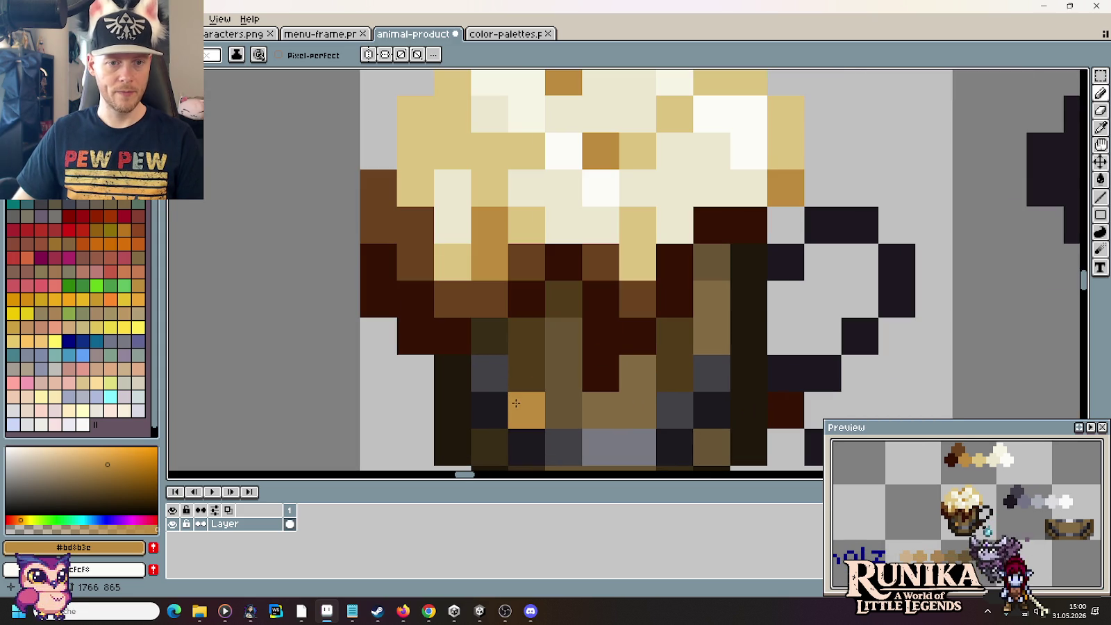
Step: Paint a mug pixel in the dark red #351303 sampled from the mug
key(i)
click(535, 296)
key(b)
click(493, 332)
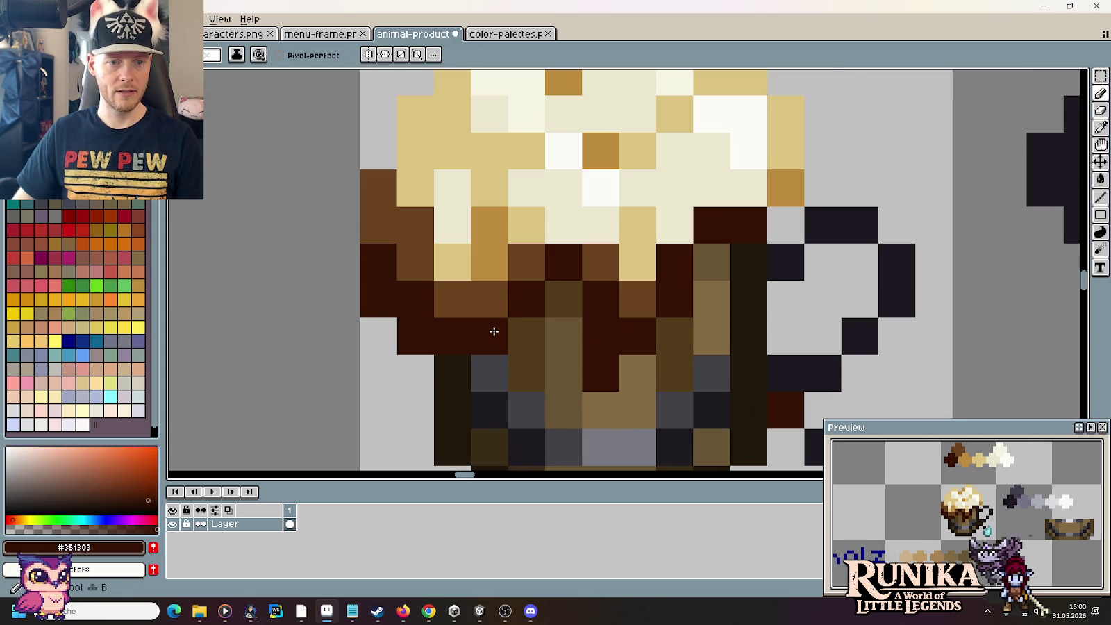
scroll(451, 337, up, 1)
scroll(417, 326, down, 1)
Step: Repaint the dark-red mug rim pixels in brown #6a421c
key(i)
click(417, 261)
key(b)
click(409, 327)
mouse_move(416, 299)
mouse_down()
mouse_move(382, 293)
mouse_move(378, 262)
mouse_up()
scroll(379, 262, down, 1)
scroll(416, 209, down, 1)
scroll(451, 113, up, 2)
Step: Sample tan #bd8b3e and cream #ece7d0, then paint a cream foam pixel
key(i)
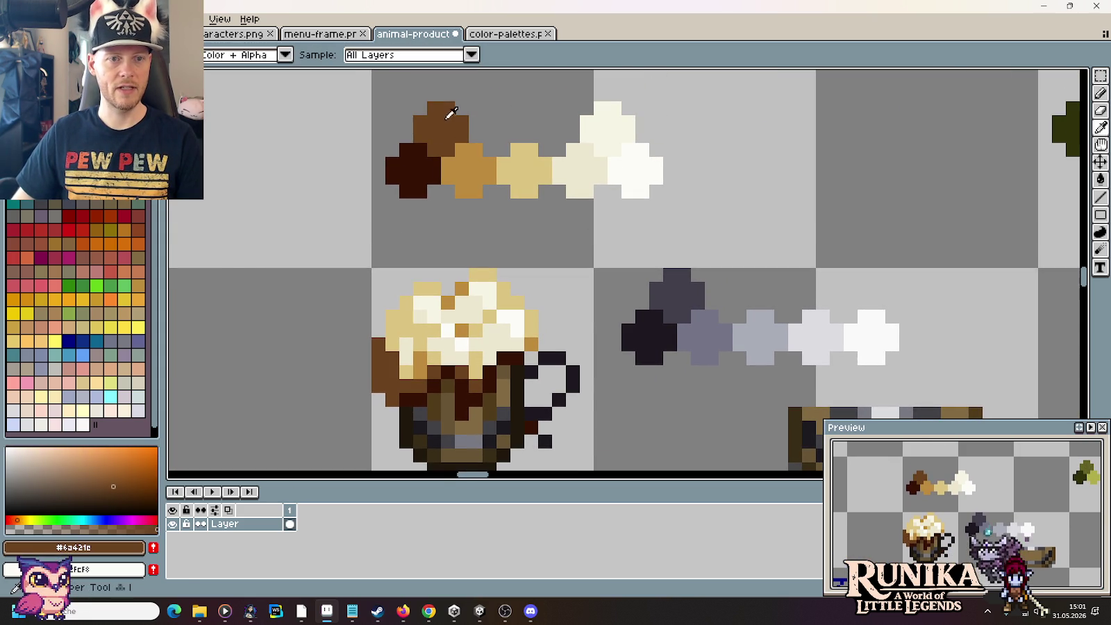
click(469, 170)
key(b)
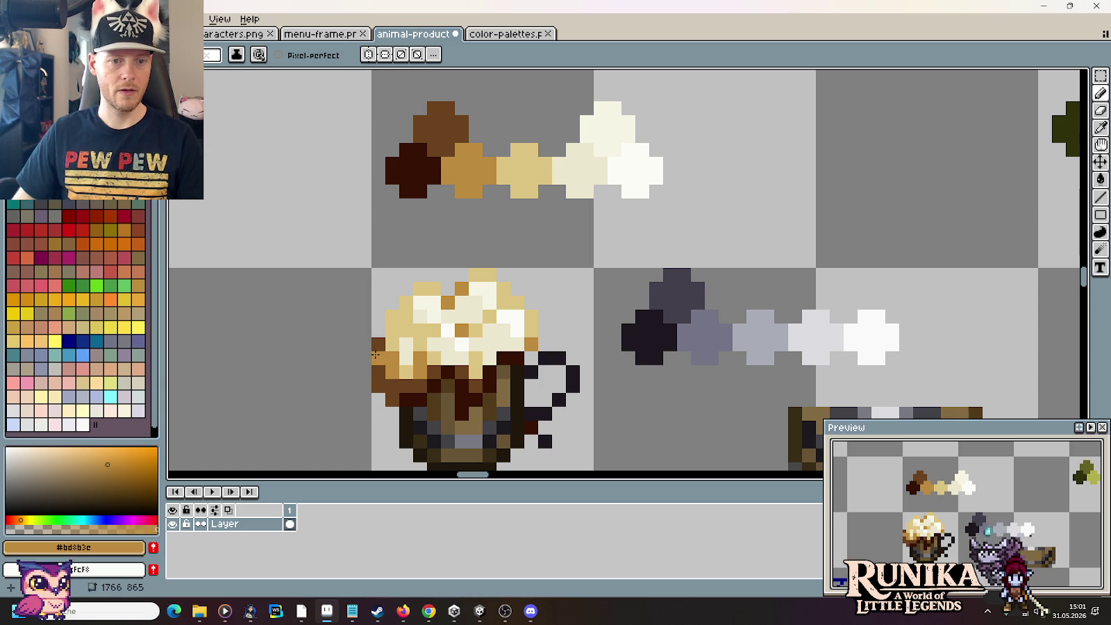
key(i)
click(455, 338)
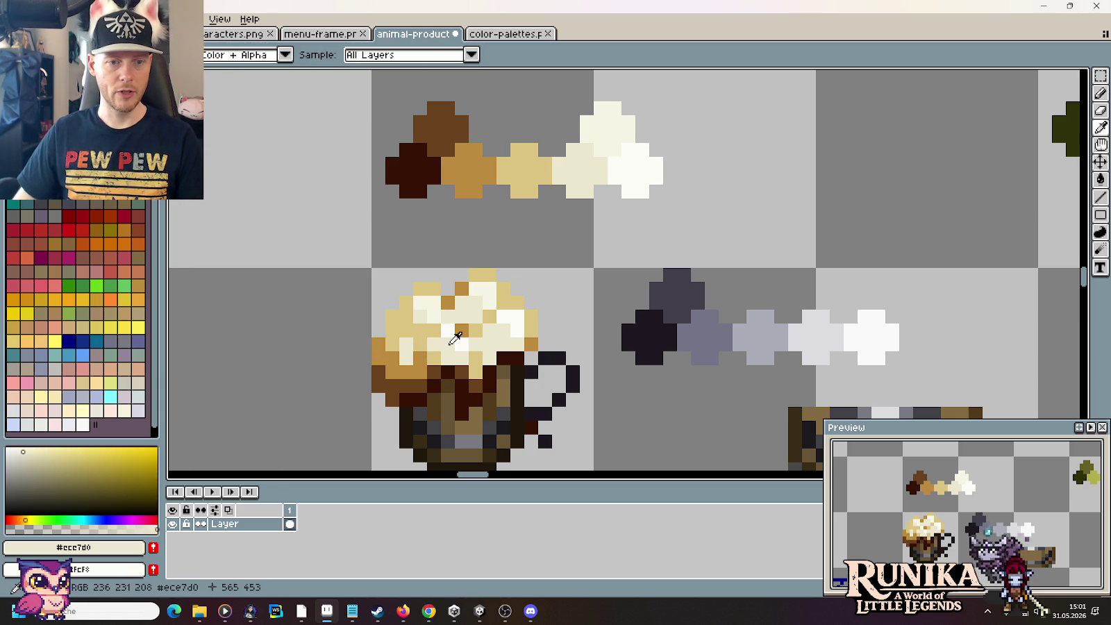
key(b)
click(416, 343)
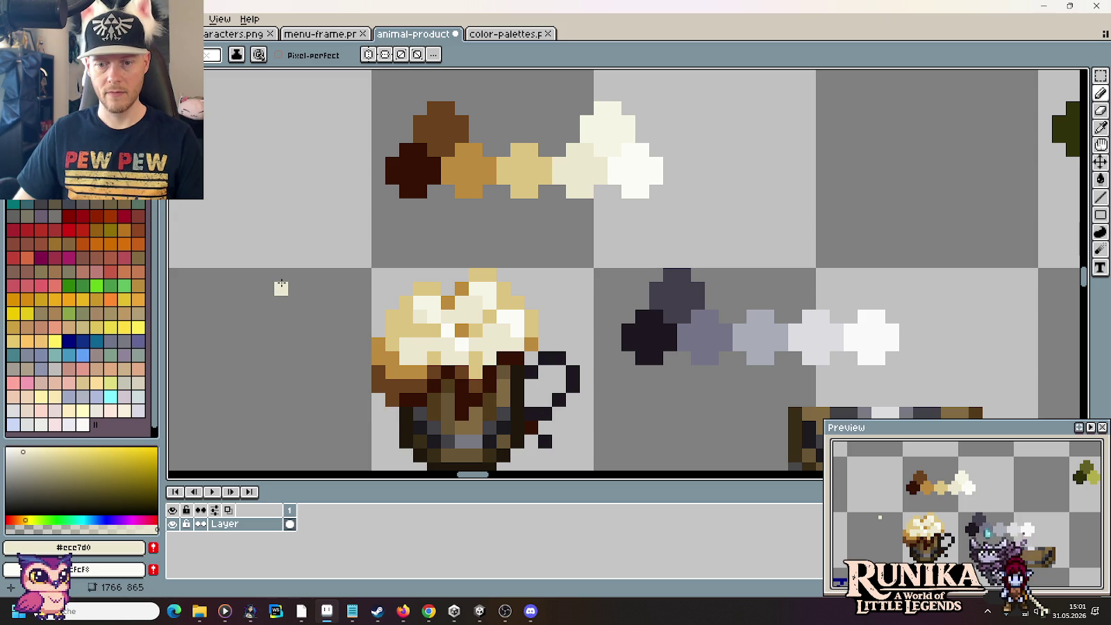
alt+click(407, 337)
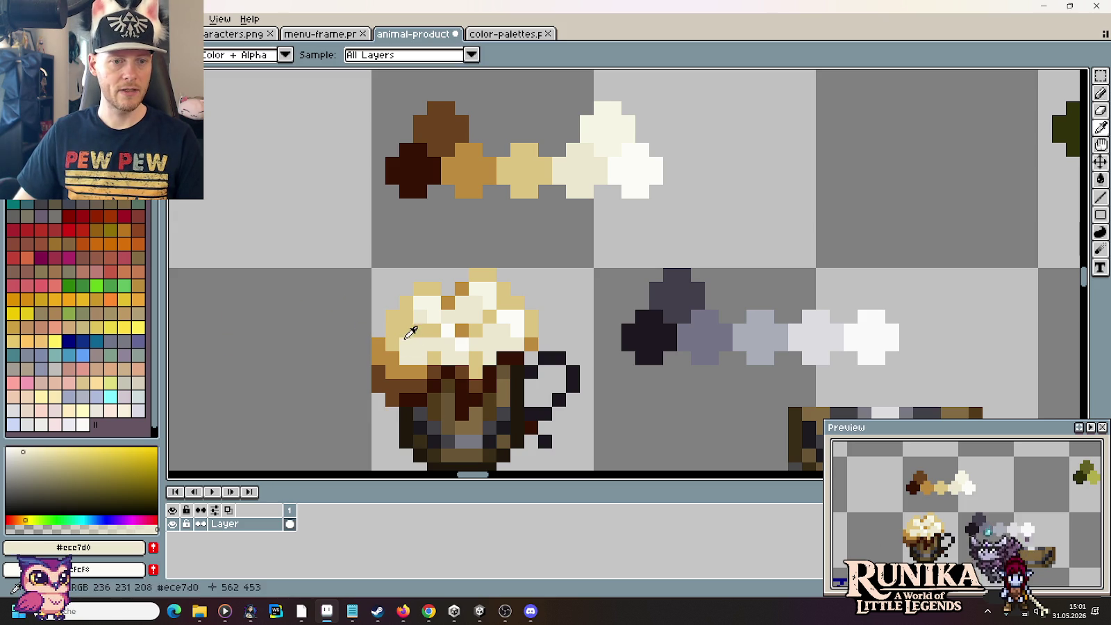
Step: Alternate between tan #ddc582 and cream #ece7d0, paint a tan foam pixel, then undo it
alt+click(404, 357)
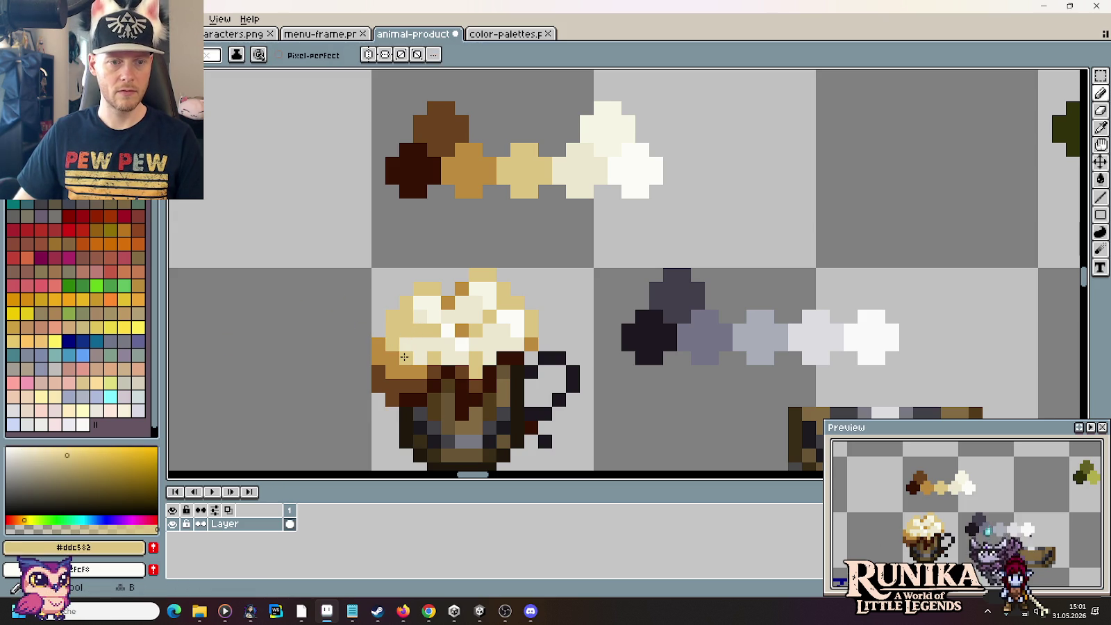
alt+click(429, 353)
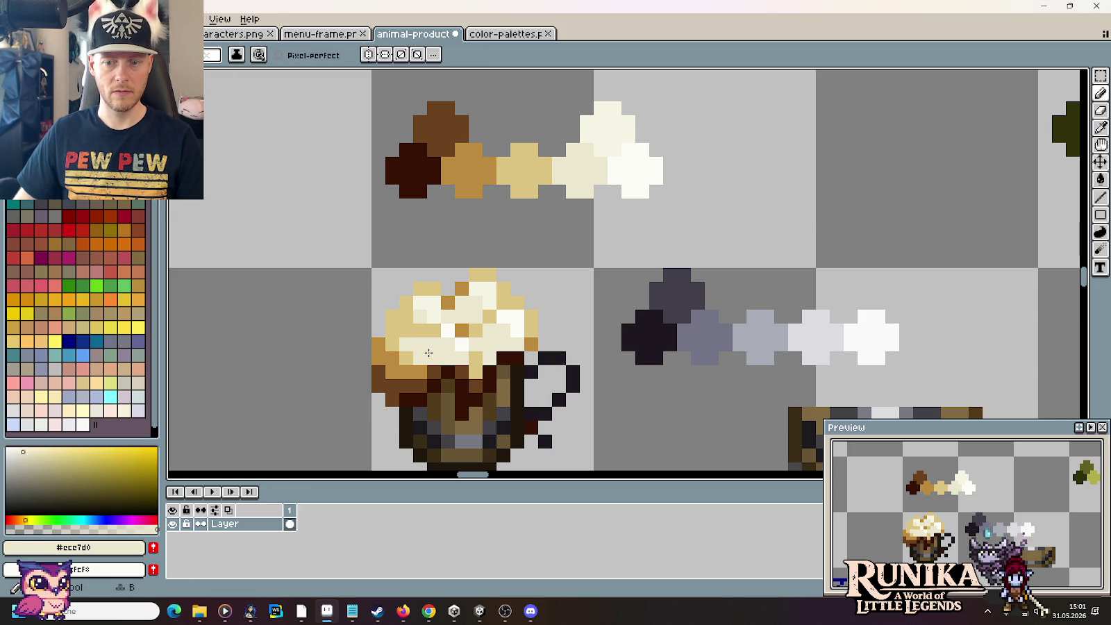
alt+click(415, 312)
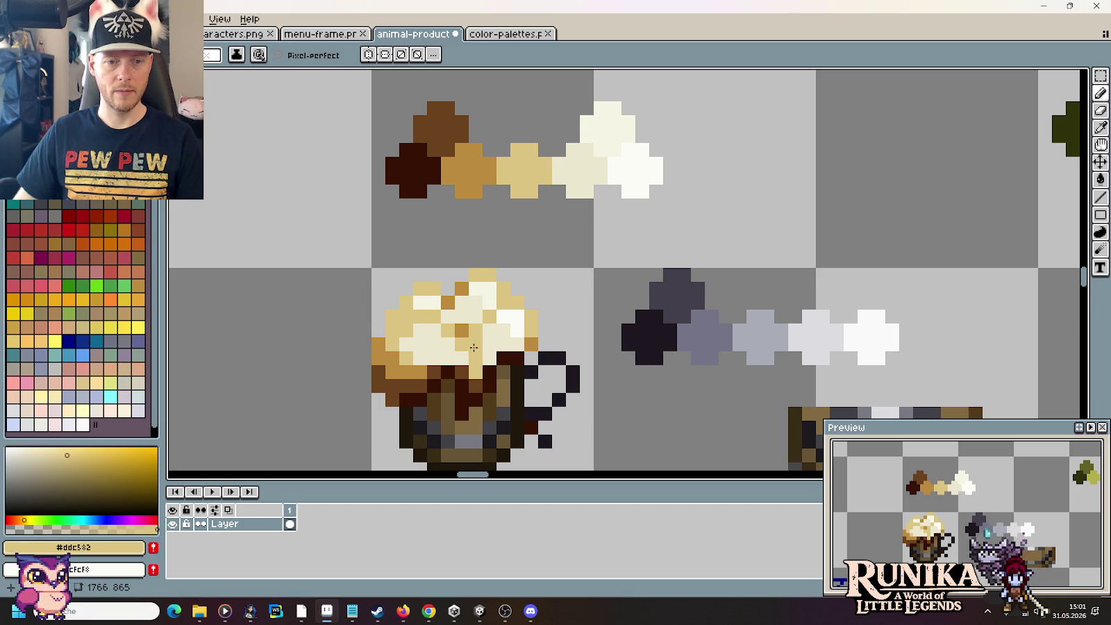
alt+click(476, 343)
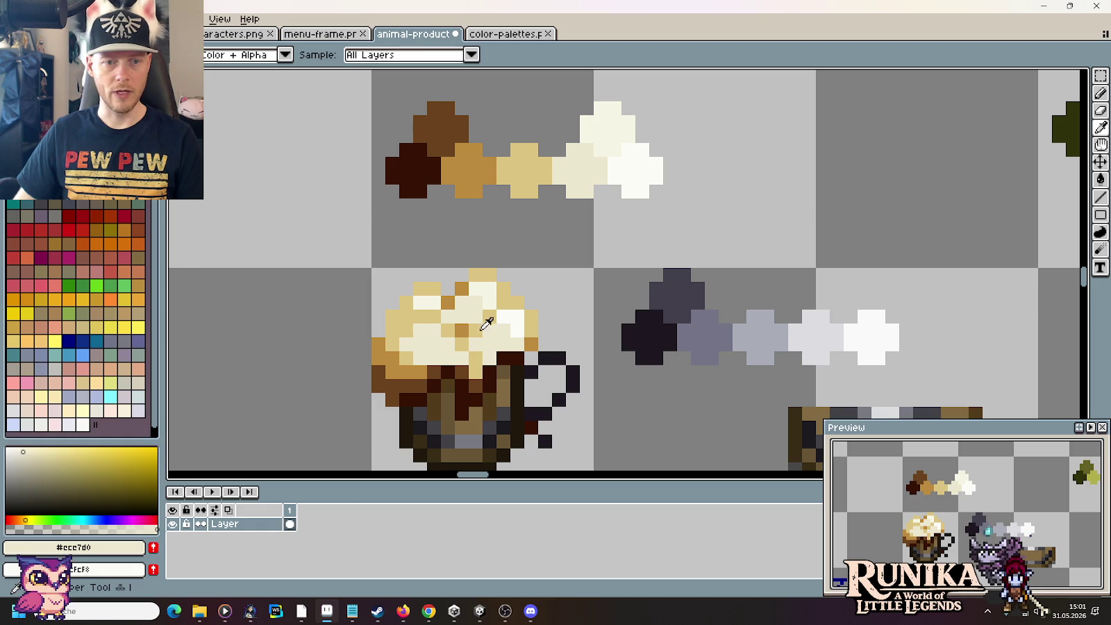
alt+click(476, 373)
click(498, 419)
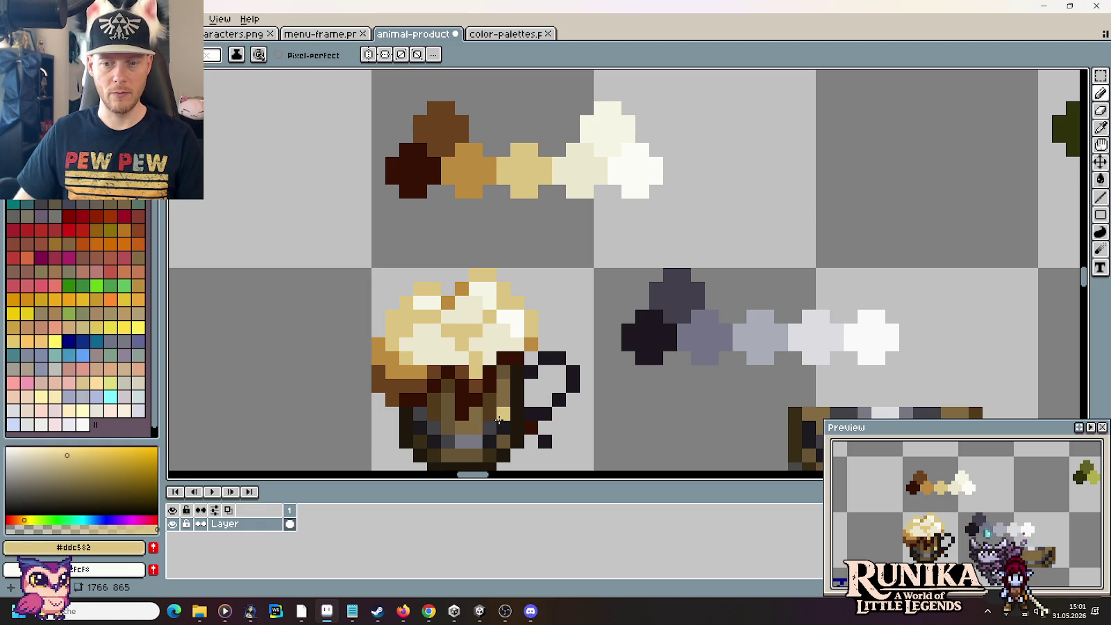
key(alt)
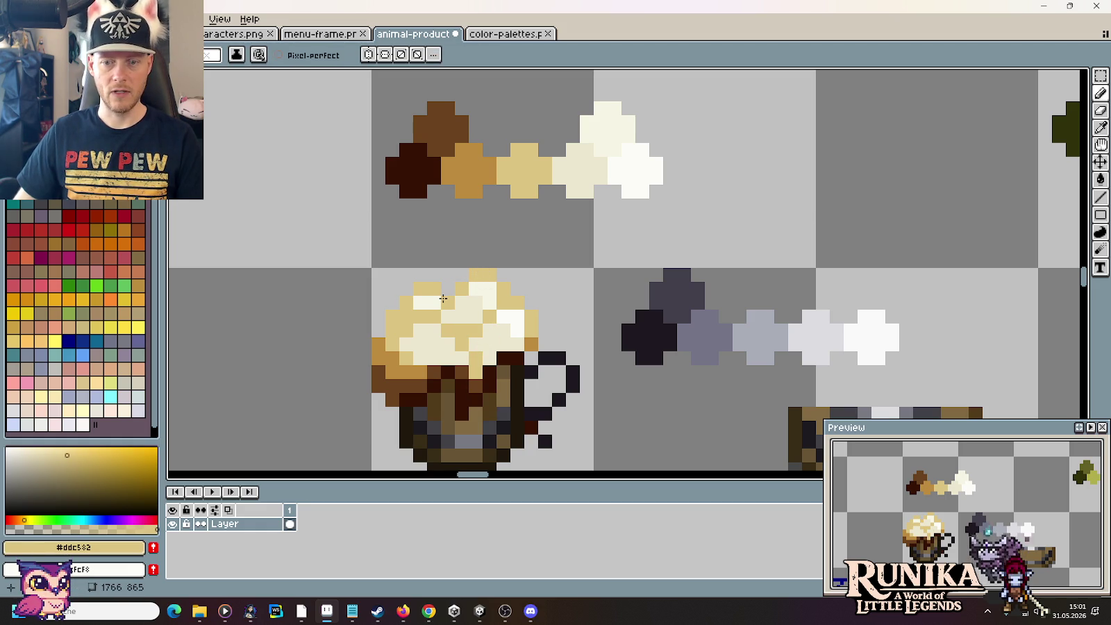
key(ctrl+z)
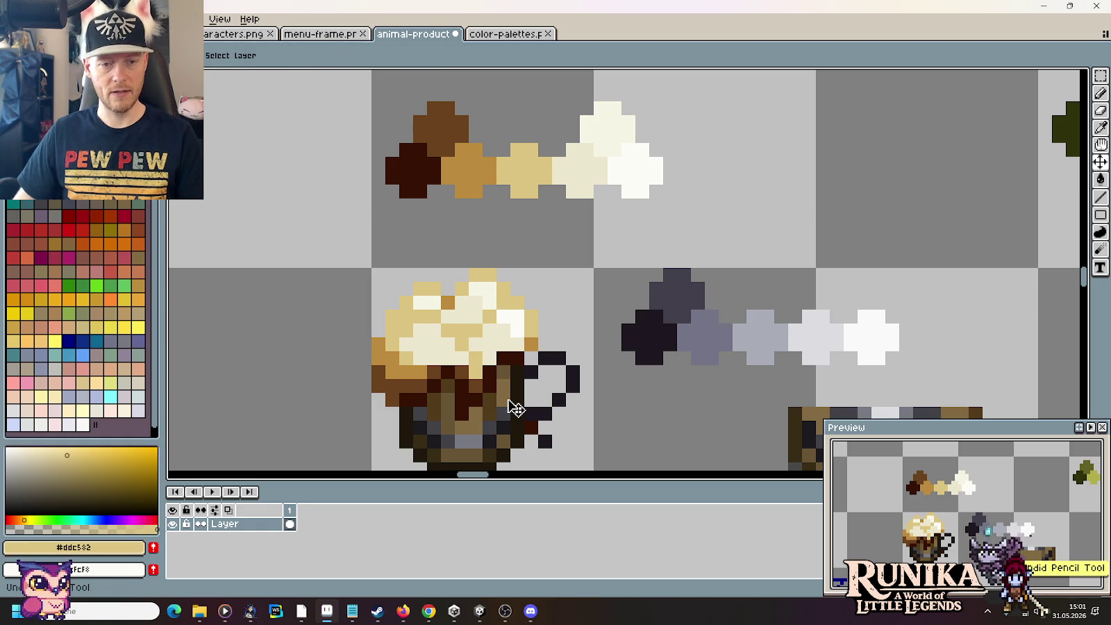
click(501, 379)
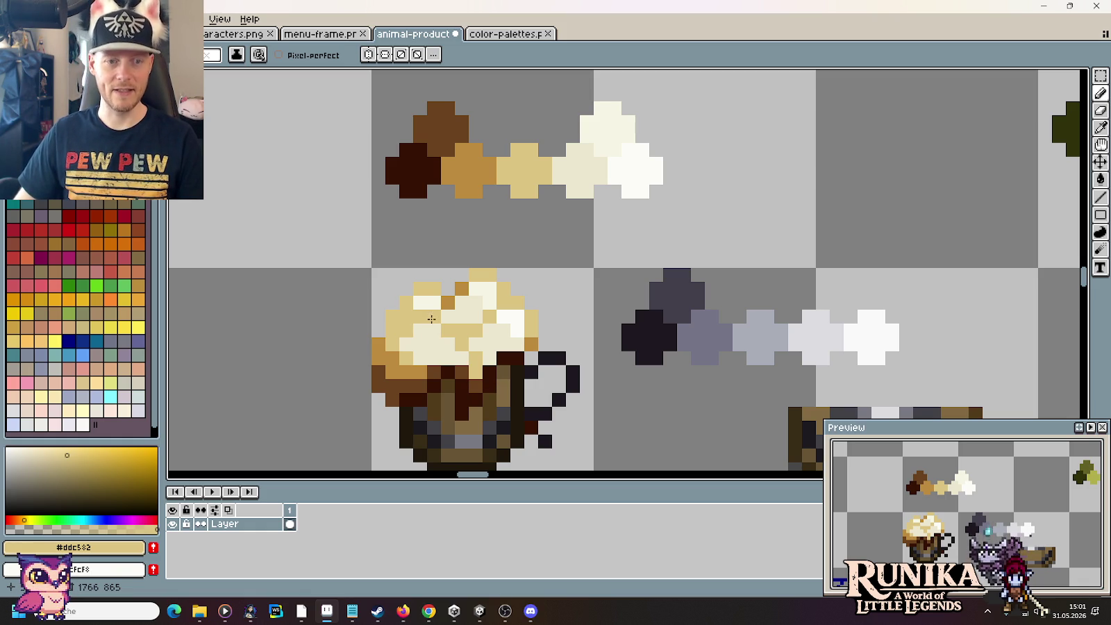
Step: Paint a light #f6f4e4 foam pixel and try a near-white #fcfcf8 highlight, then undo it
key(i)
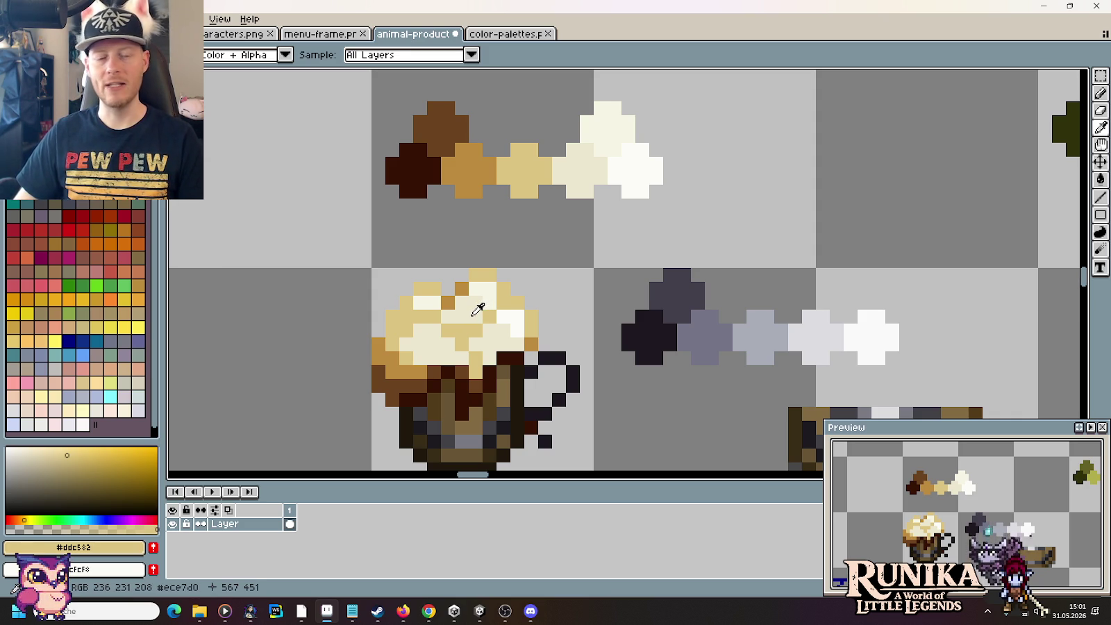
alt+click(459, 318)
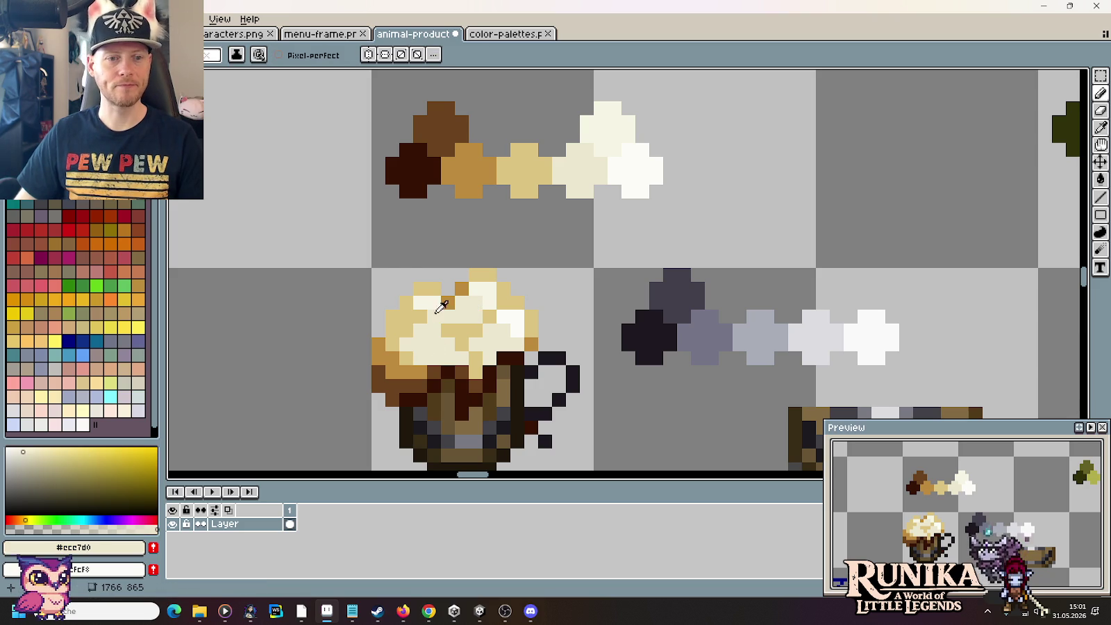
alt+click(439, 305)
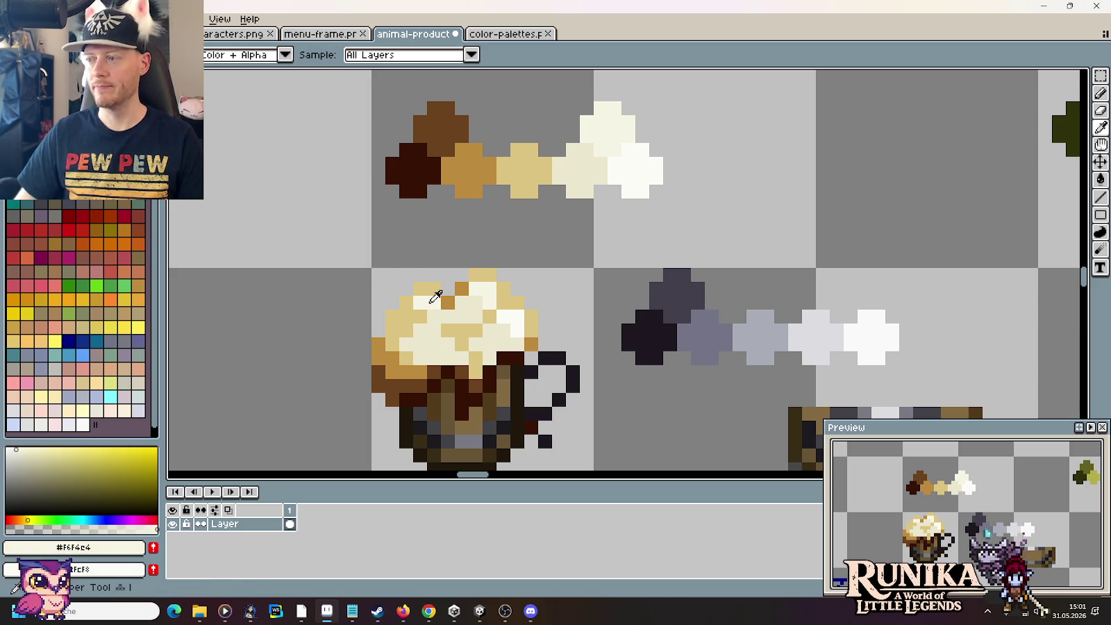
click(435, 343)
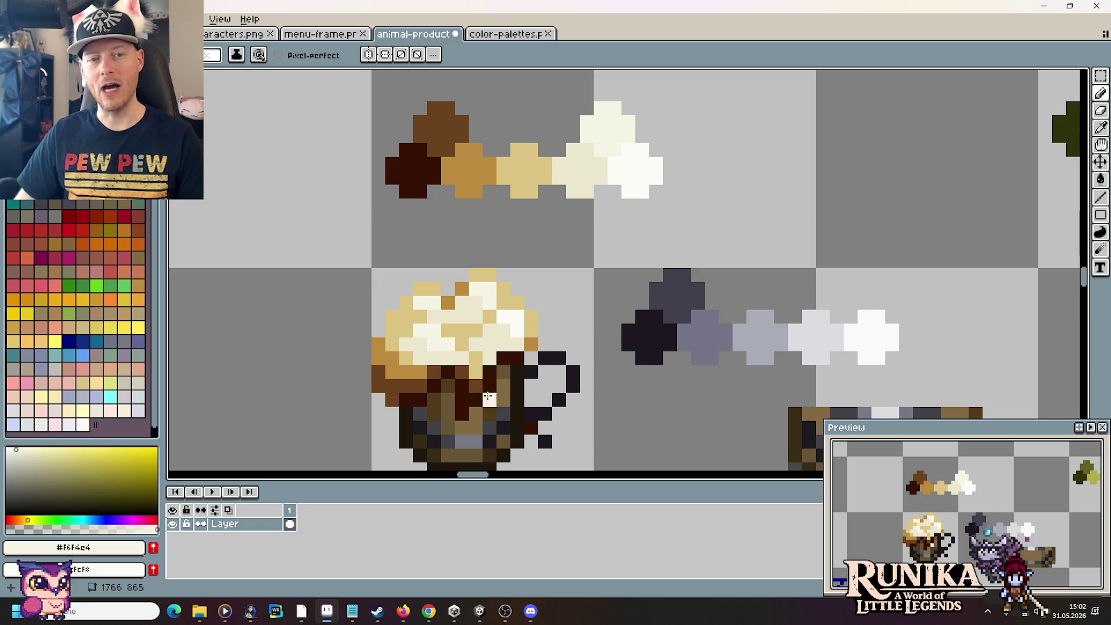
alt+click(498, 327)
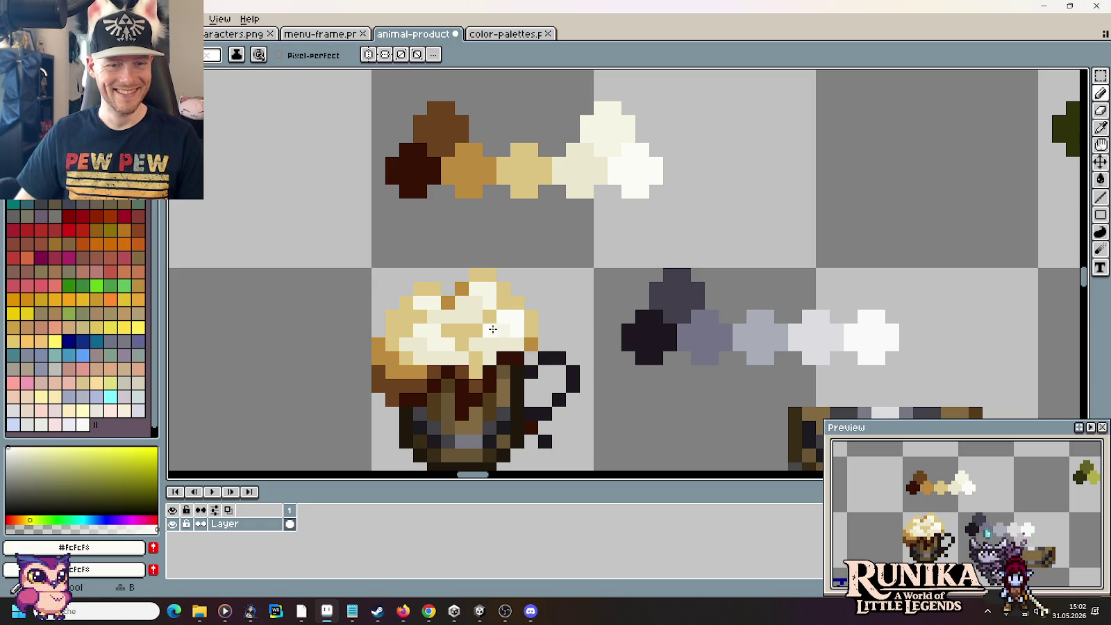
alt+click(511, 327)
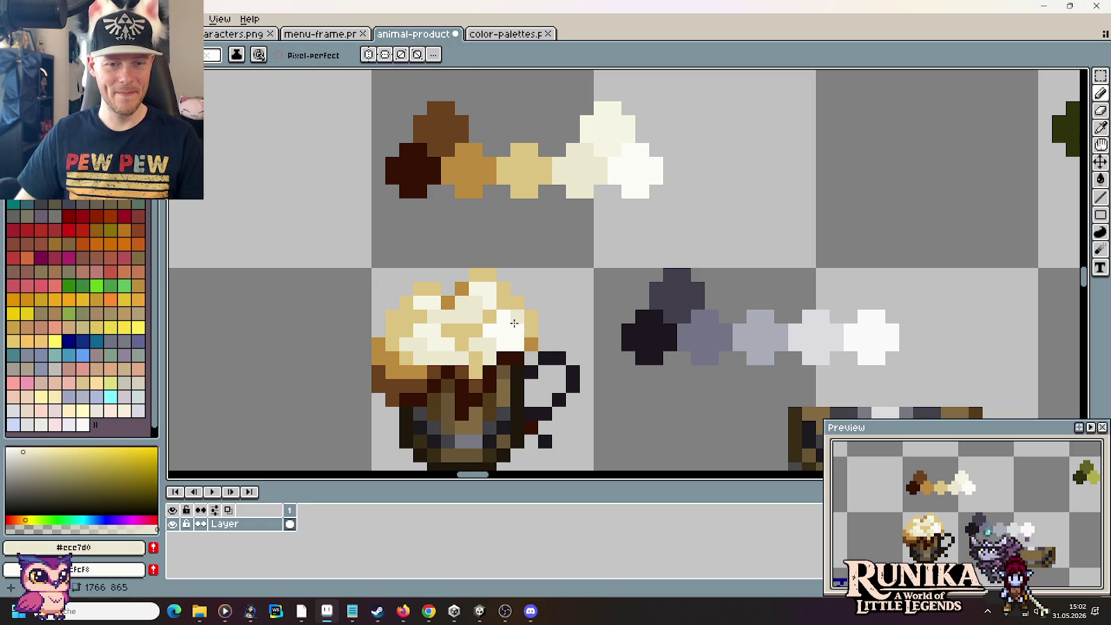
alt+click(505, 323)
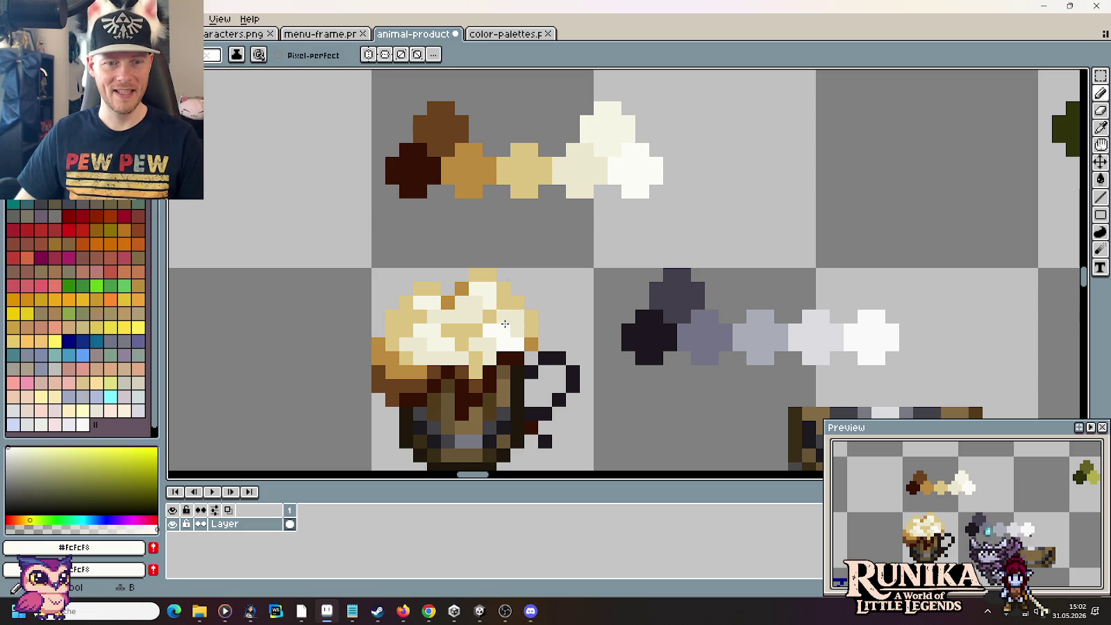
click(458, 399)
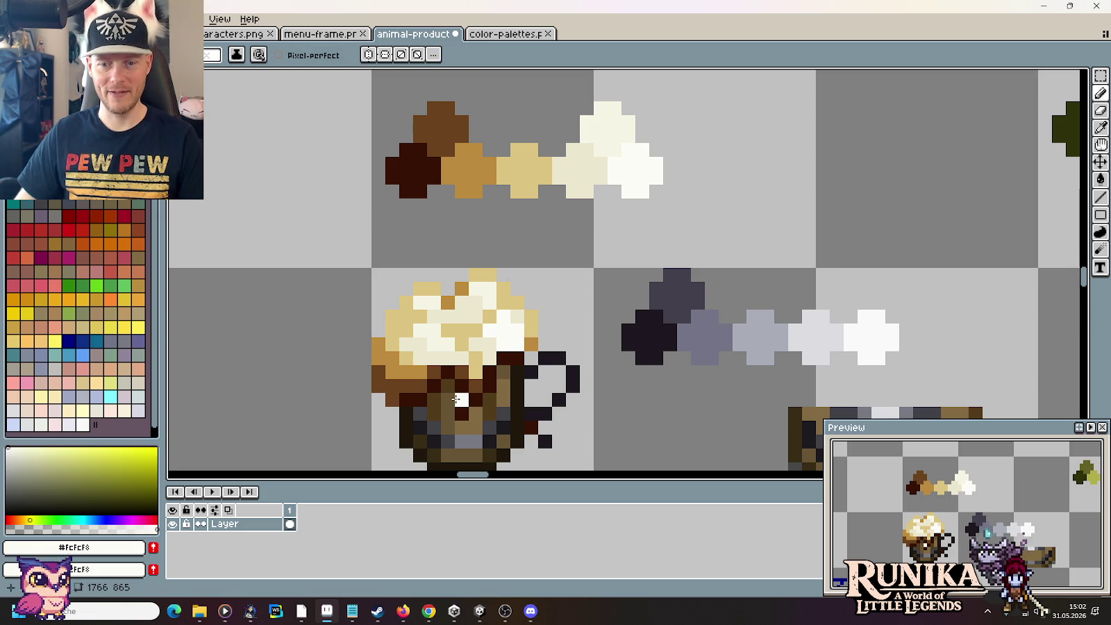
key(ctrl+z)
Step: Repaint two tan foam pixels in cream #ece7d0, then undo the strokes
alt+click(516, 233)
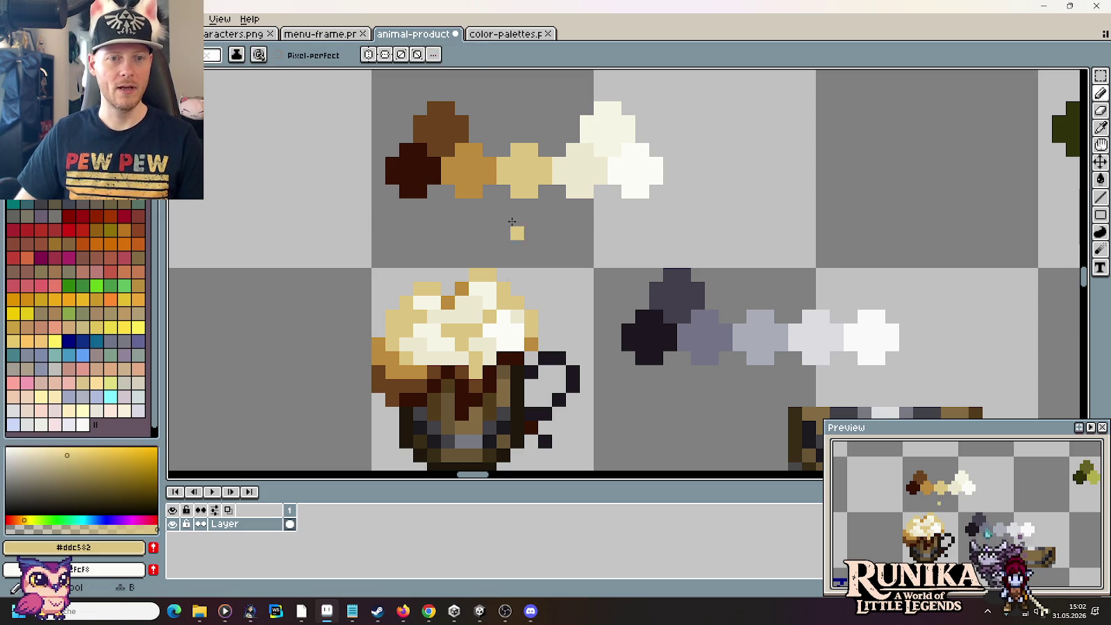
alt+click(568, 161)
drag(483, 322, 461, 331)
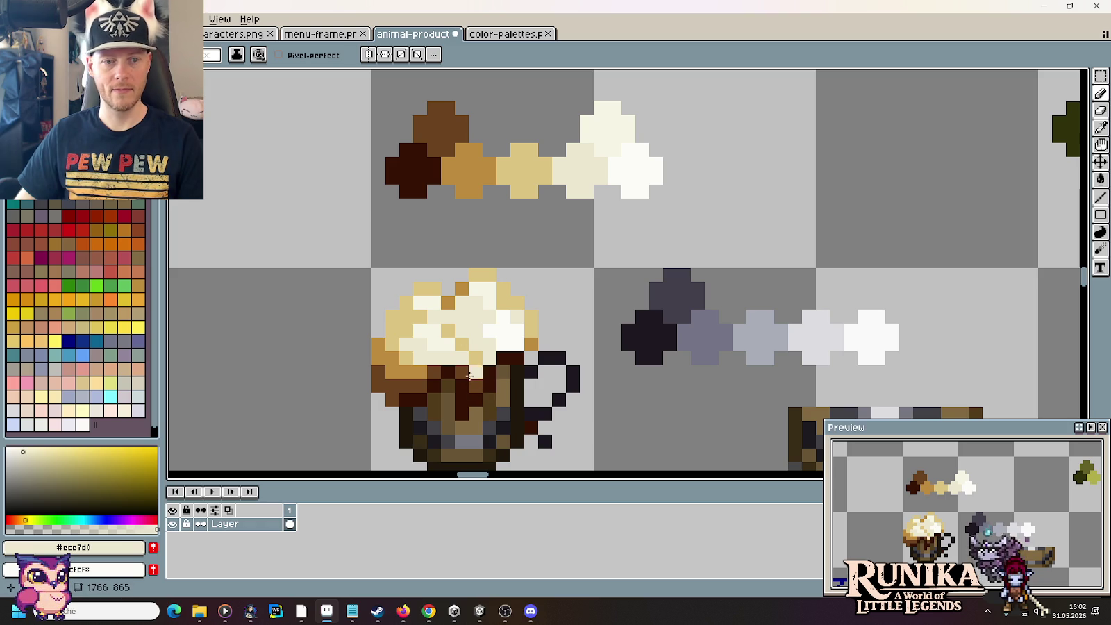
alt+click(472, 331)
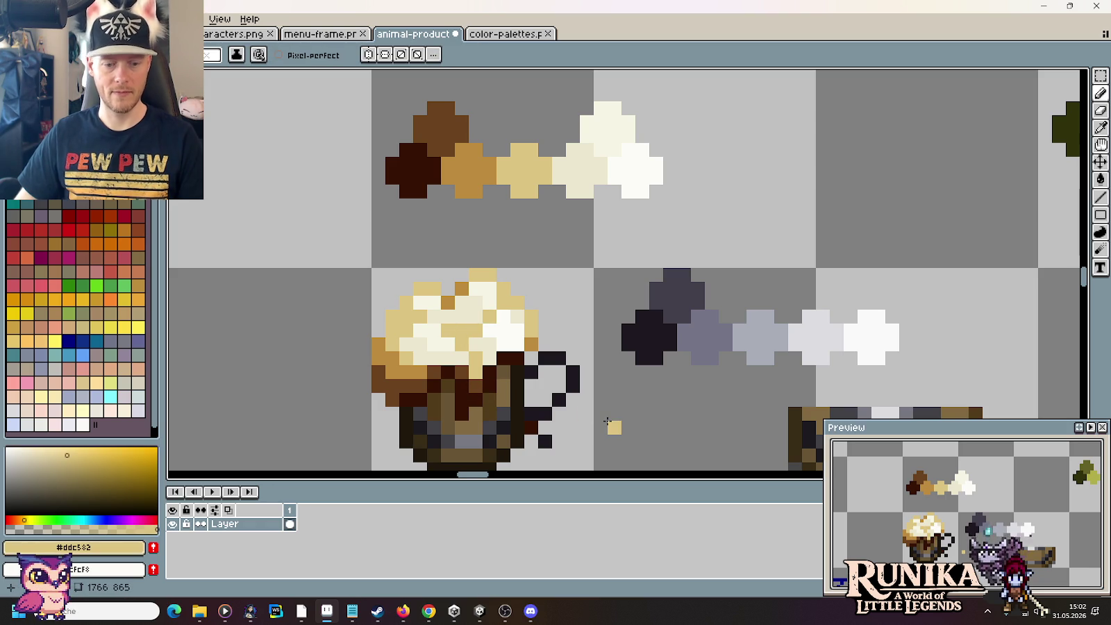
key(ctrl+z)
key(ctrl+z)
key(ctrl+z)
key(ctrl+z)
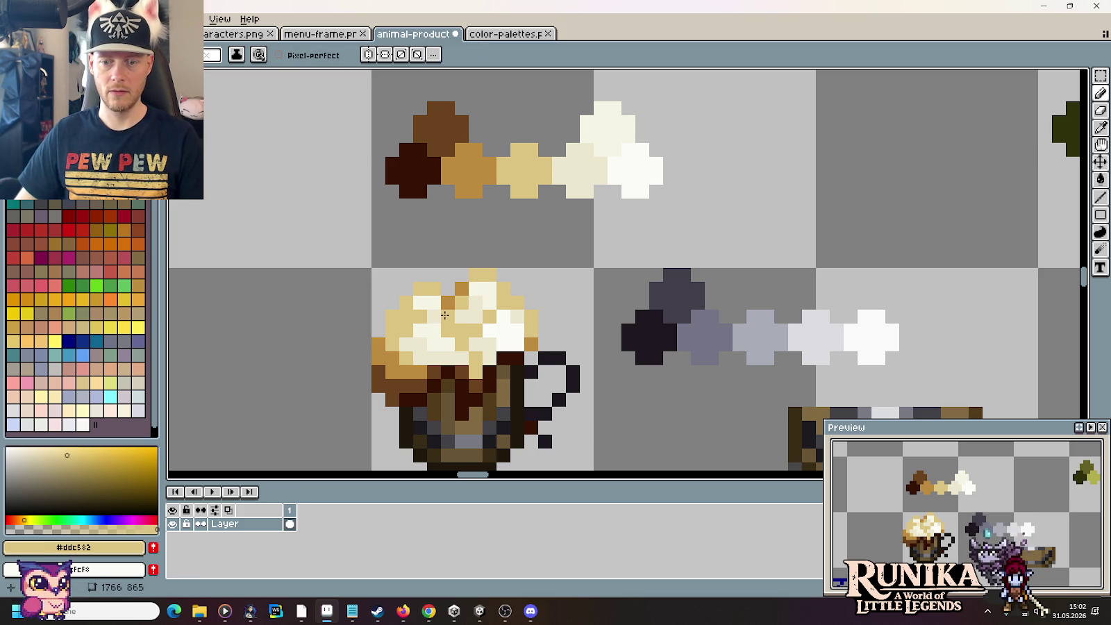
Step: Sample the foam's cream #ece7d0 and light #f6f4e4 shades for further highlights
alt+click(465, 304)
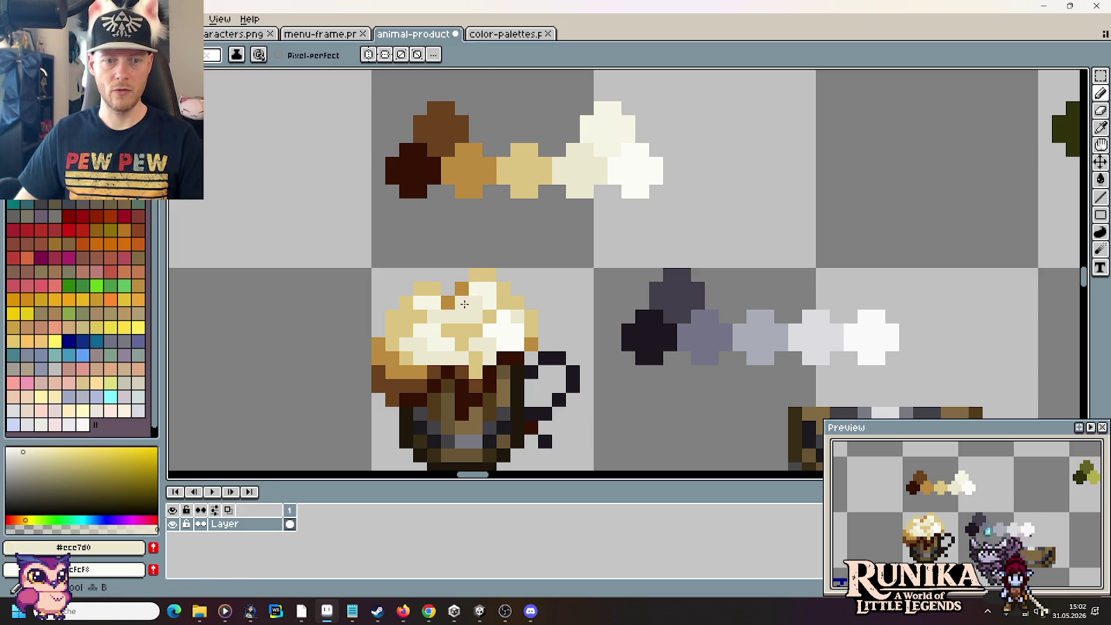
key(alt)
alt+click(477, 296)
alt+click(486, 302)
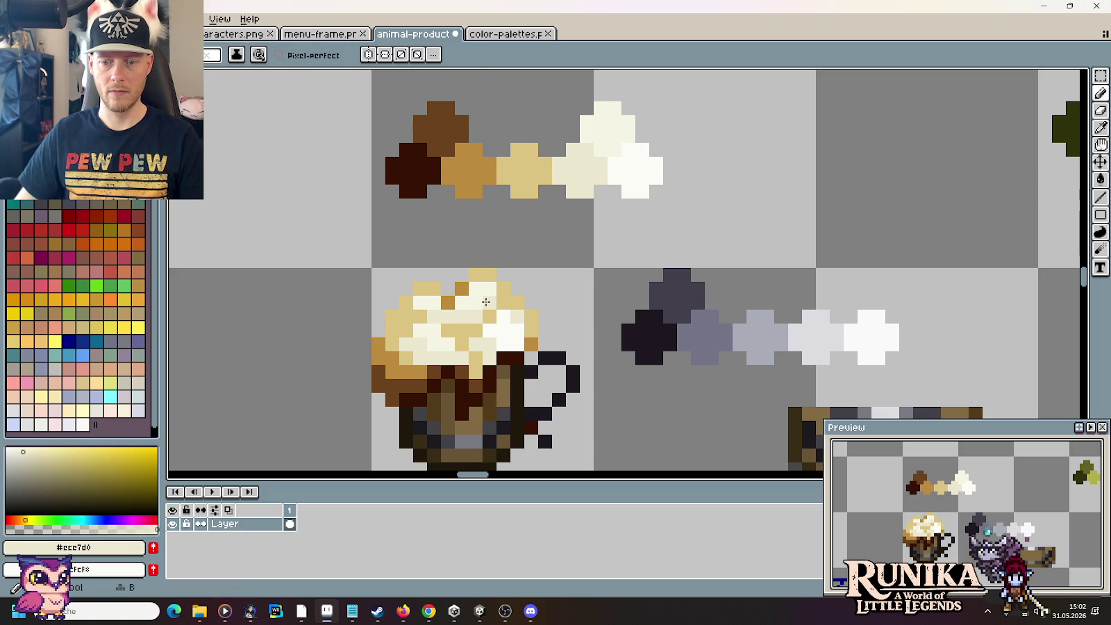
alt+click(482, 292)
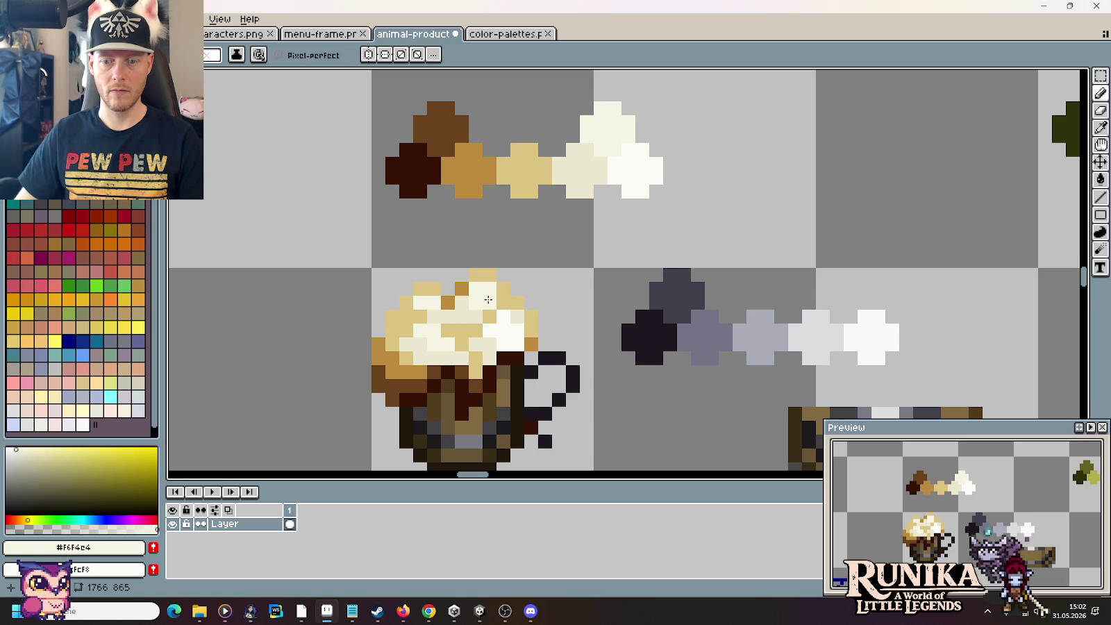
alt+click(477, 288)
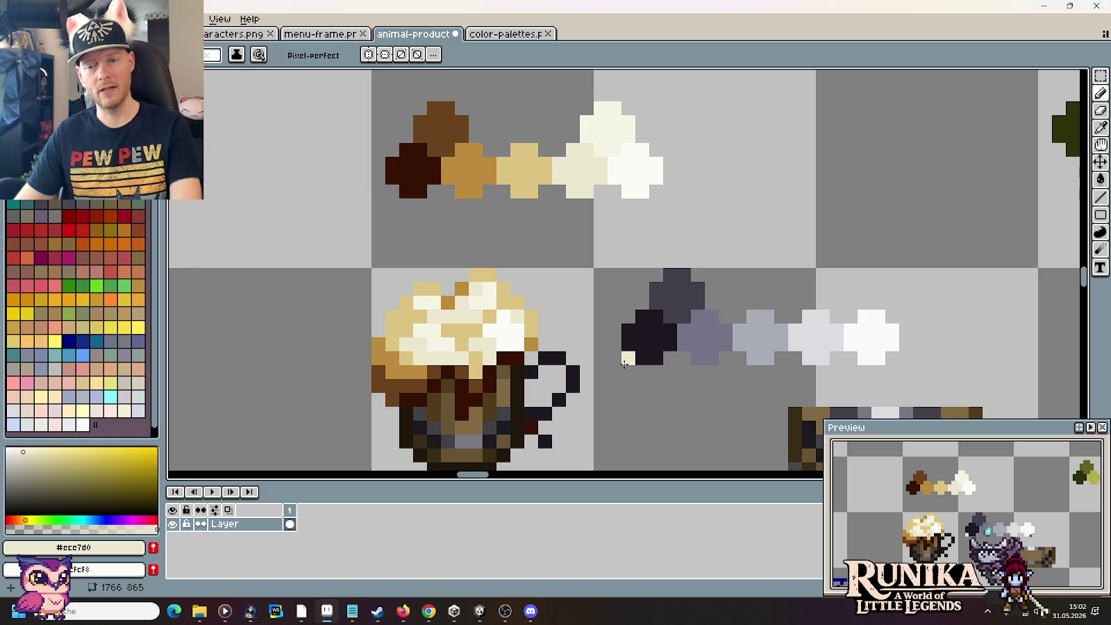
scroll(548, 364, down, 5)
Step: Zoom out and back in on the mug, removing a stray cream pixel at its bottom right
scroll(549, 364, down, 2)
scroll(559, 375, up, 3)
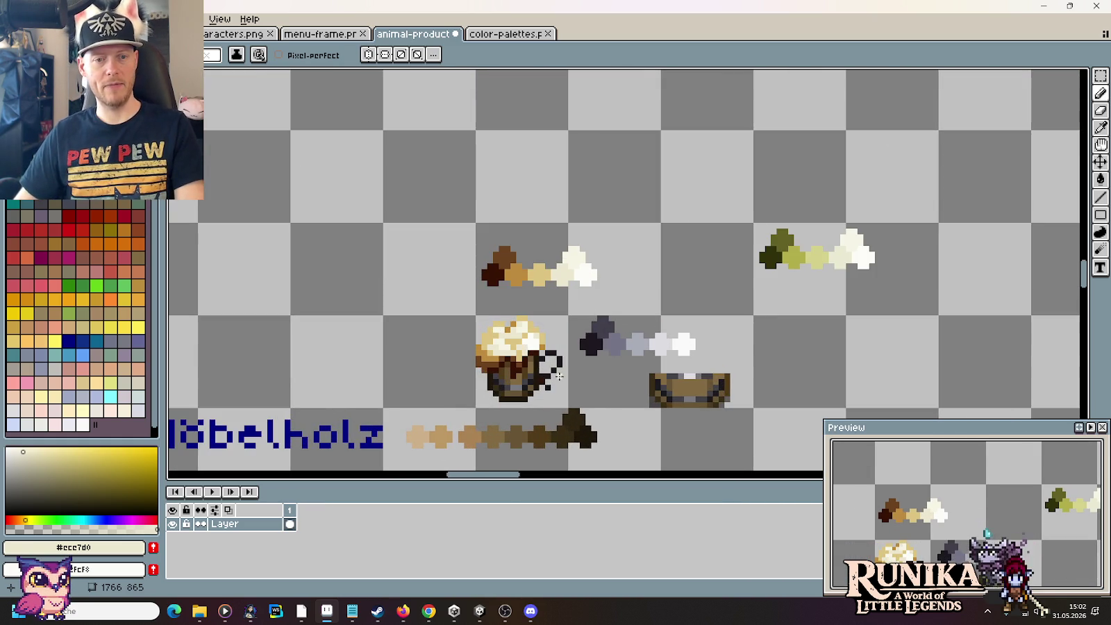
scroll(565, 381, up, 1)
scroll(565, 381, up, 1)
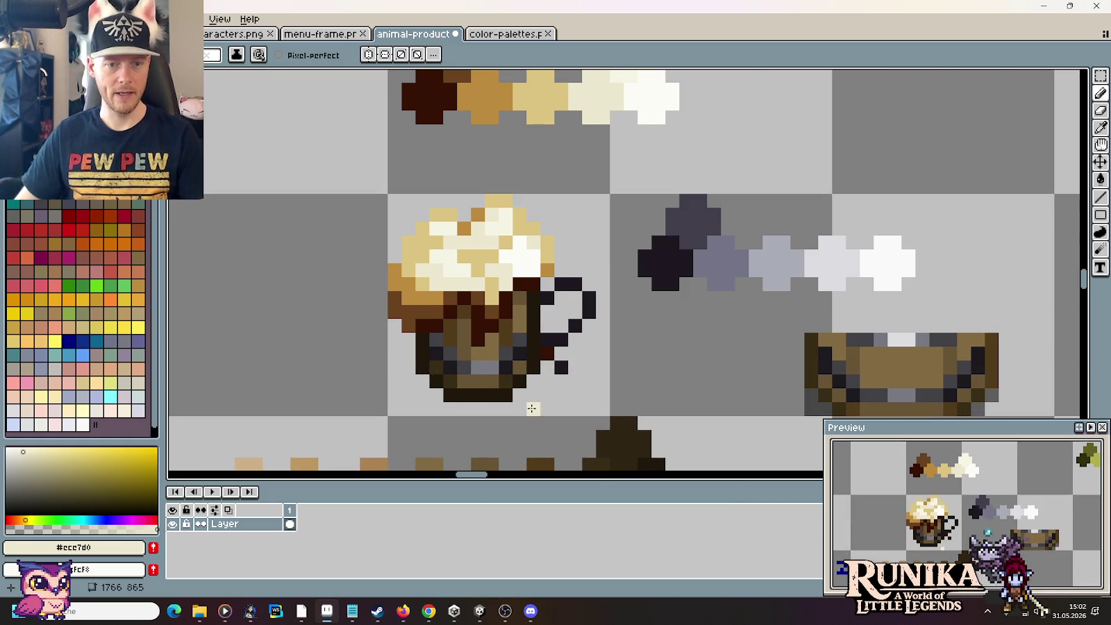
click(507, 396)
key(ctrl+z)
Step: Sample the grey #787982 from the mug and paint a shading pixel on its lower body
key(i)
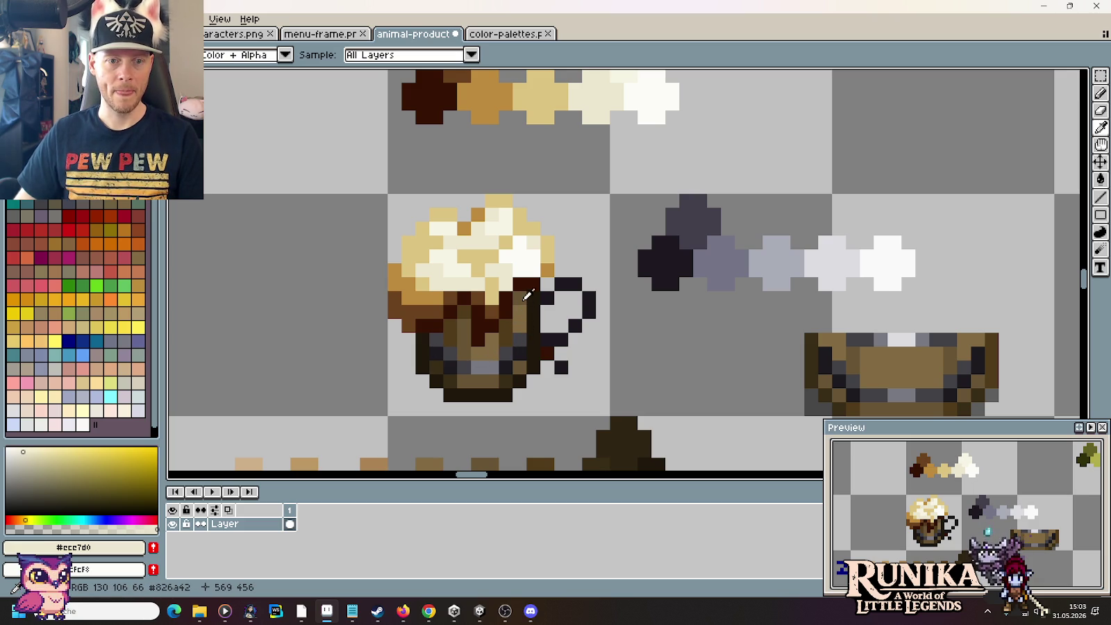
click(529, 348)
key(b)
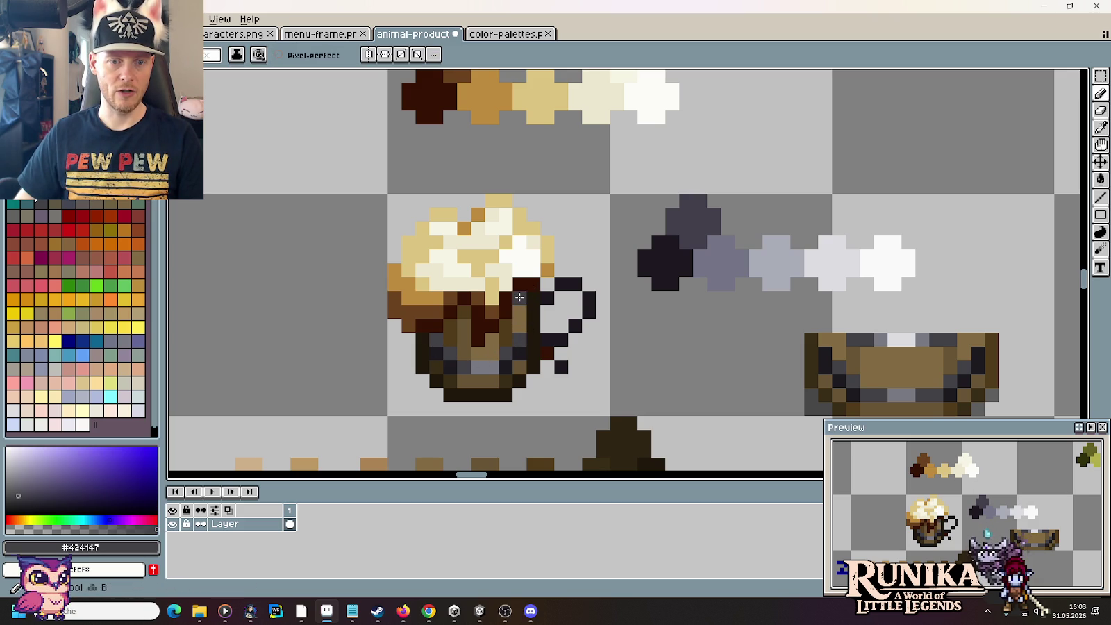
alt+click(519, 340)
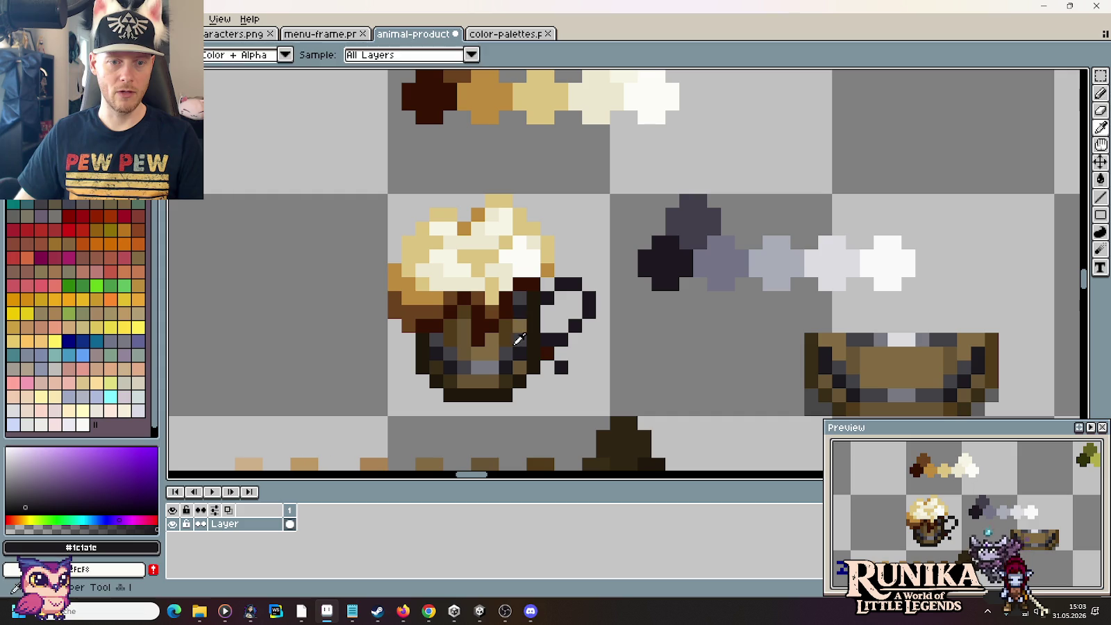
alt+click(490, 367)
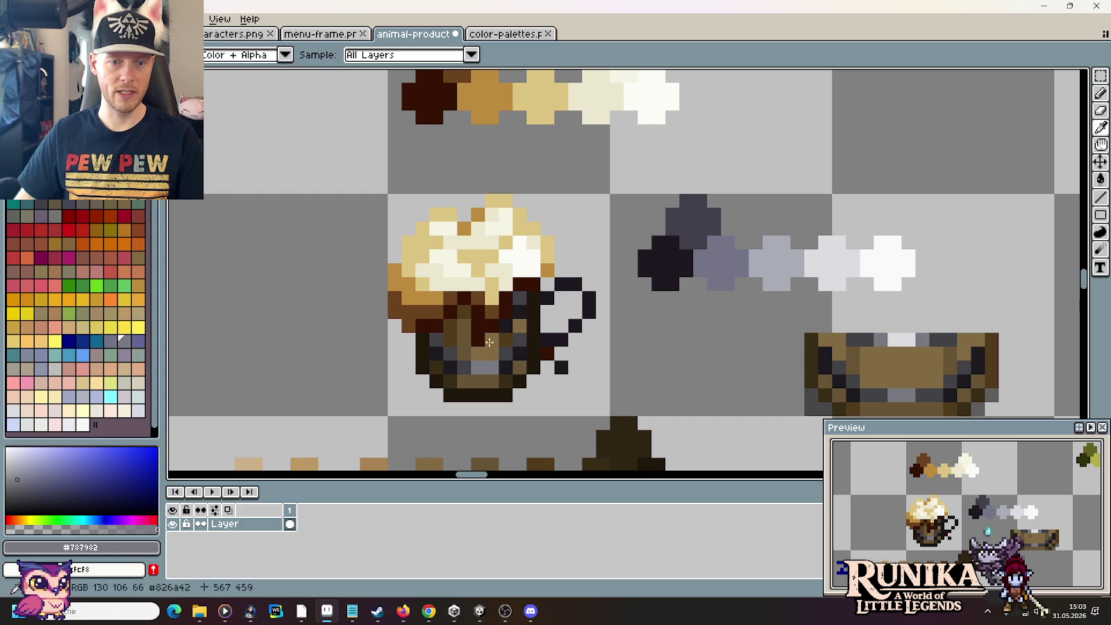
click(464, 368)
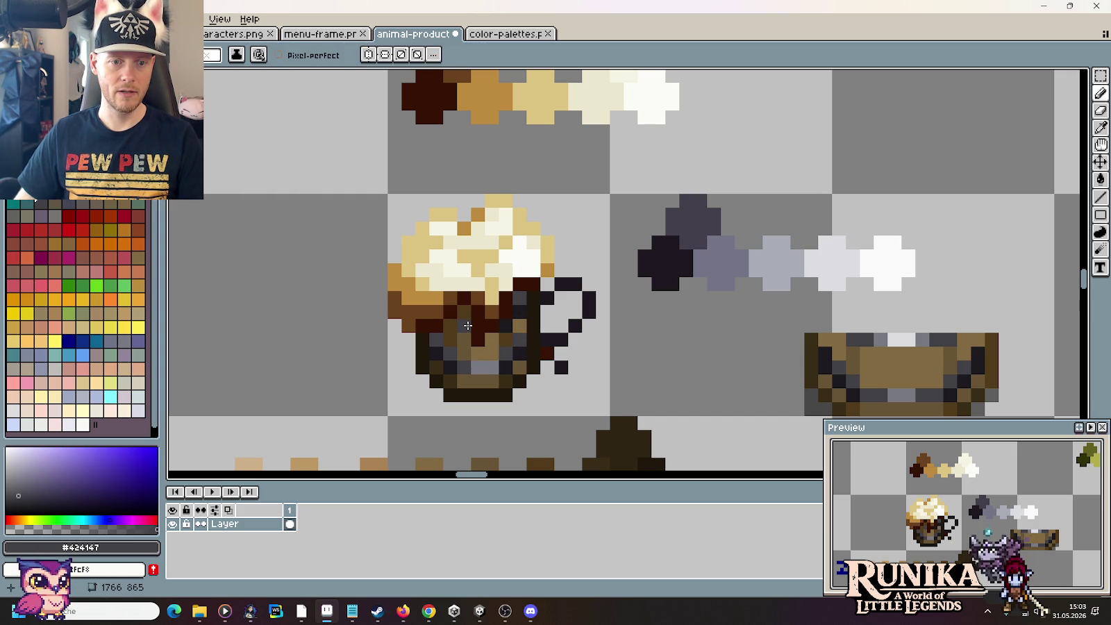
alt+click(455, 363)
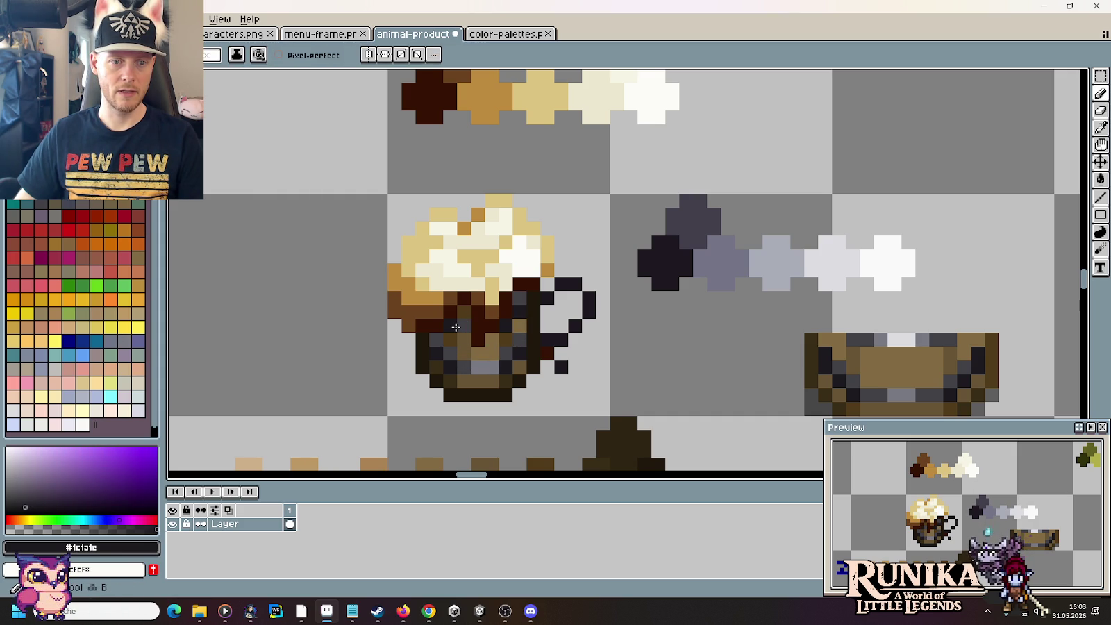
scroll(548, 397, down, 4)
scroll(554, 391, up, 1)
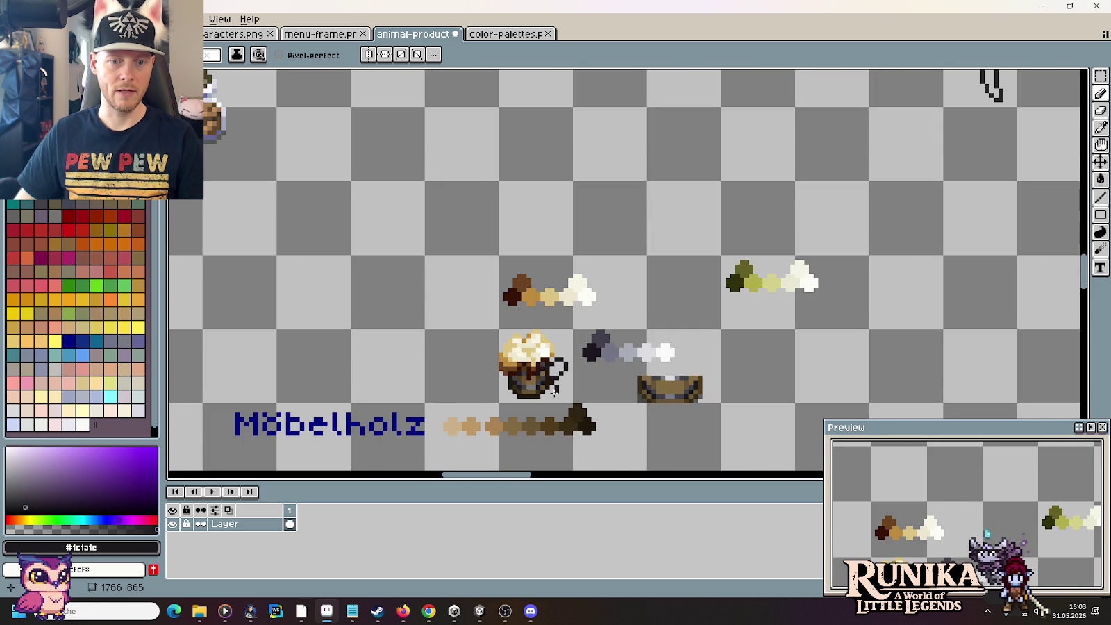
scroll(554, 391, up, 2)
scroll(554, 391, up, 1)
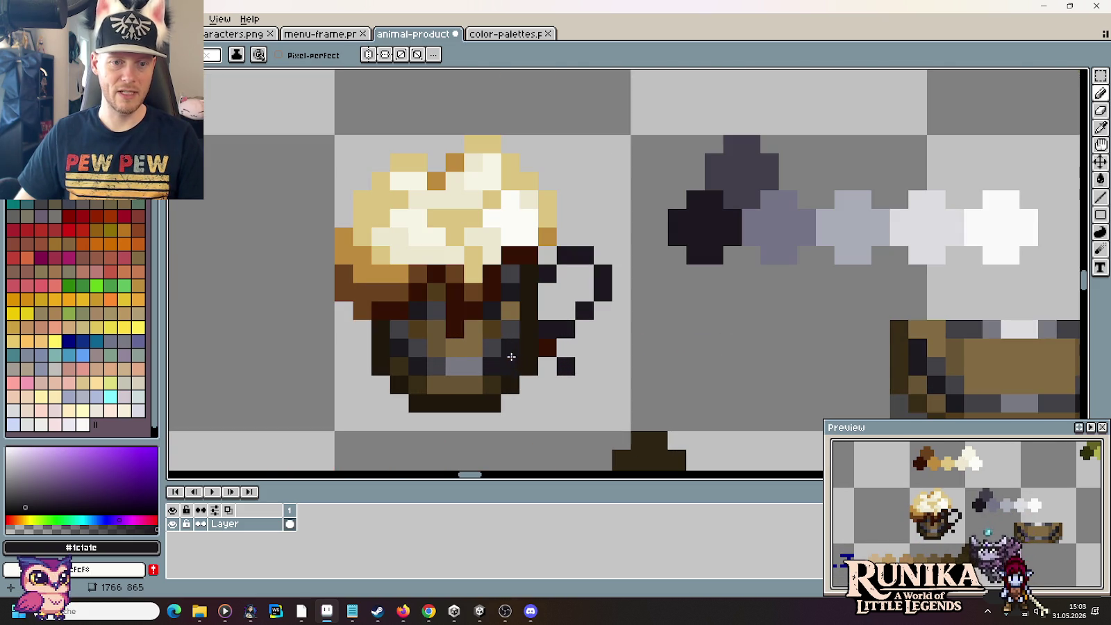
Step: Try dark pixels at the handle's lower end and below the mug, undoing each one
click(589, 368)
key(ctrl+z)
click(591, 379)
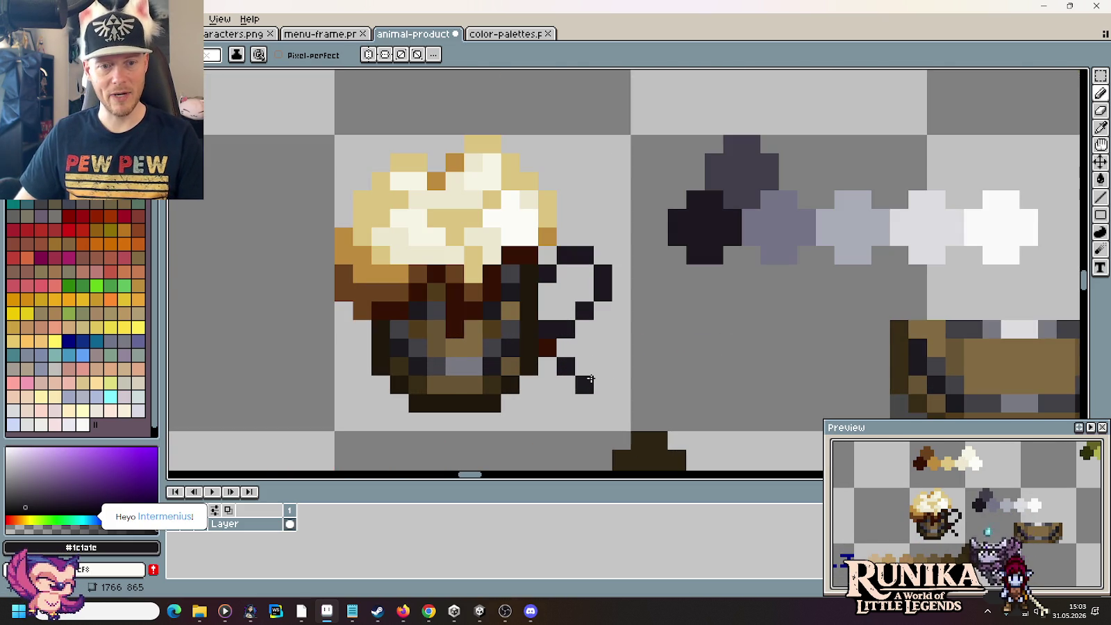
key(ctrl+z)
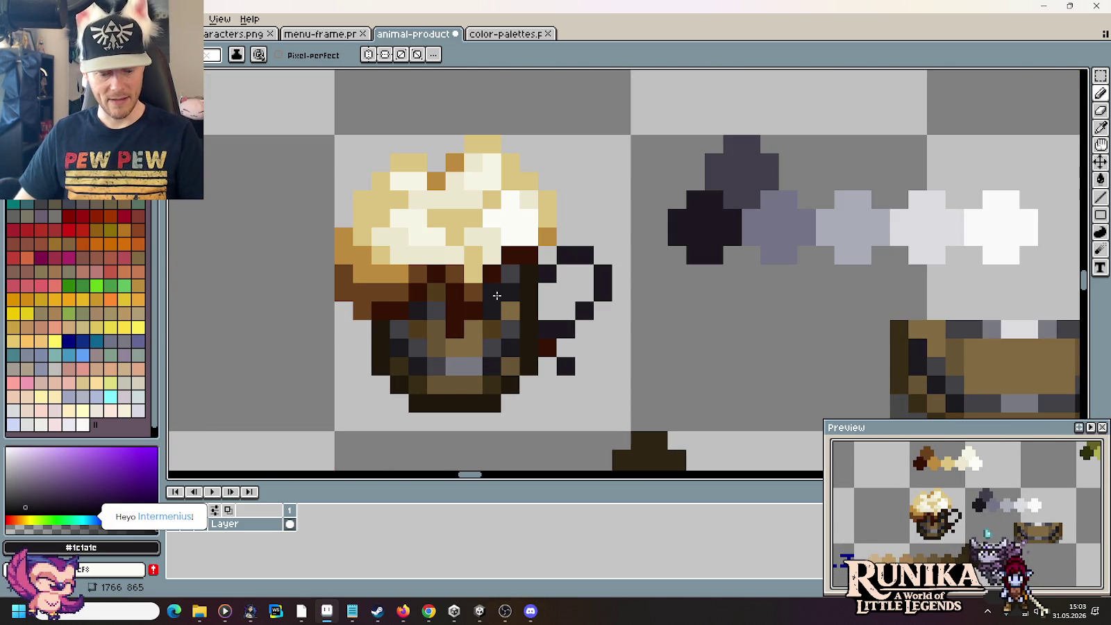
key(i)
click(399, 292)
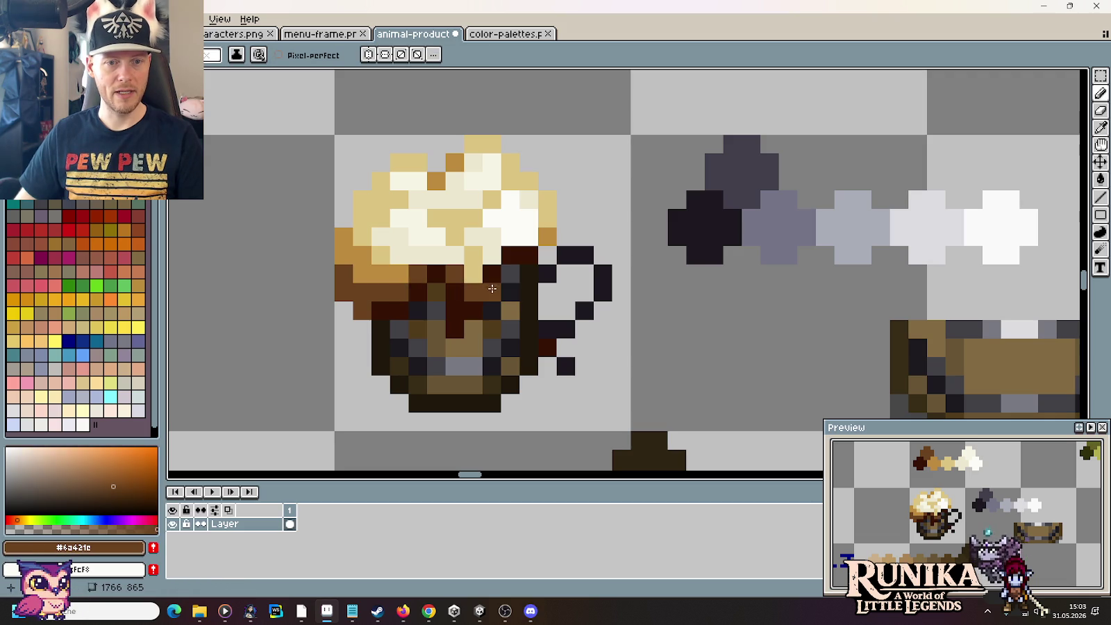
click(530, 402)
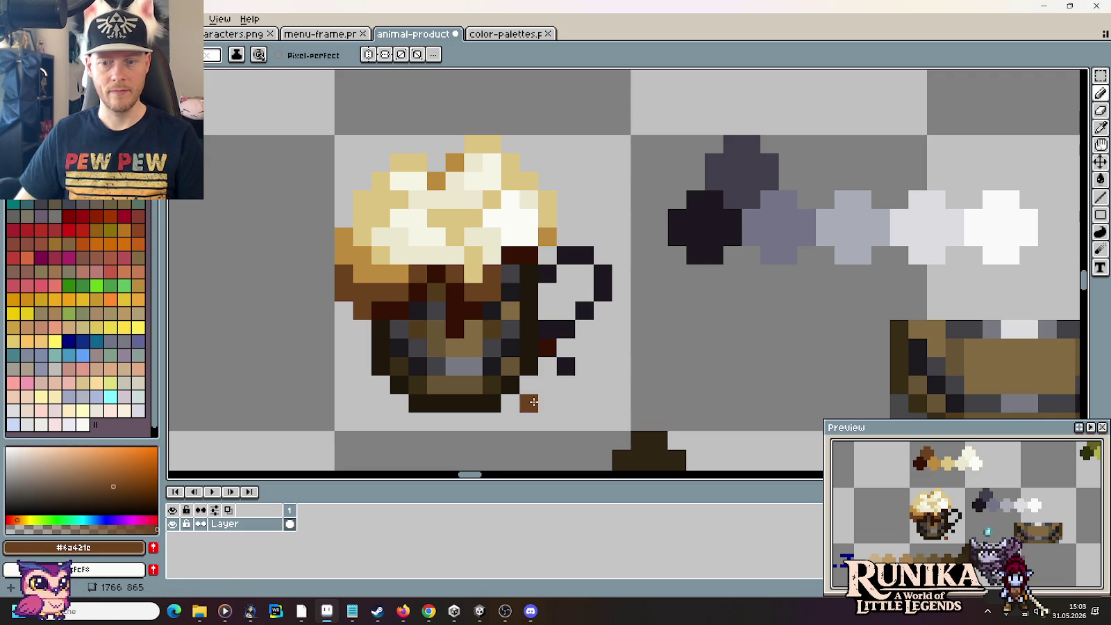
key(ctrl+z)
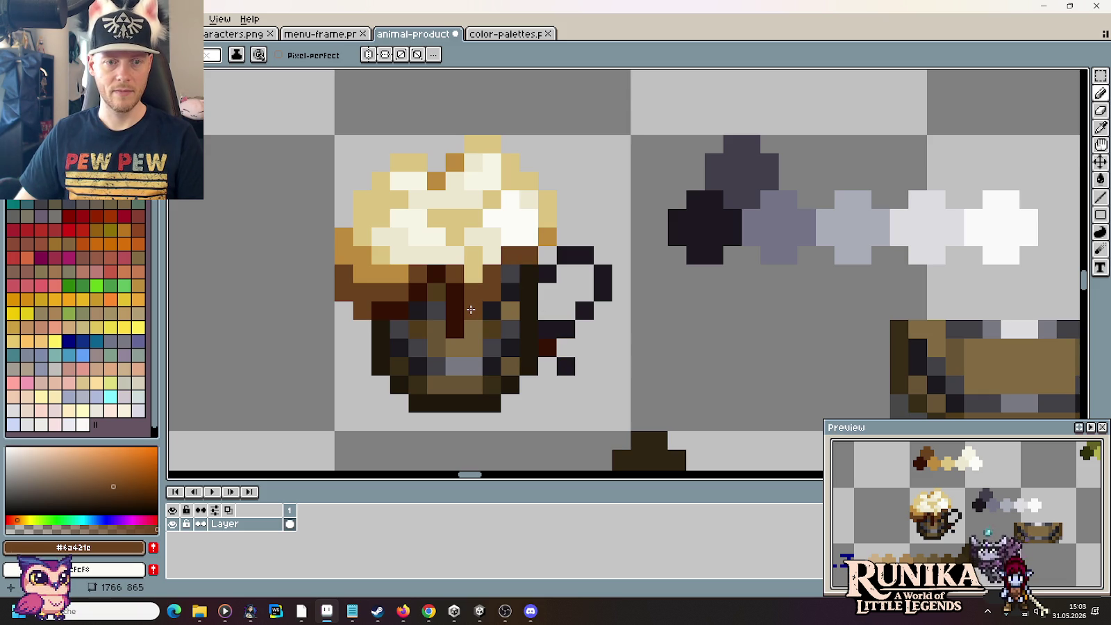
Step: Paint a golden-brown #bd8b3e drip running down the mug from under the foam
alt+click(400, 272)
click(473, 292)
drag(473, 311, 488, 273)
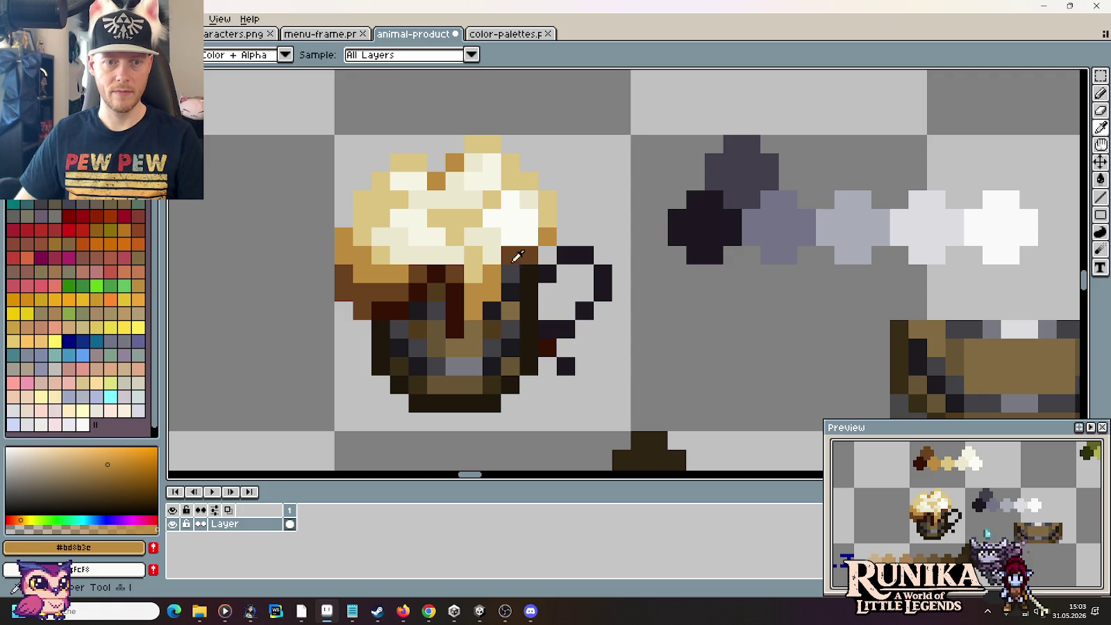
alt+click(494, 289)
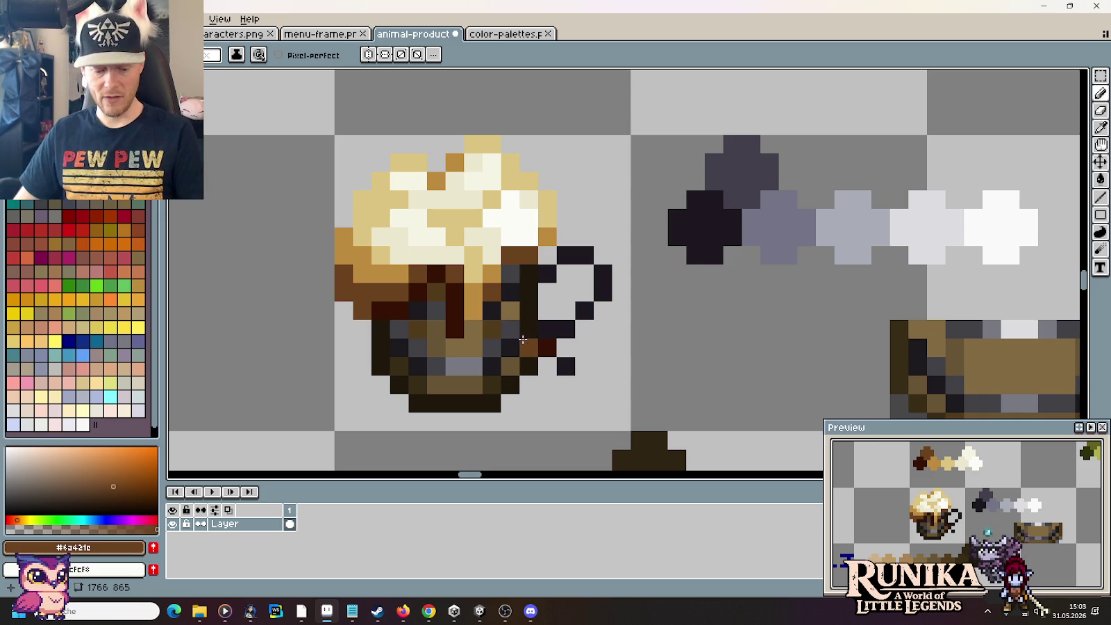
click(566, 350)
key(ctrl+z)
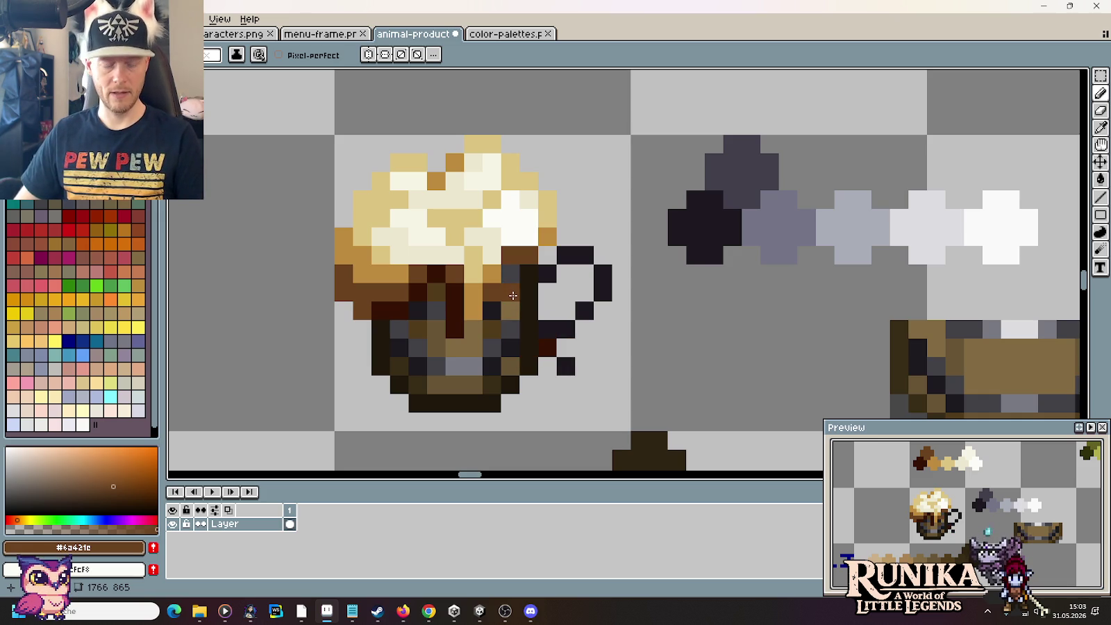
click(524, 385)
key(ctrl+z)
Step: Add more golden-brown drip pixels under the foam, discarding a trial brown central column
key(i)
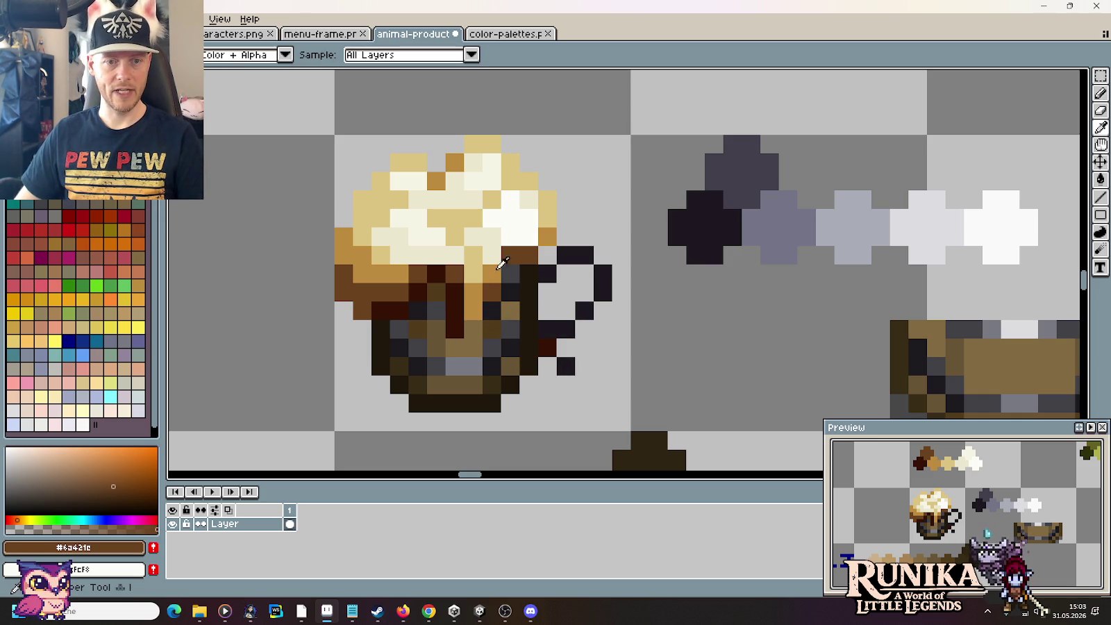
key(b)
drag(455, 332, 453, 294)
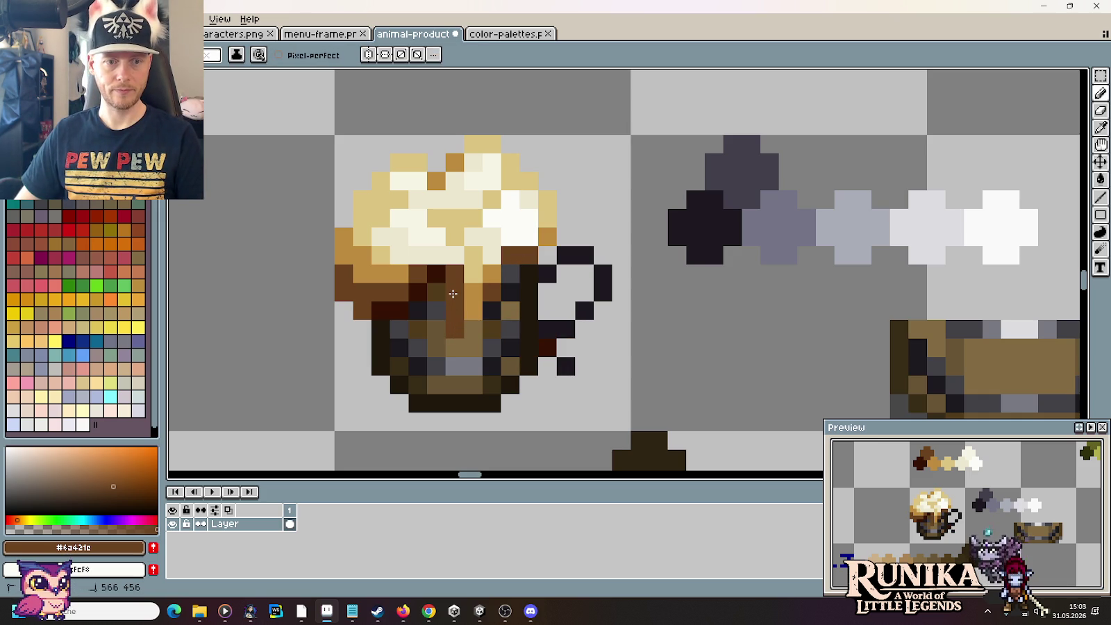
key(ctrl+z)
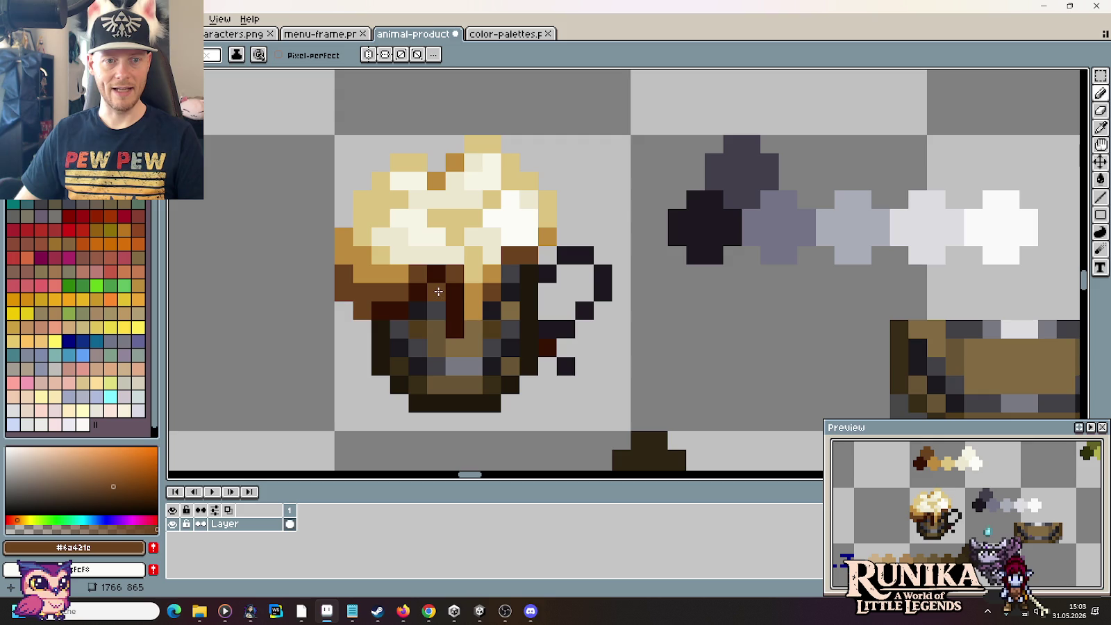
click(452, 296)
alt+click(402, 269)
click(456, 277)
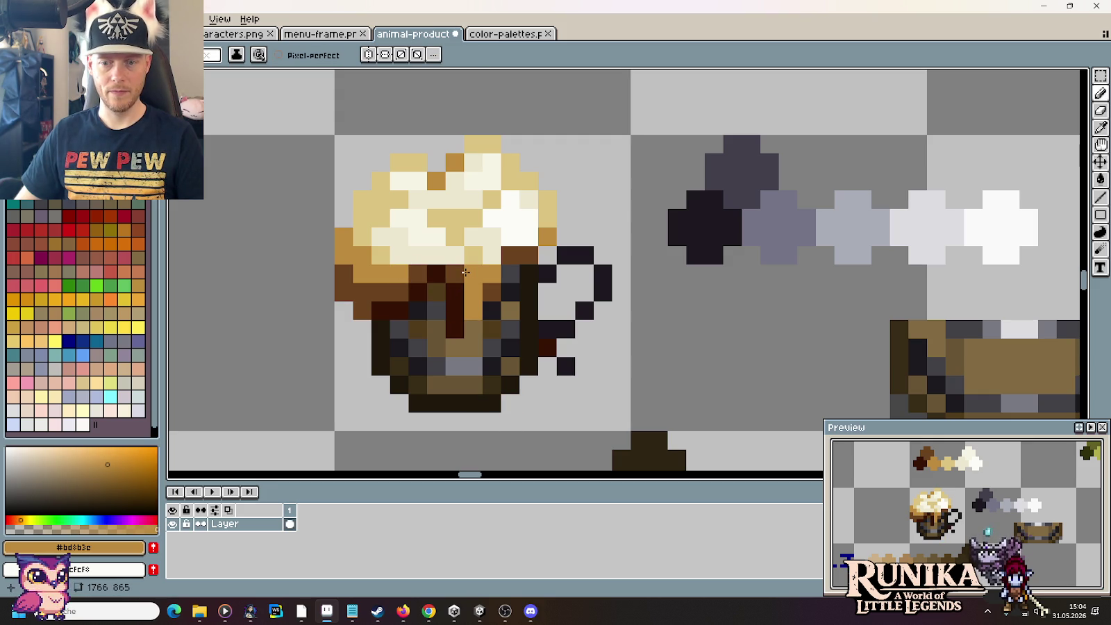
Step: Add a tan #ddc582 pixel at the mug's top, sampled from the foam
key(i)
alt+click(473, 257)
click(492, 273)
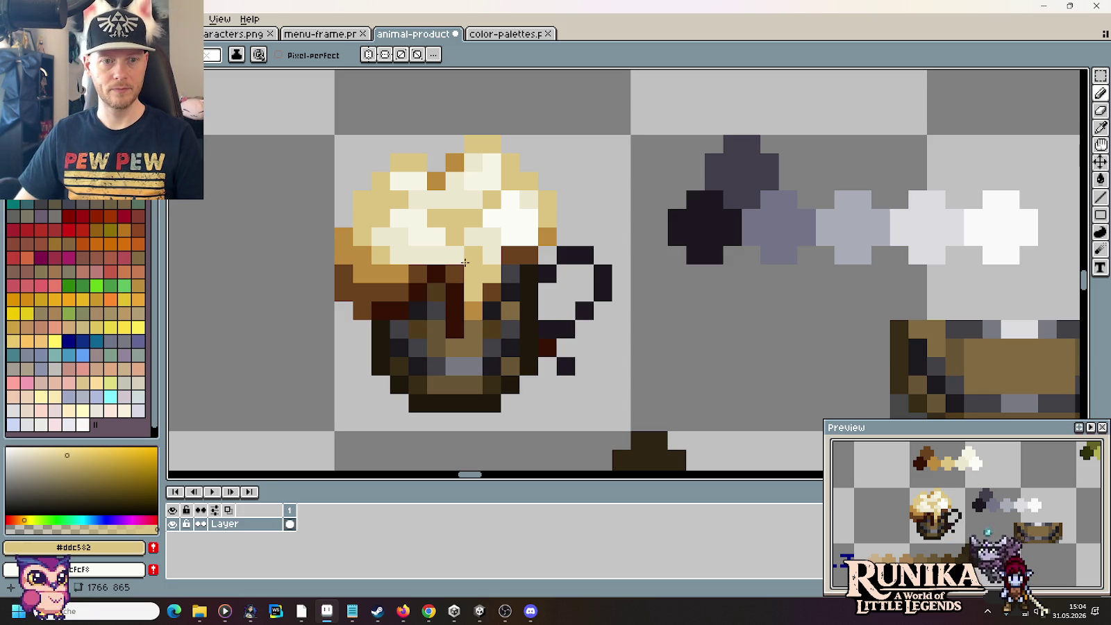
alt+click(456, 278)
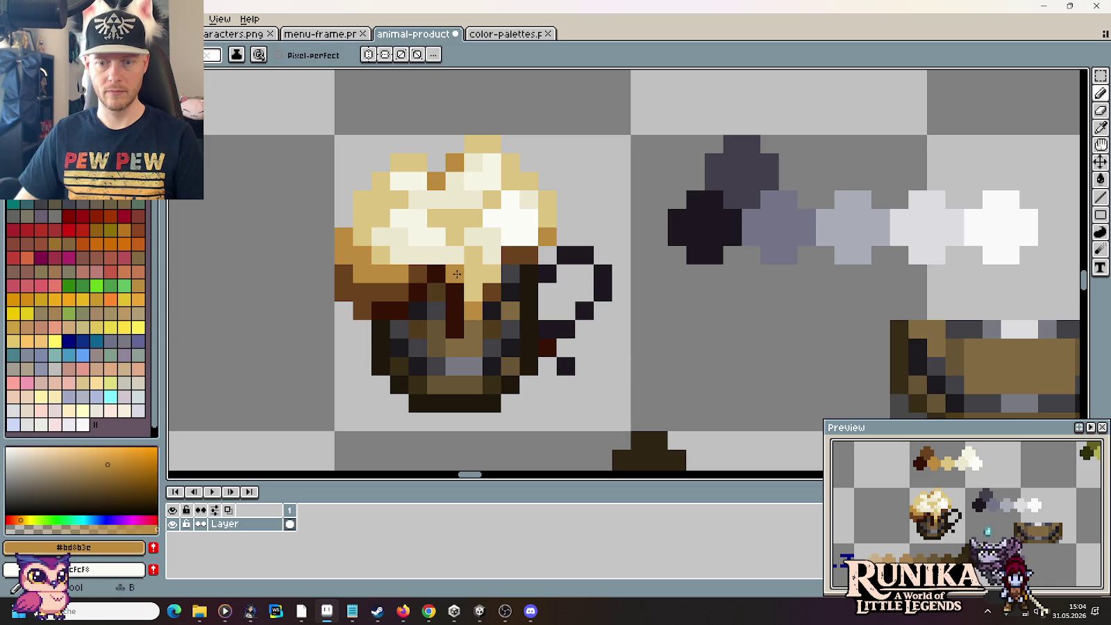
key(i)
click(382, 251)
key(b)
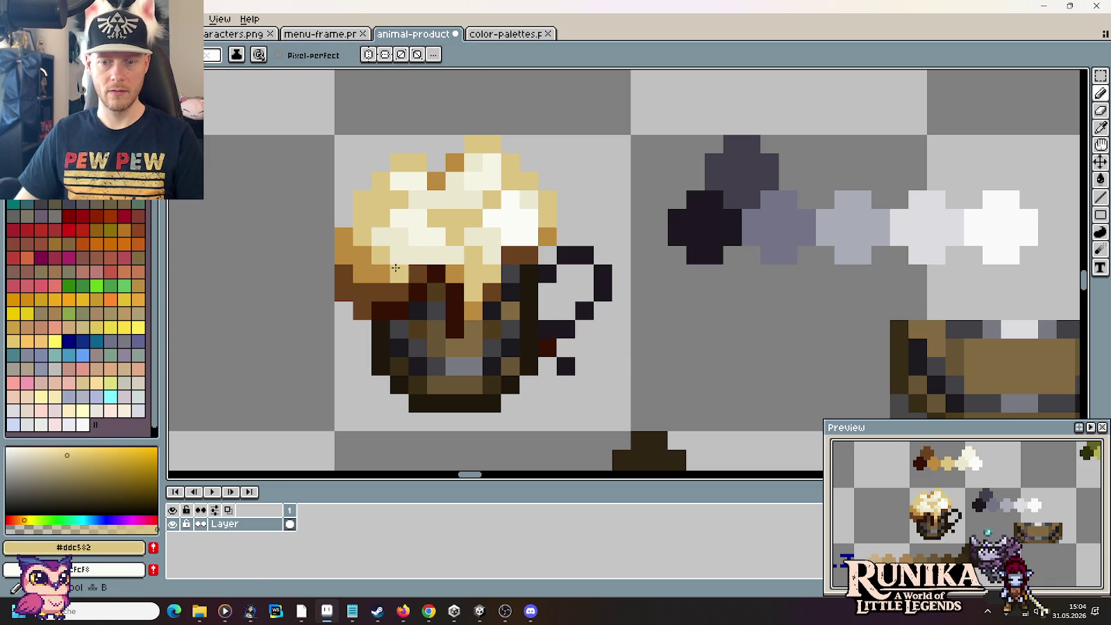
Step: Extend the tan foam into the rim band and edge the rim's left side golden-brown
drag(393, 274, 380, 270)
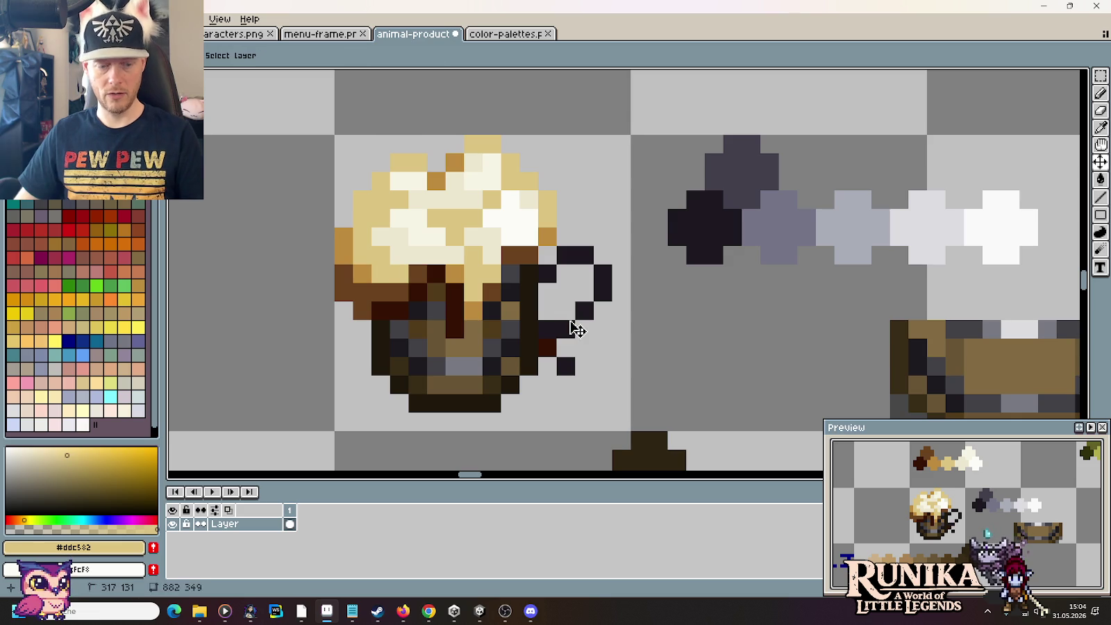
key(ctrl+z)
key(ctrl+z)
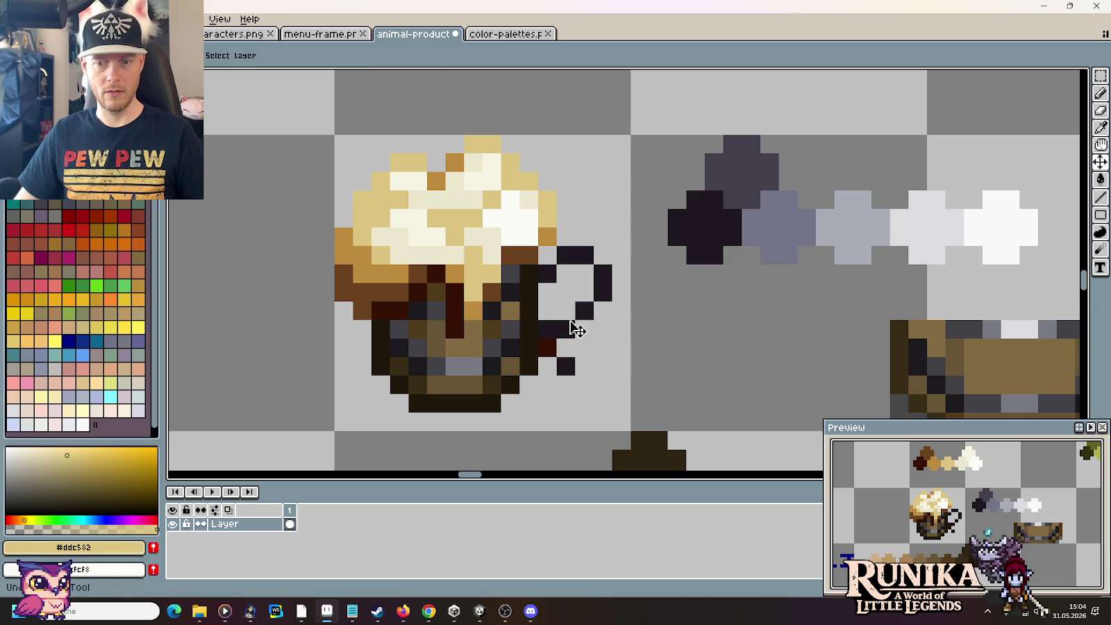
key(ctrl+y)
key(ctrl+y)
click(338, 238)
key(ctrl+z)
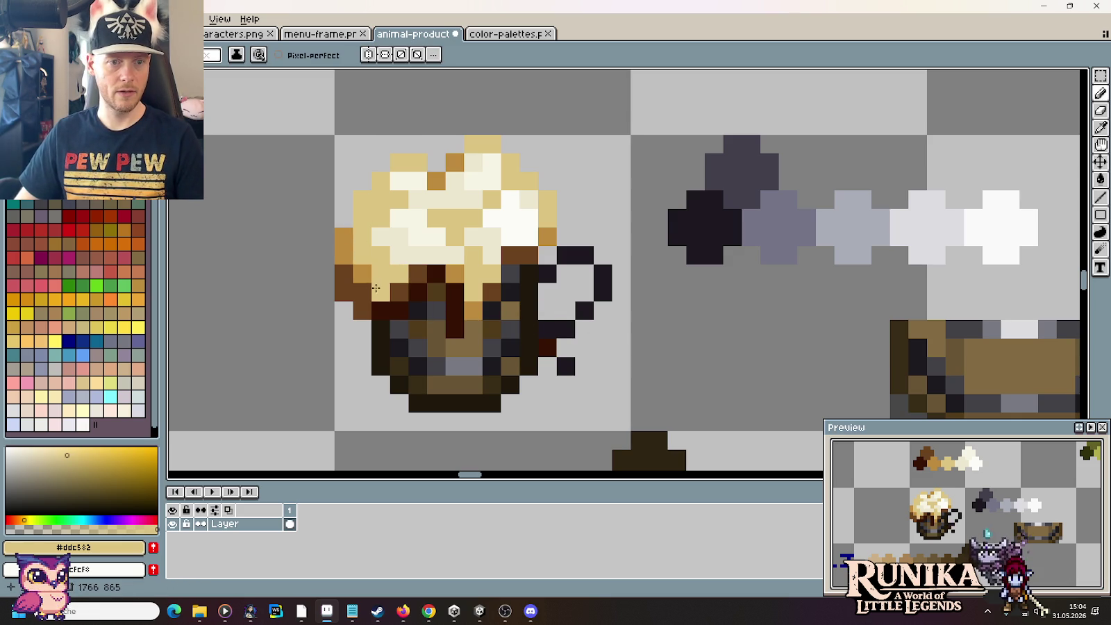
alt+click(376, 288)
click(368, 288)
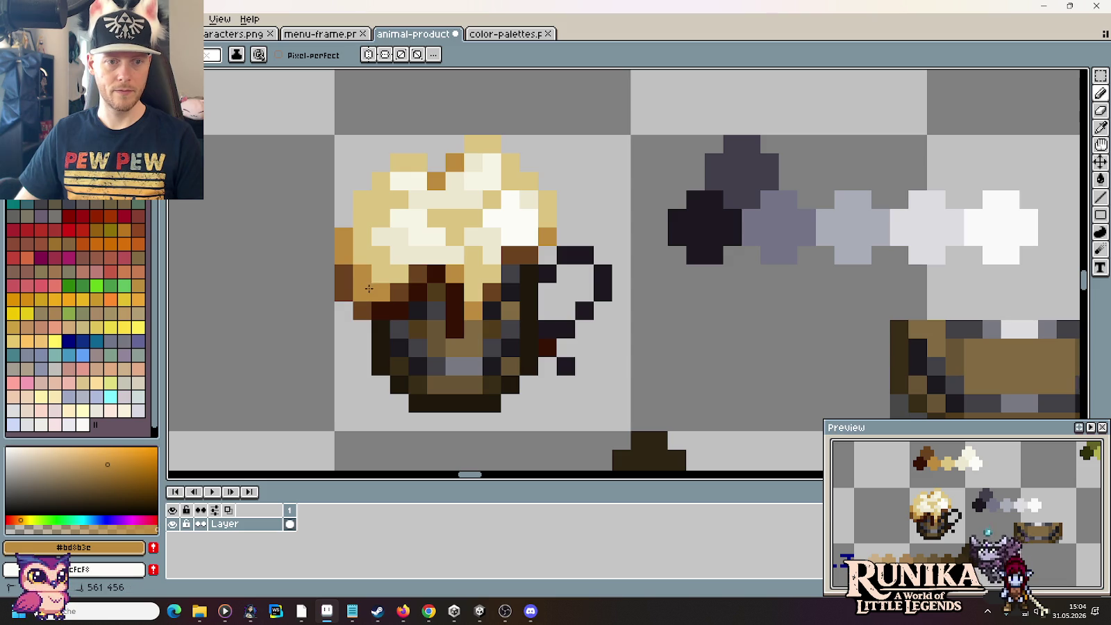
click(346, 275)
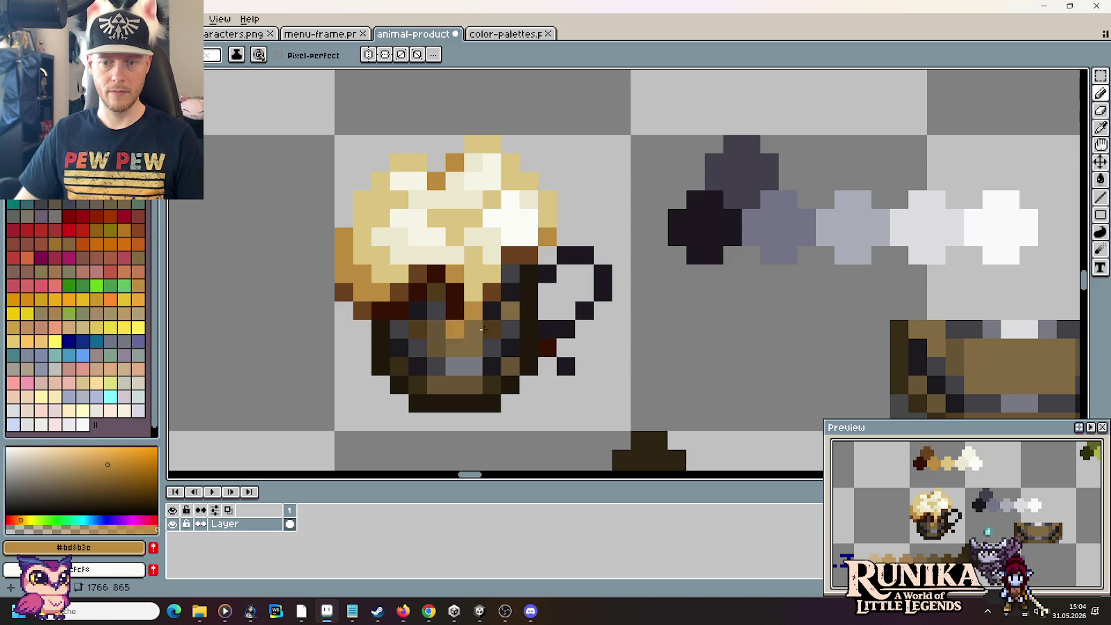
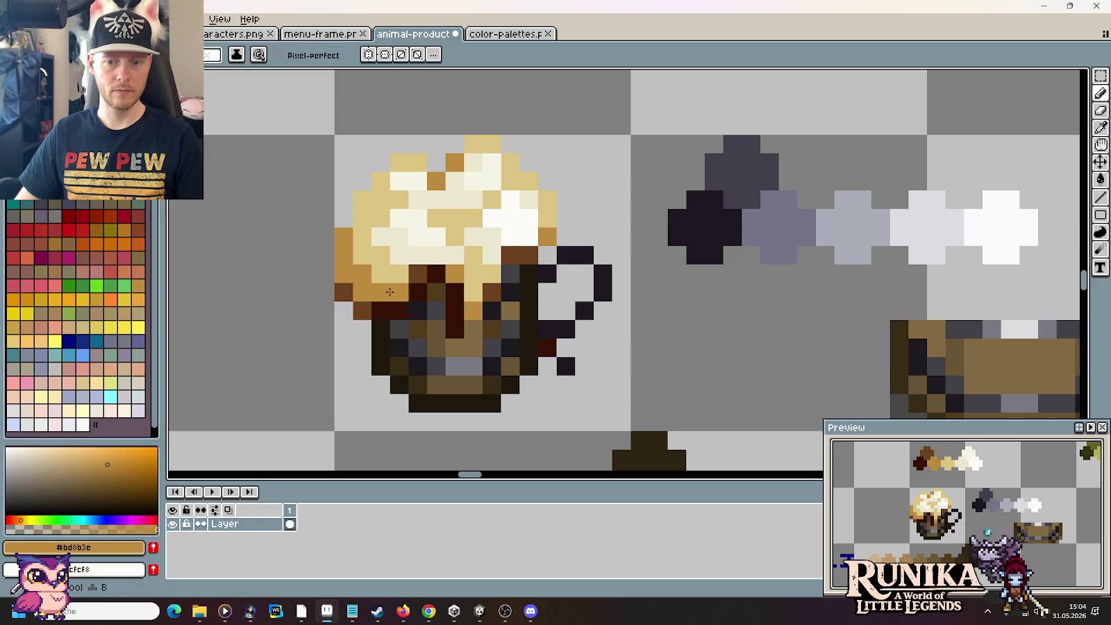
Step: Sample dark brown #351303 from the mug for its left rim, undoing the trial pixels
alt+click(389, 293)
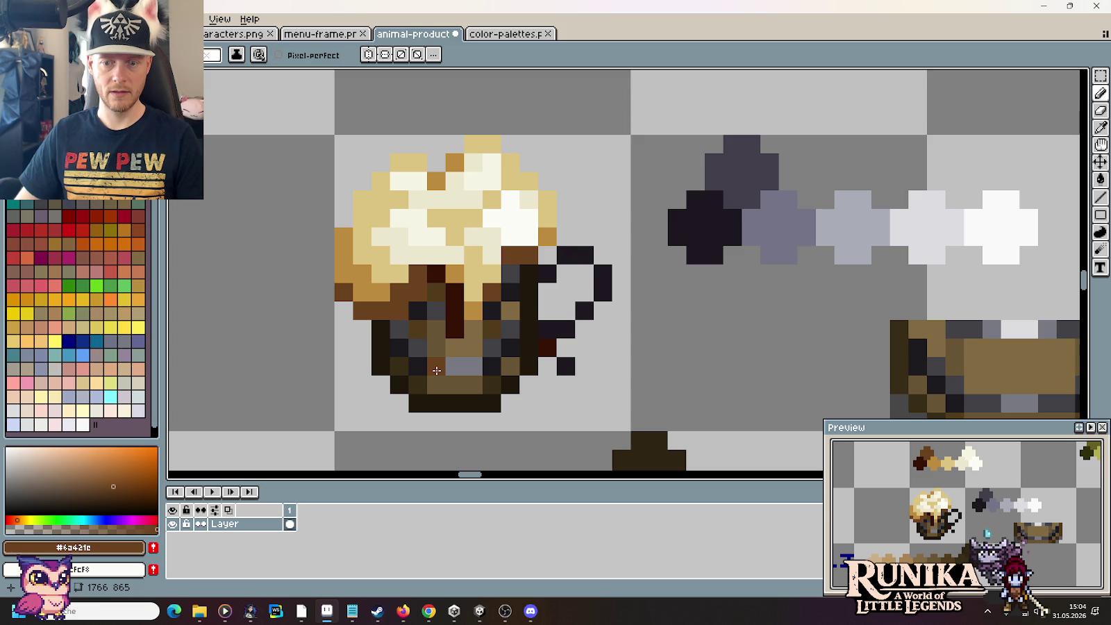
key(ctrl)
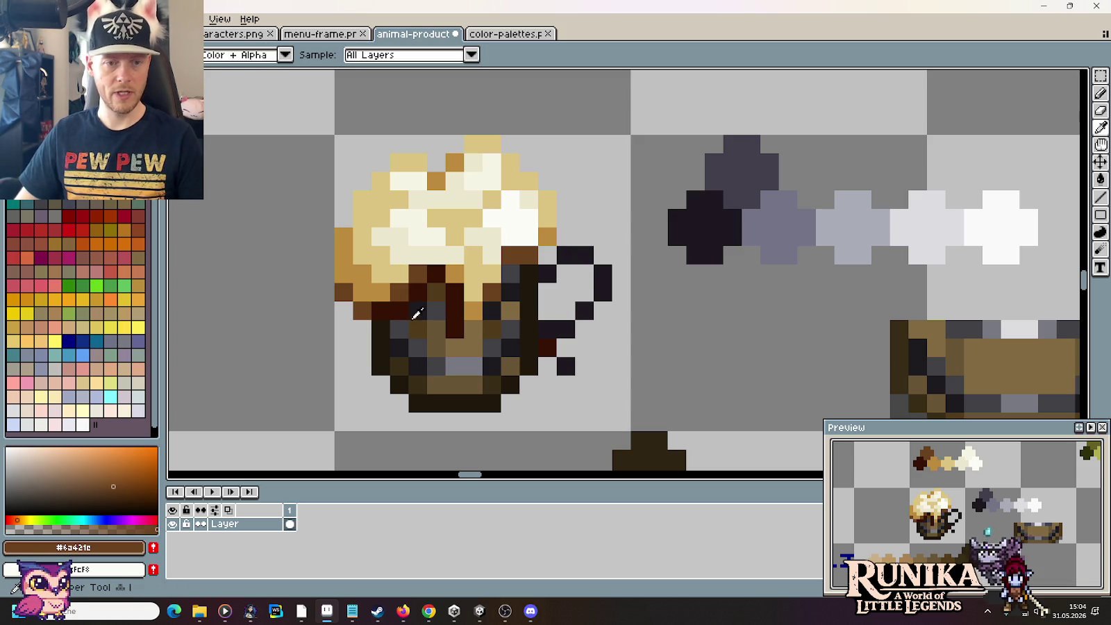
alt+click(367, 312)
click(476, 348)
key(ctrl+z)
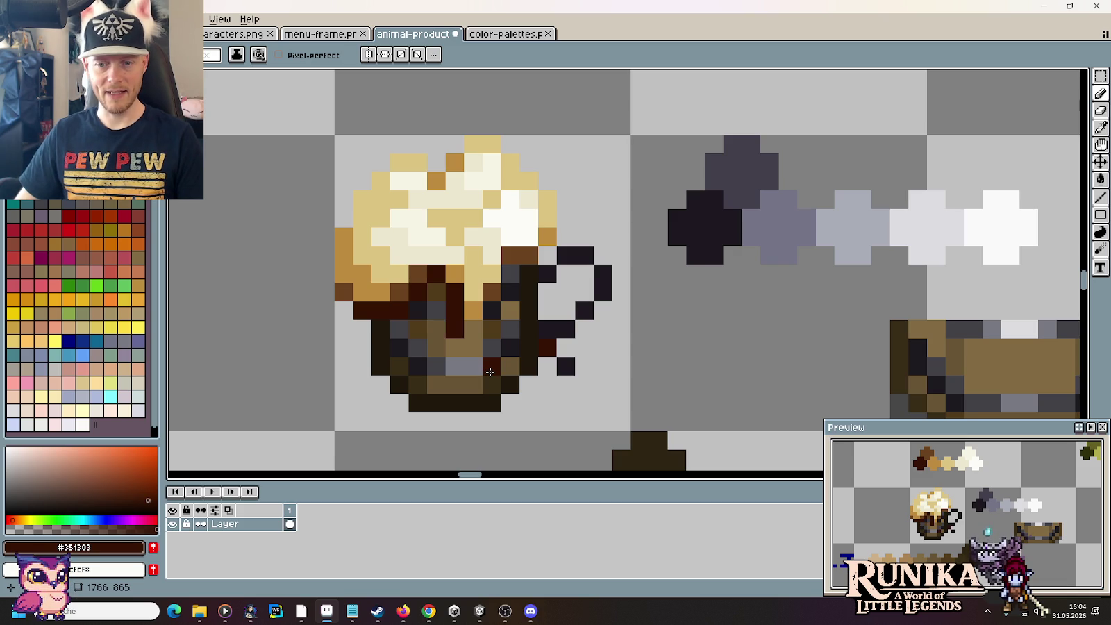
key(ctrl+z)
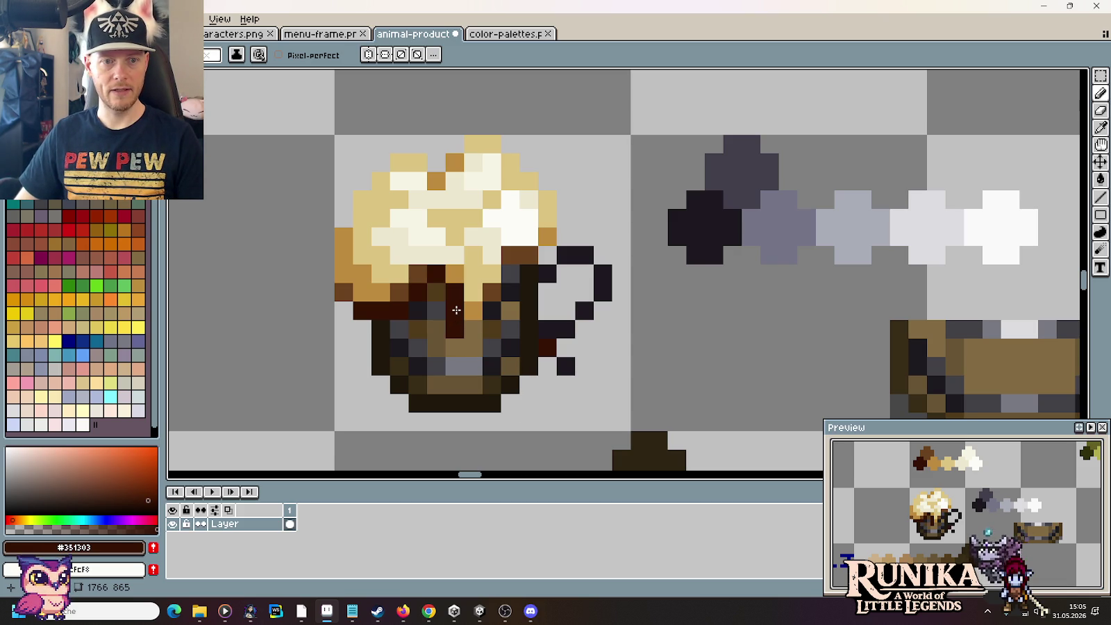
scroll(456, 303, down, 3)
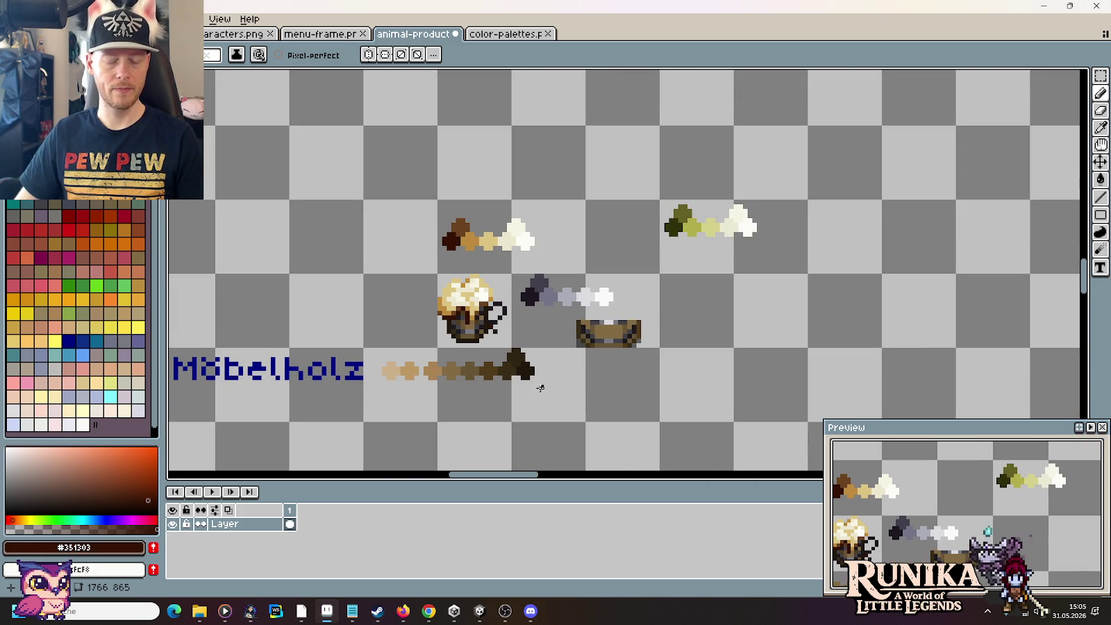
Step: Reframe the view on the mug and grey swatches and save the sprite sheet
drag(541, 388, 542, 357)
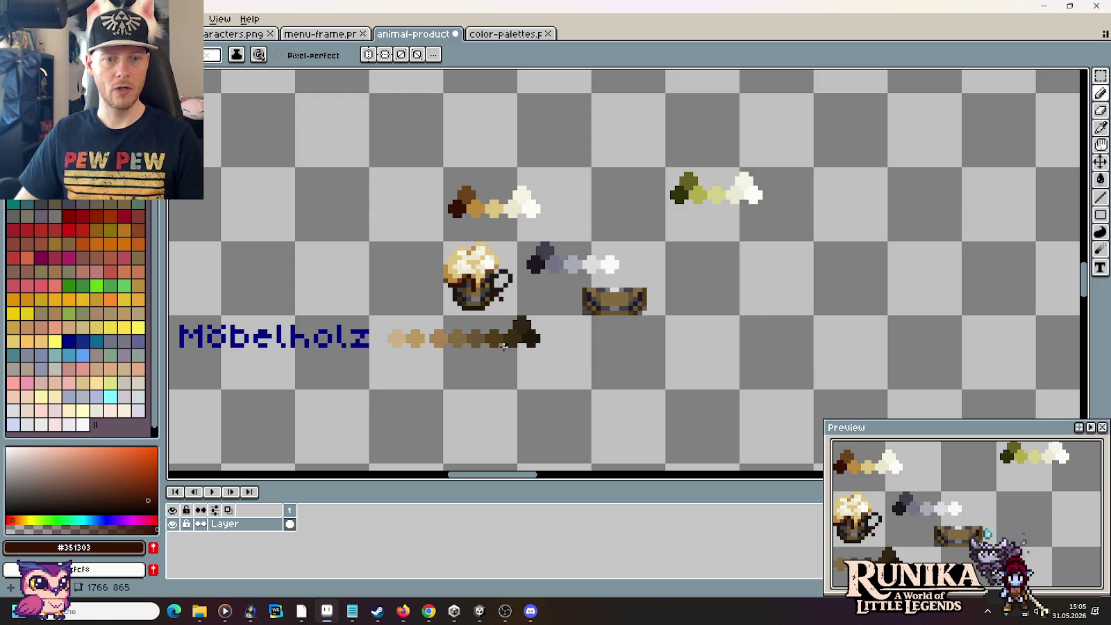
scroll(504, 345, up, 3)
drag(495, 217, 512, 314)
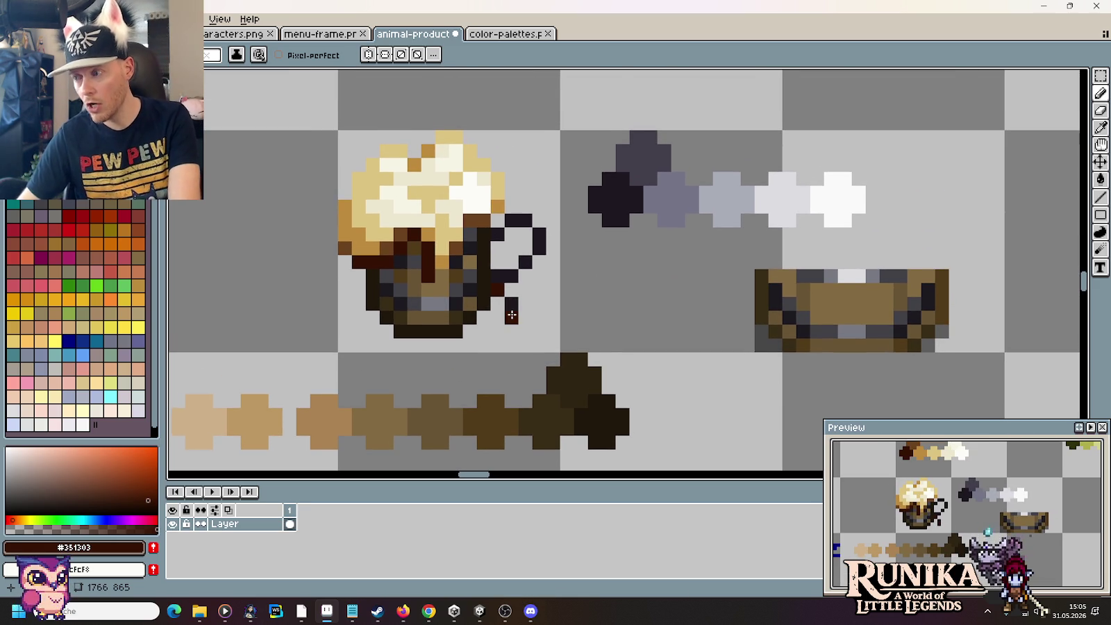
key(ctrl+s)
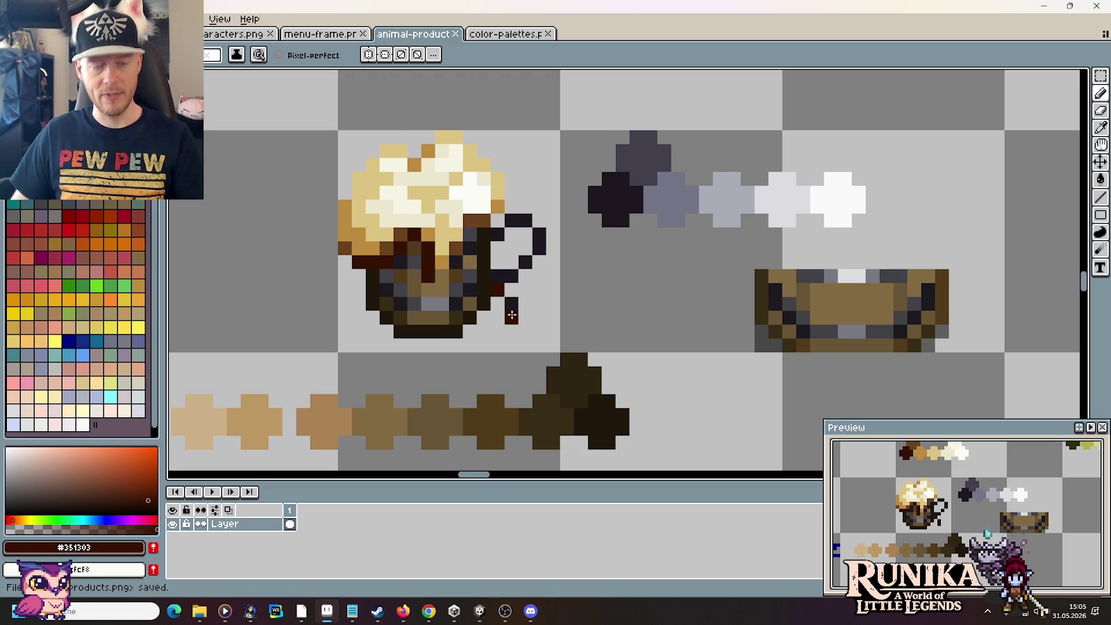
Step: Replace the dark-red pixel at the handle's bottom with near-black #1d1820
scroll(527, 278, up, 4)
right_click(523, 282)
alt+click(480, 281)
click(449, 308)
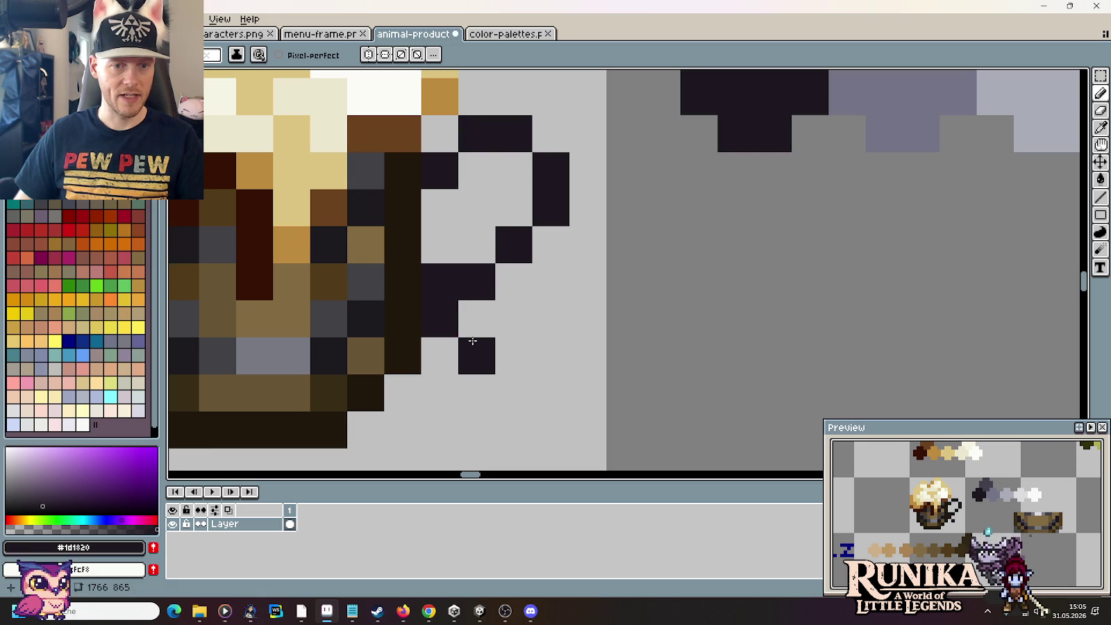
scroll(472, 341, down, 3)
scroll(465, 347, up, 1)
scroll(464, 353, up, 1)
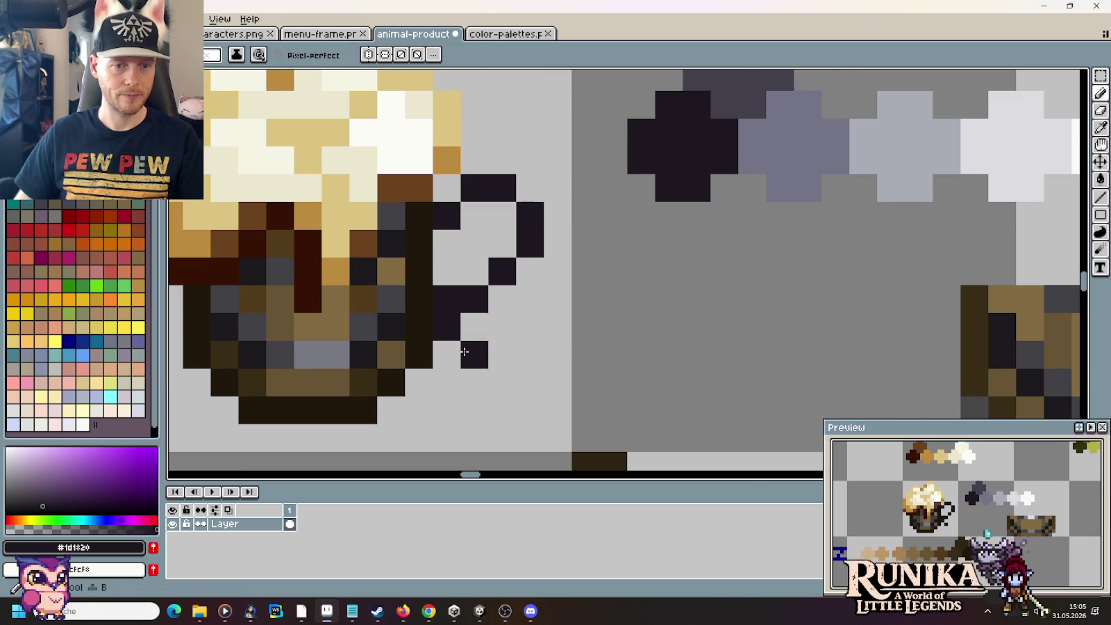
scroll(499, 318, down, 2)
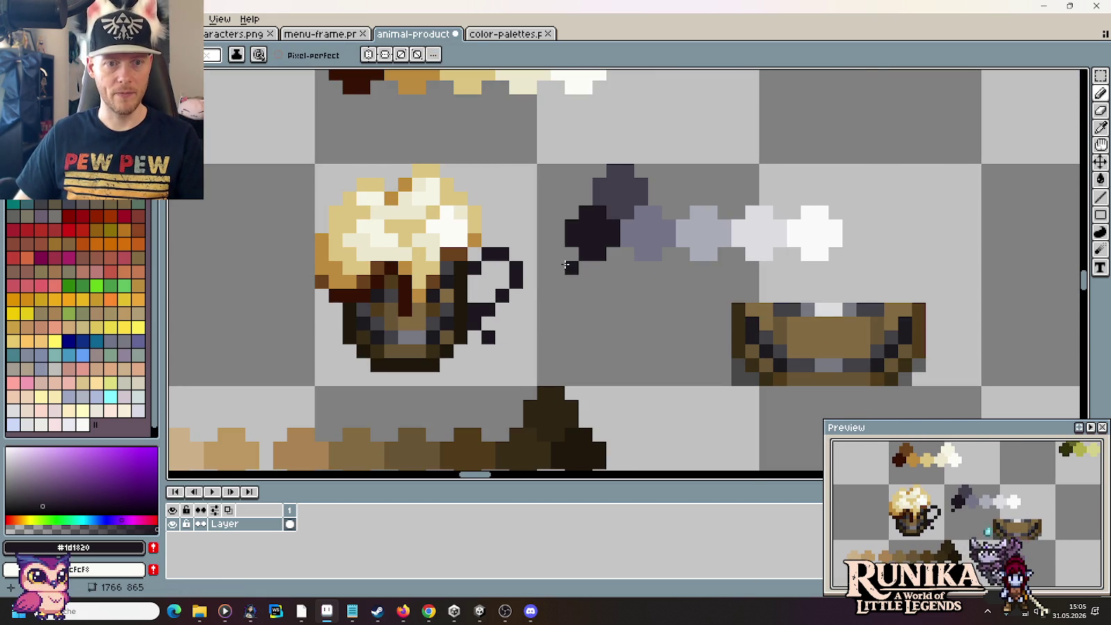
Step: Try a handle pixel in light grey #a8acb6, then white #f9f9fa, from the swatches
key(i)
click(675, 224)
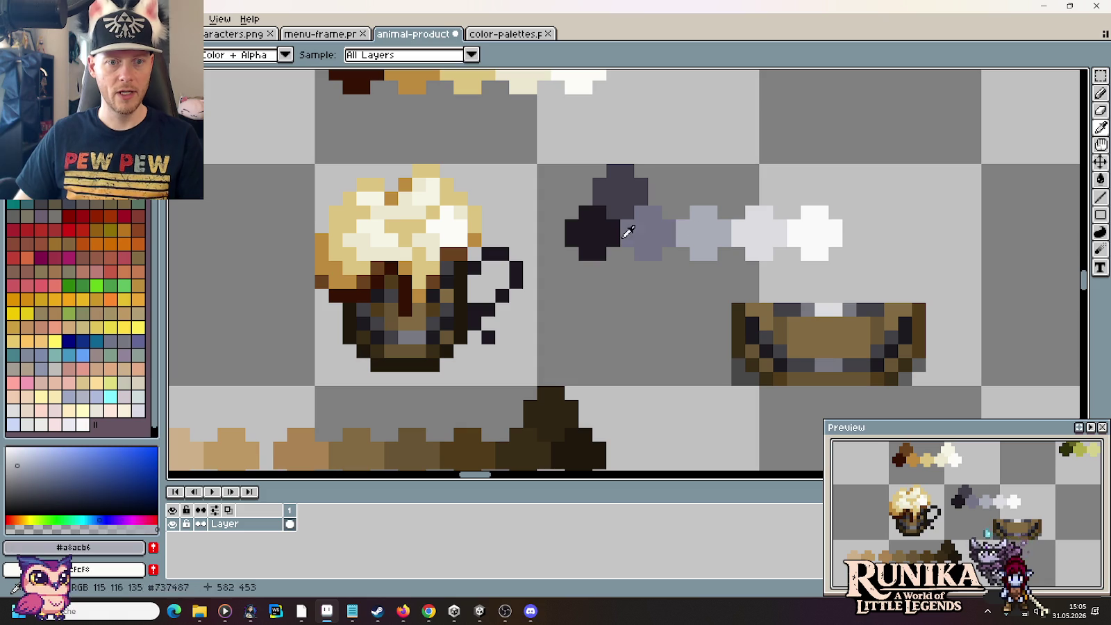
key(b)
click(516, 268)
key(i)
click(808, 223)
key(b)
click(514, 266)
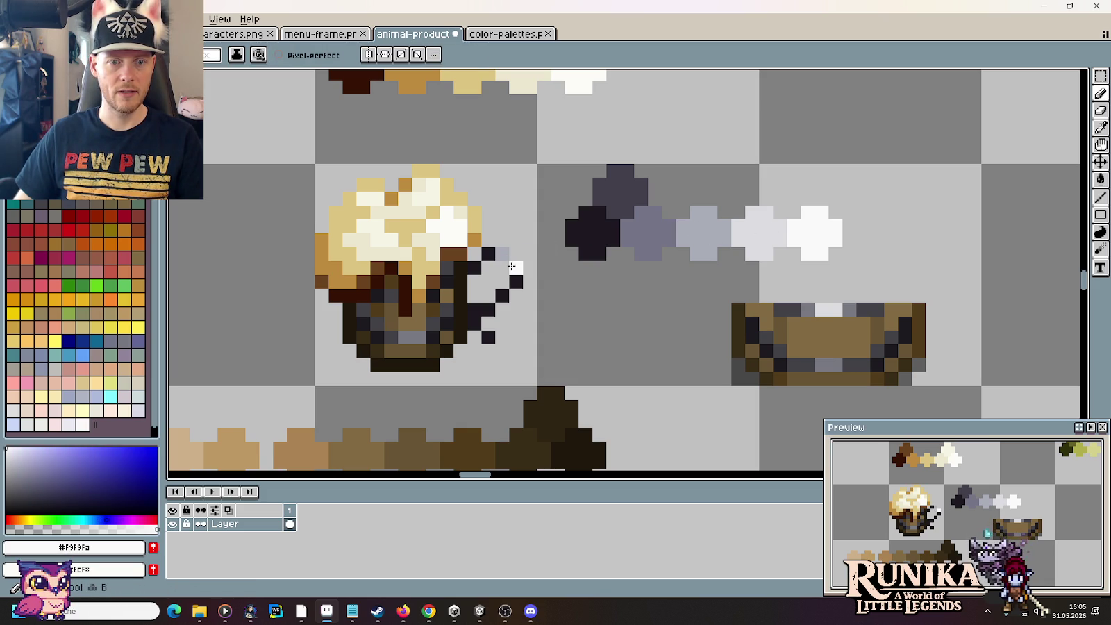
Step: Pick dark grey #413e4a from the swatch row and paint a handle pixel dark
key(i)
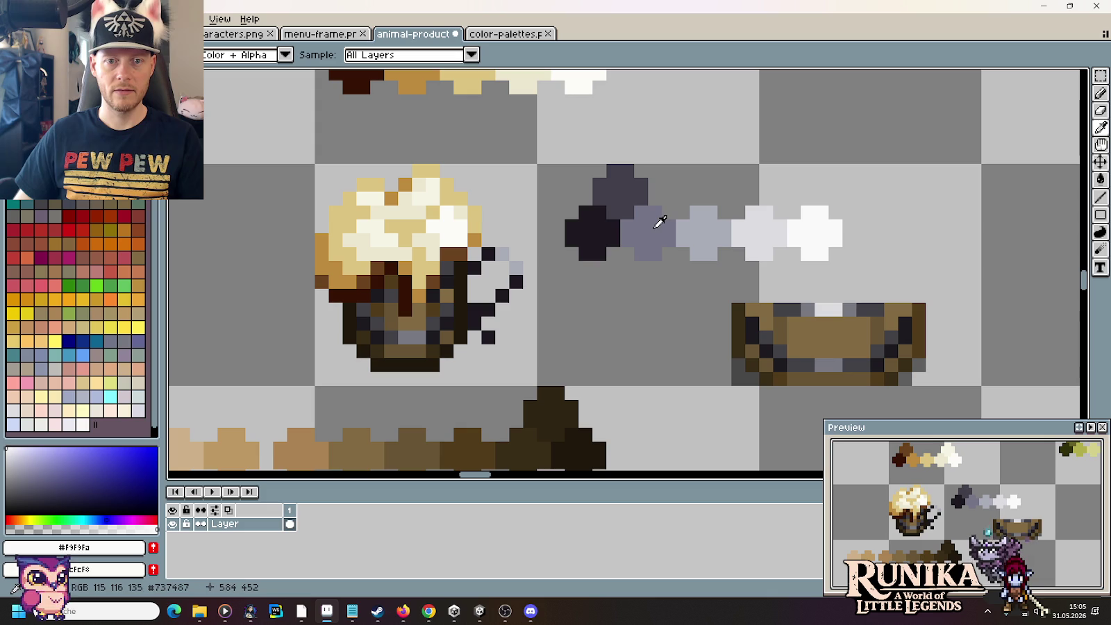
click(659, 224)
key(b)
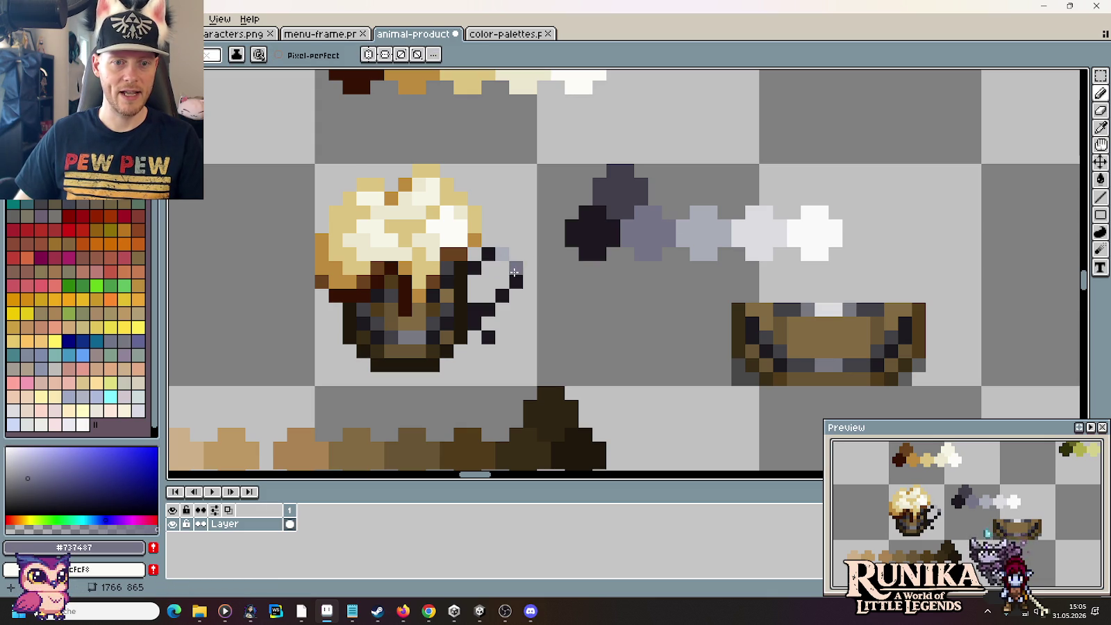
alt+click(515, 273)
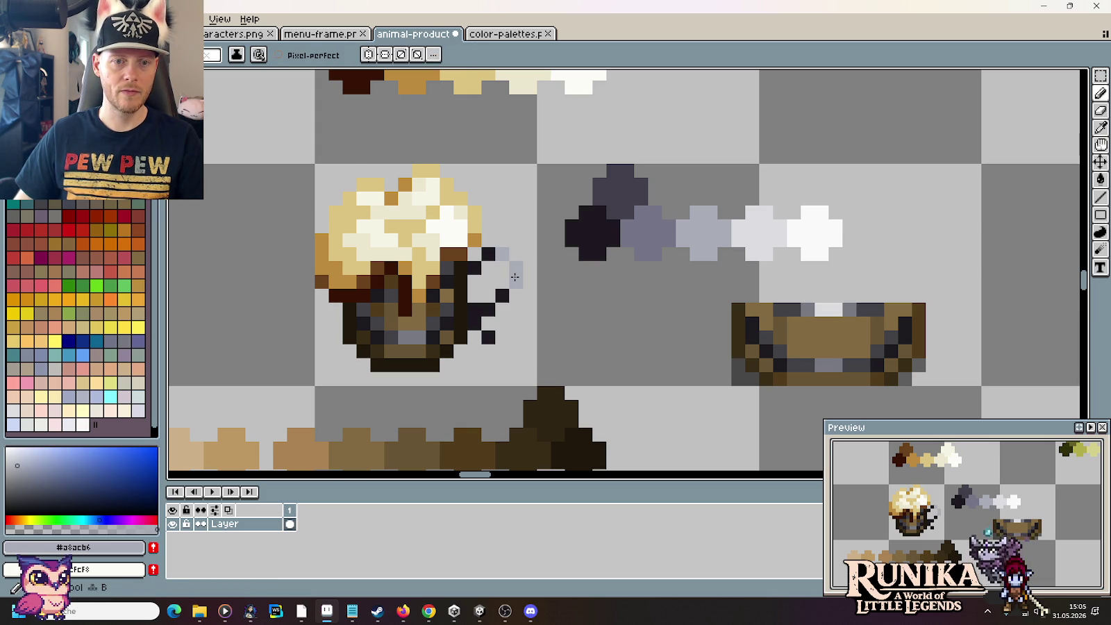
alt+click(646, 223)
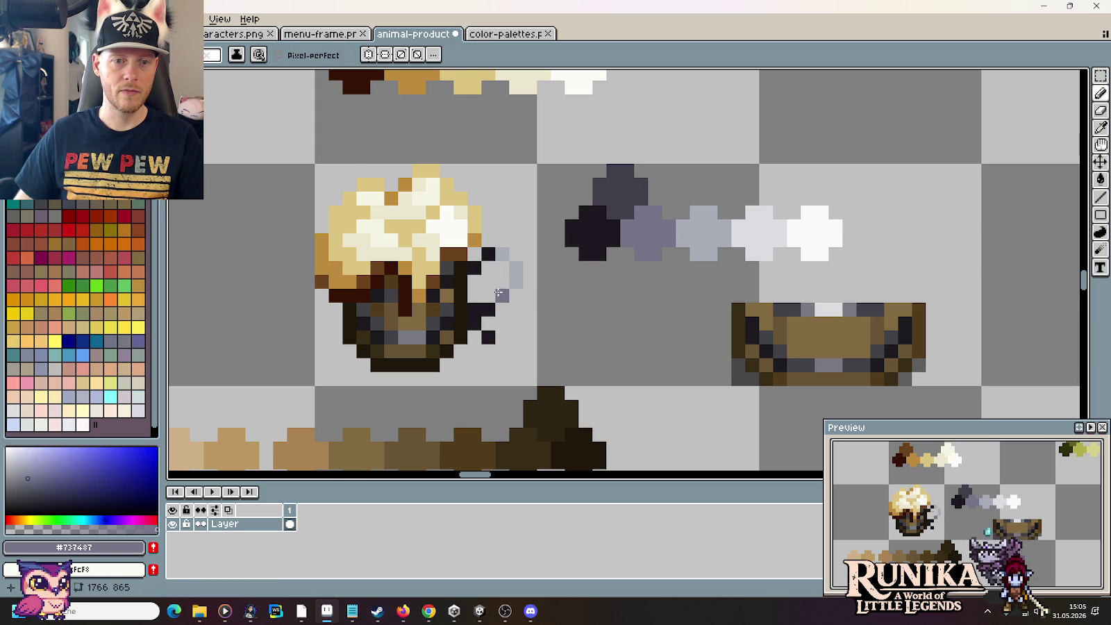
alt+click(626, 186)
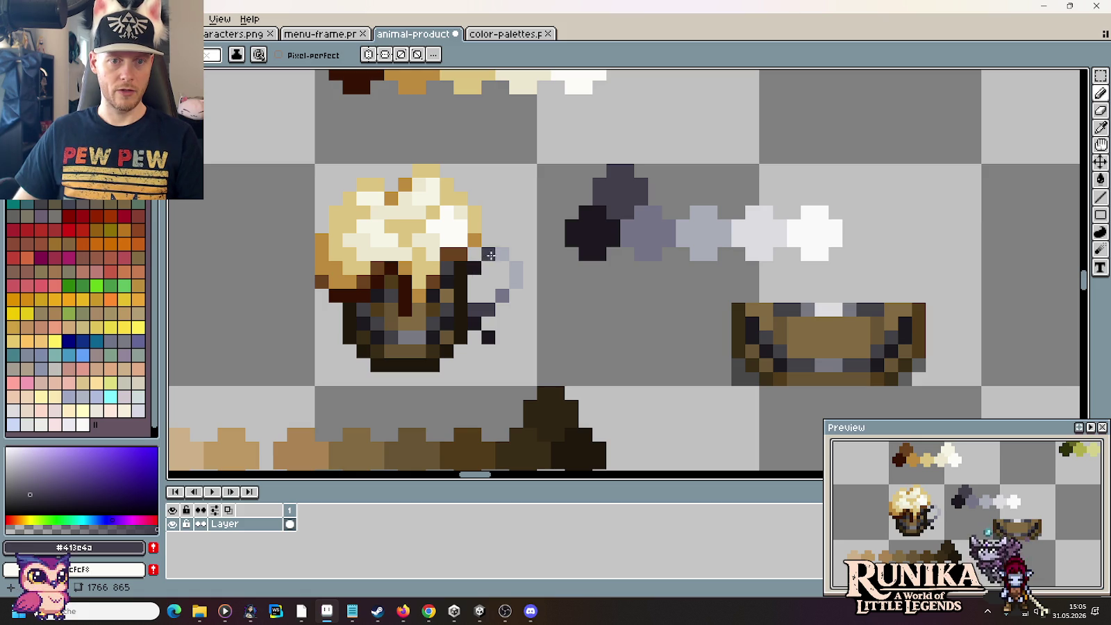
alt+click(477, 268)
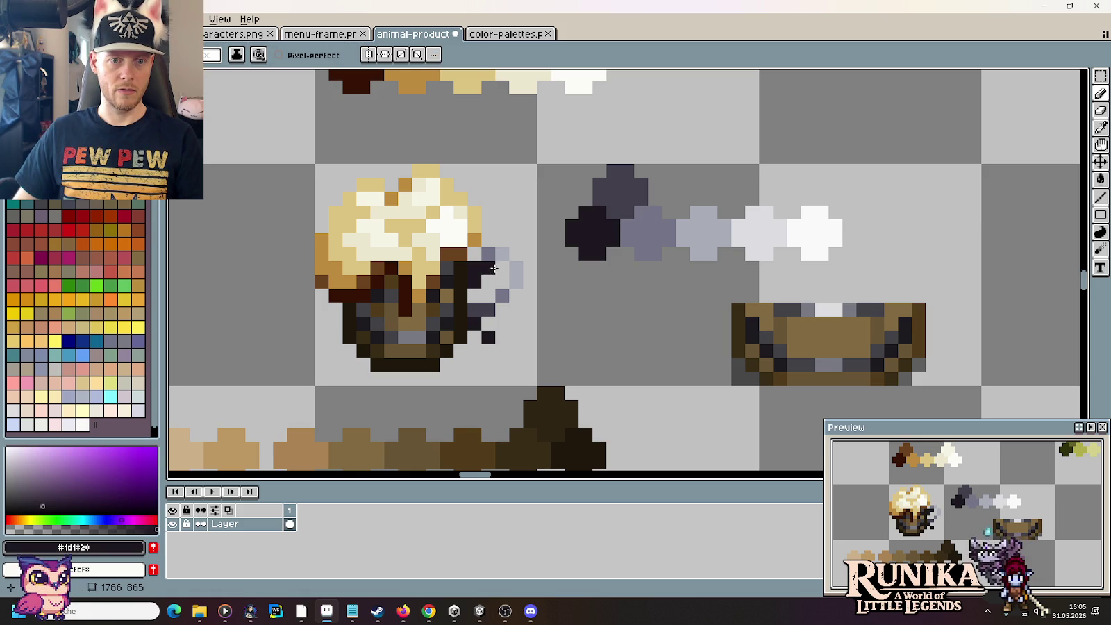
Step: Resample the handle's greys and repaint its dark pixels mid grey #737487
alt+click(486, 248)
alt+click(616, 186)
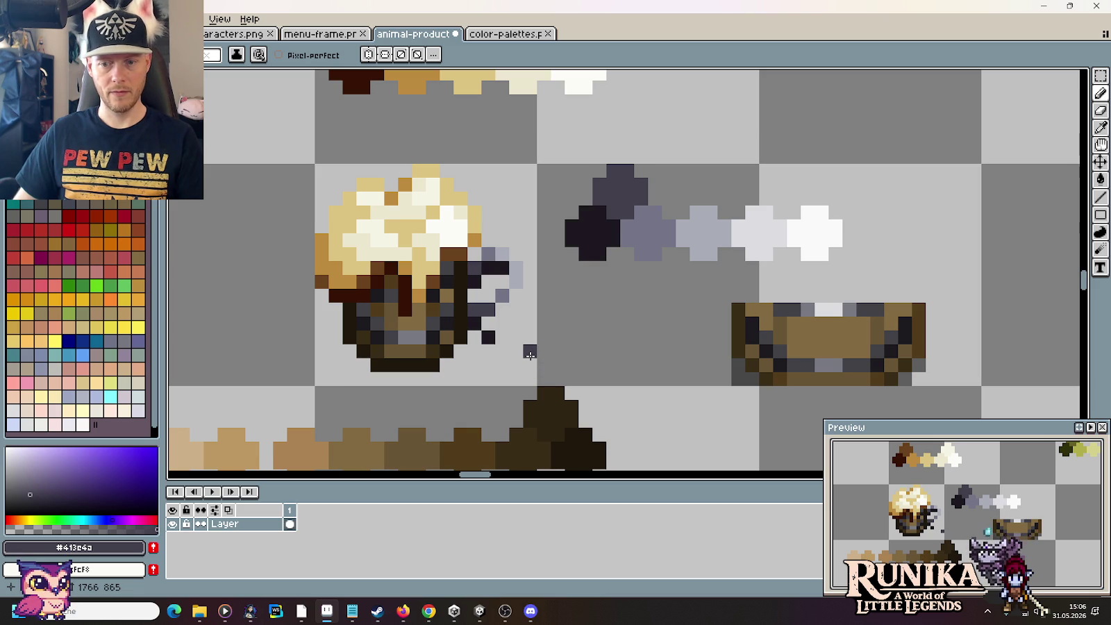
alt+click(487, 254)
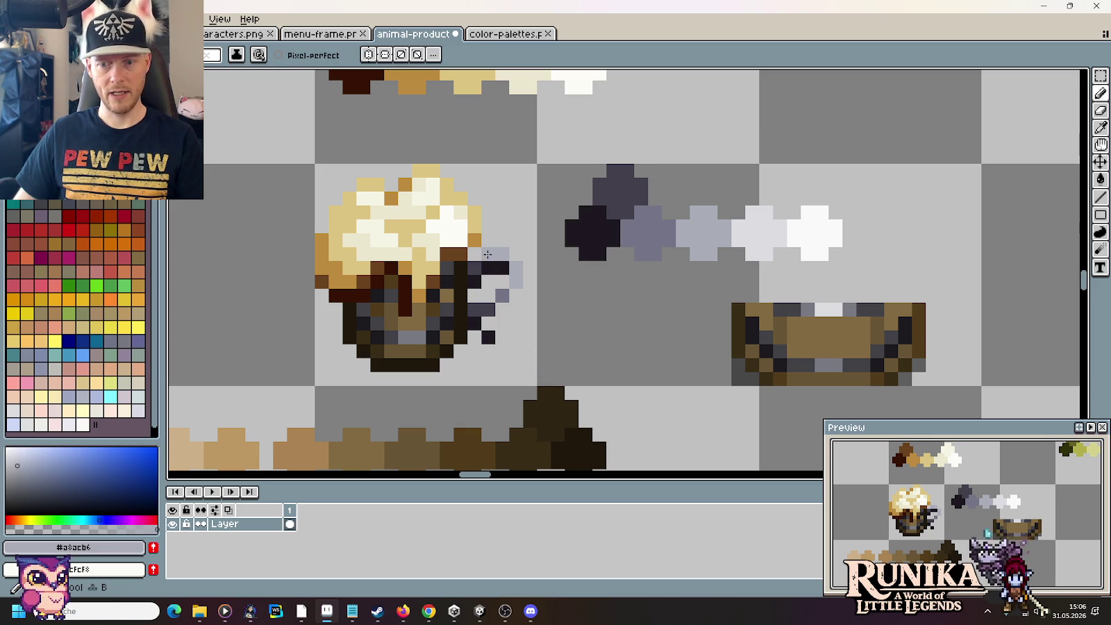
alt+click(500, 255)
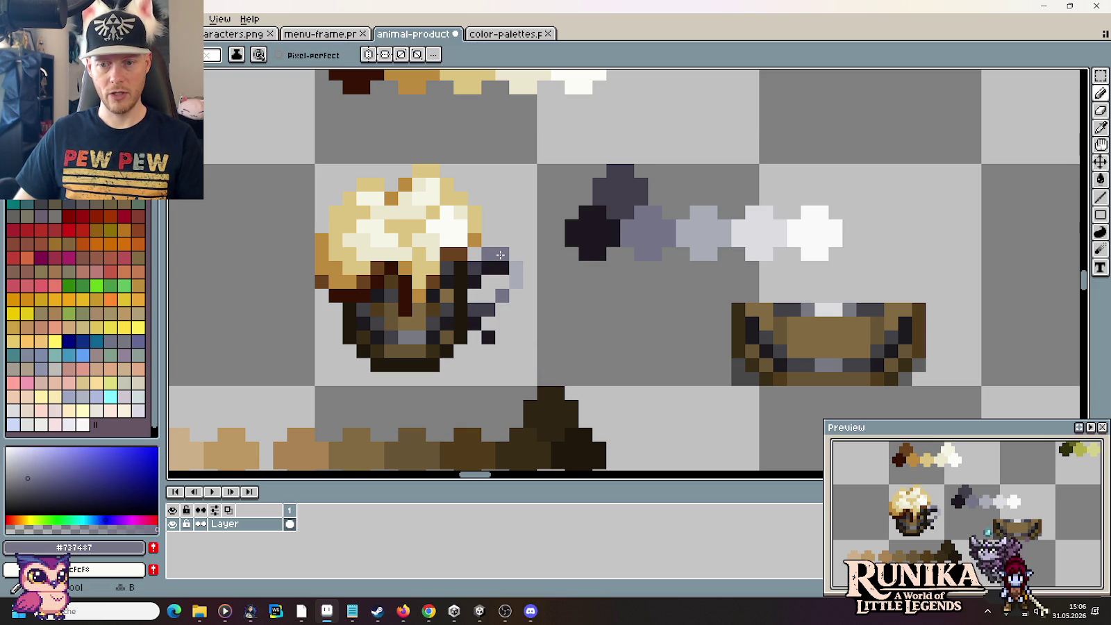
alt+click(486, 277)
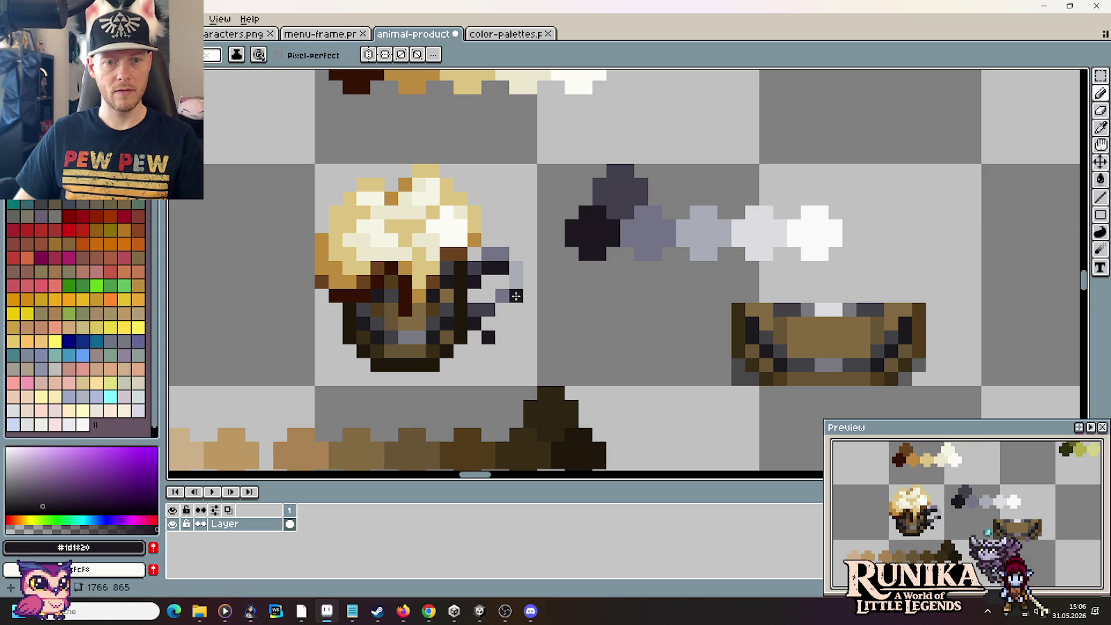
alt+click(498, 295)
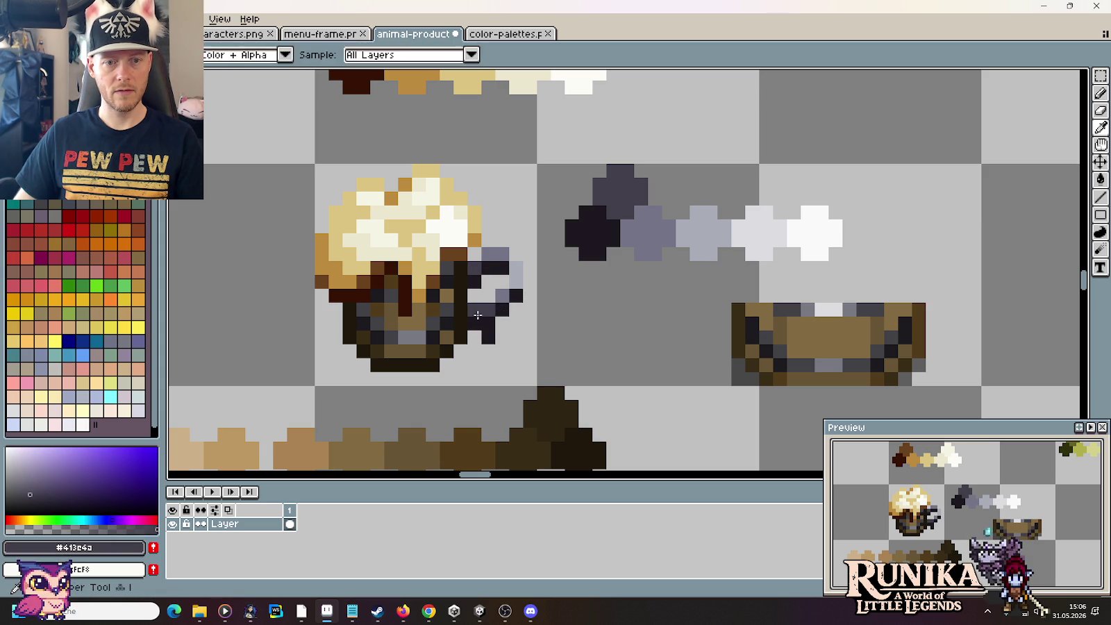
click(489, 334)
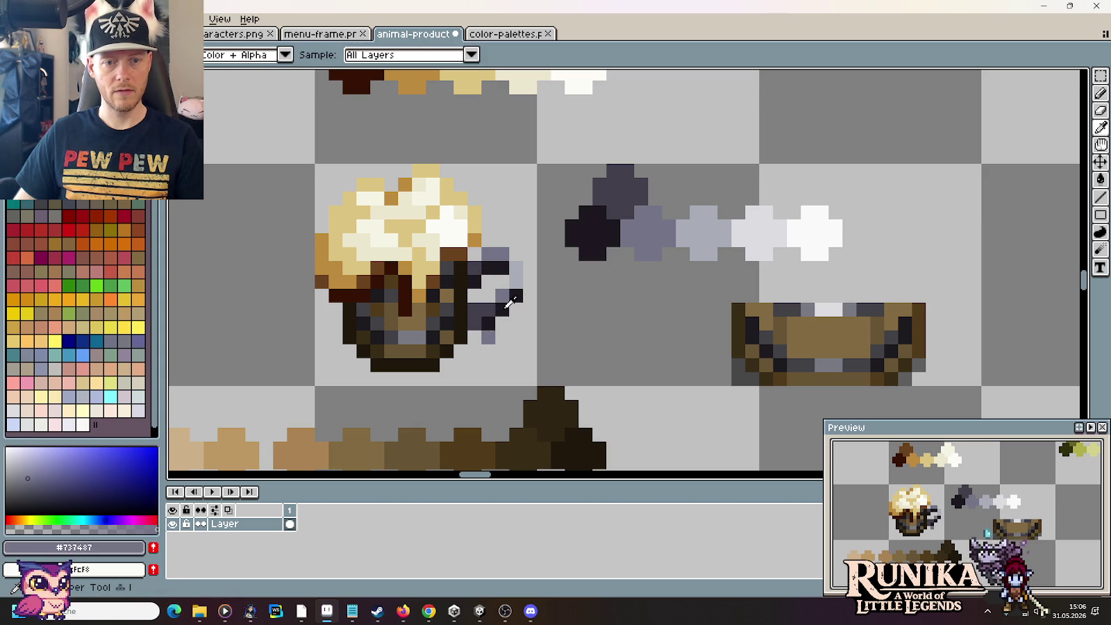
Step: Darken handle pixels to mid and dark grey, undoing a stray background pixel
alt+click(489, 325)
click(610, 311)
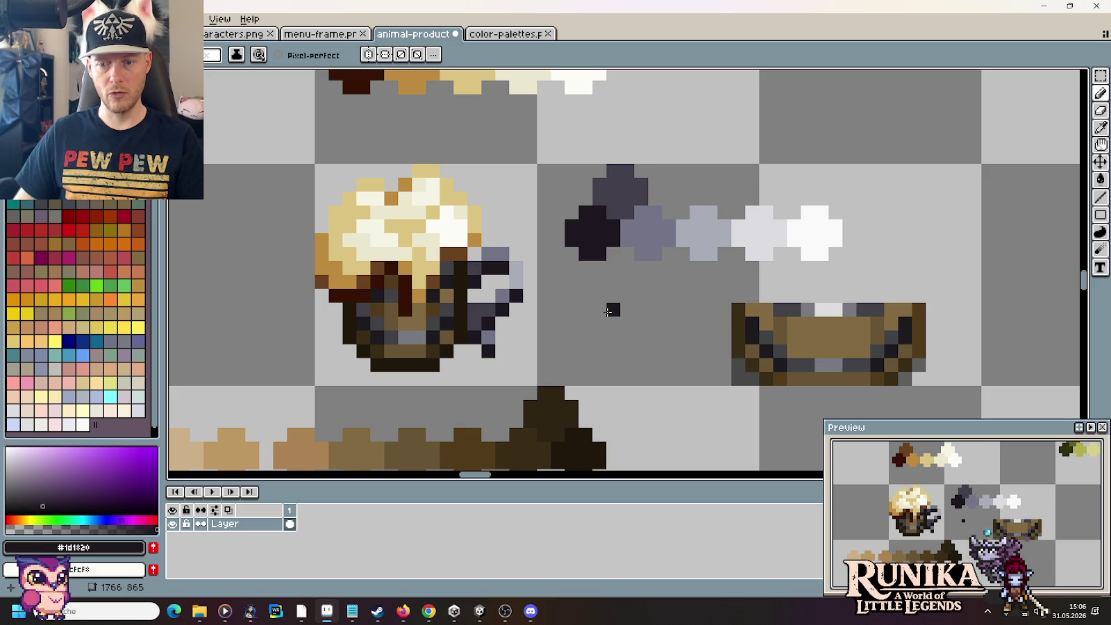
key(ctrl+z)
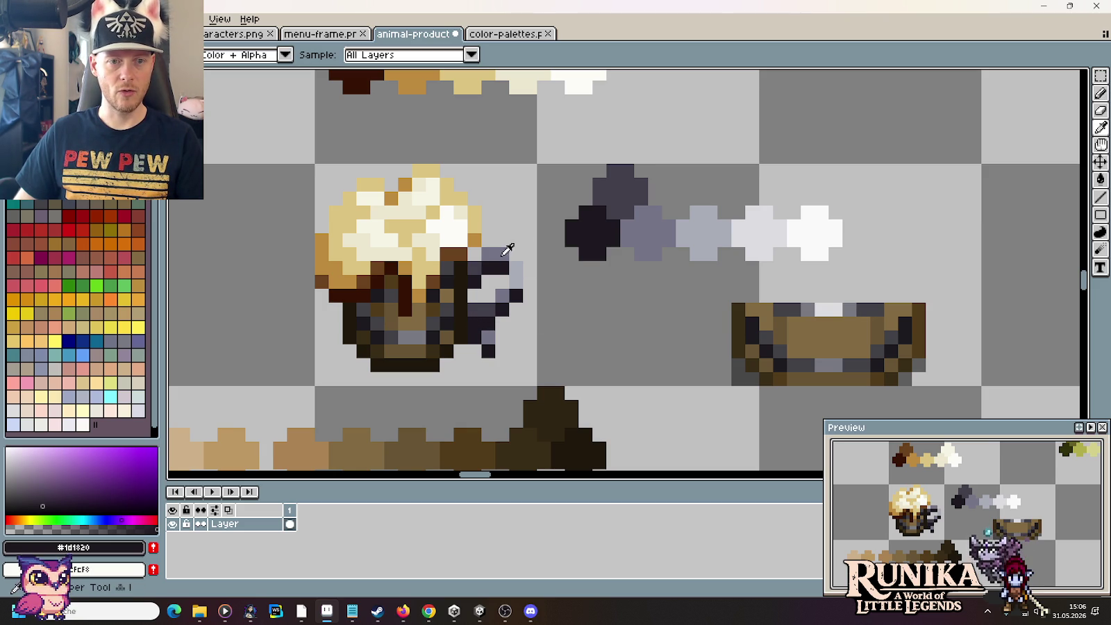
alt+click(496, 255)
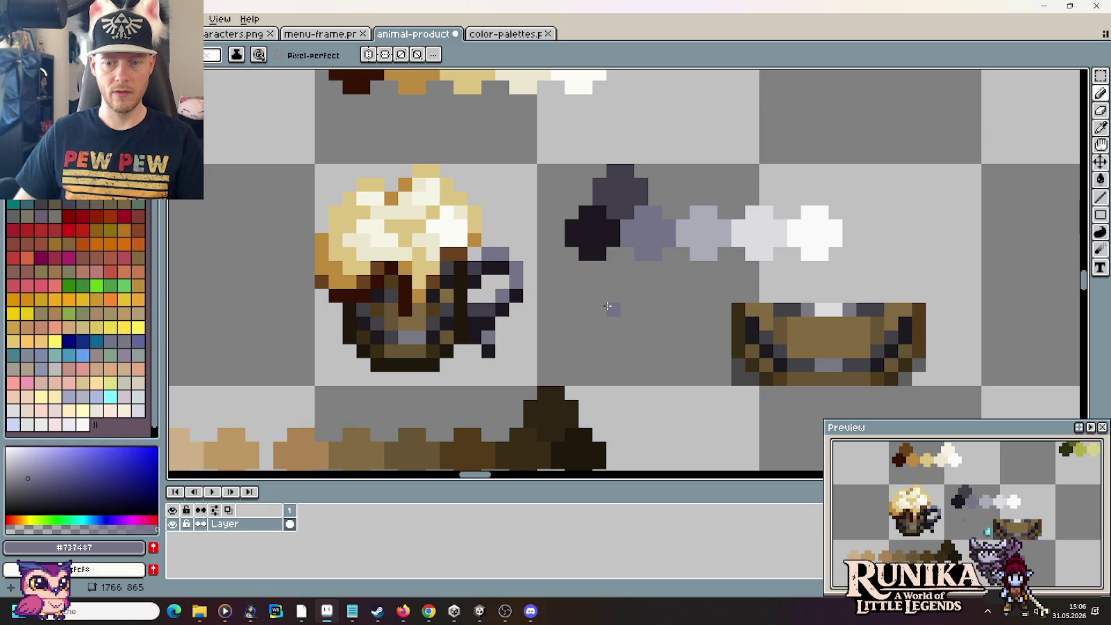
alt+click(500, 299)
click(516, 273)
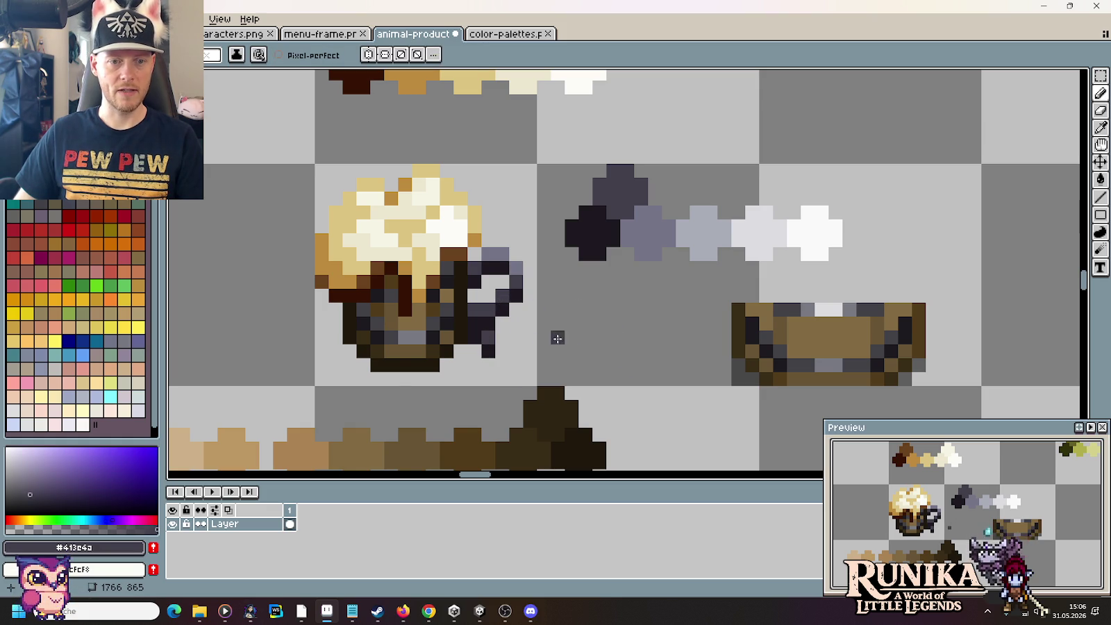
Step: Select the 16x16 beer mug and drag a copy into the next cell
scroll(558, 338, down, 3)
scroll(564, 341, down, 3)
drag(572, 364, 576, 285)
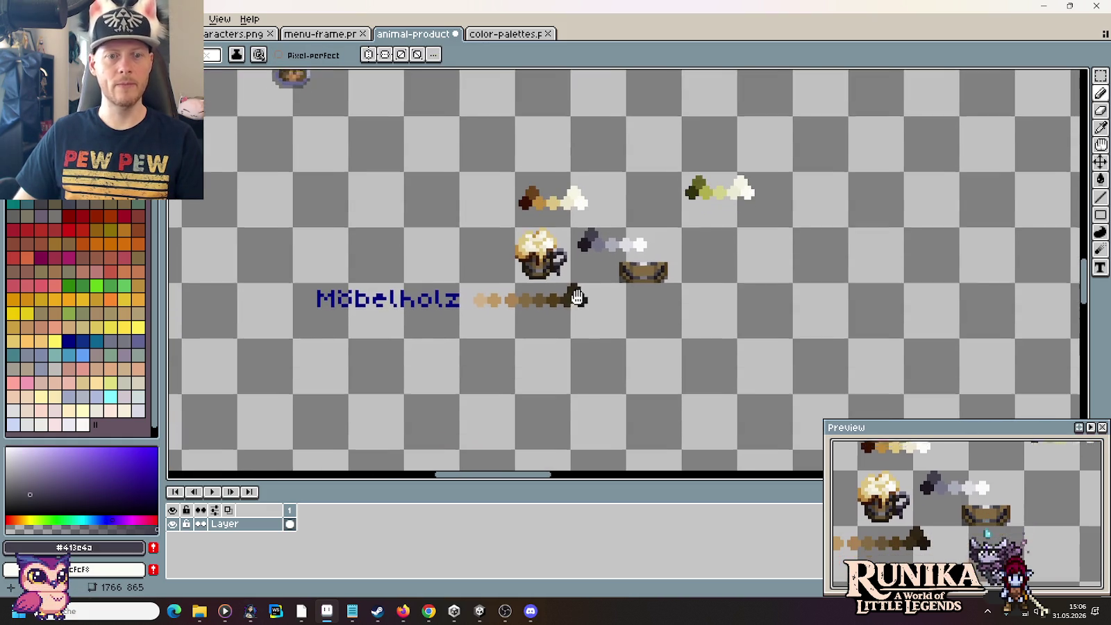
scroll(579, 283, up, 2)
scroll(580, 268, up, 3)
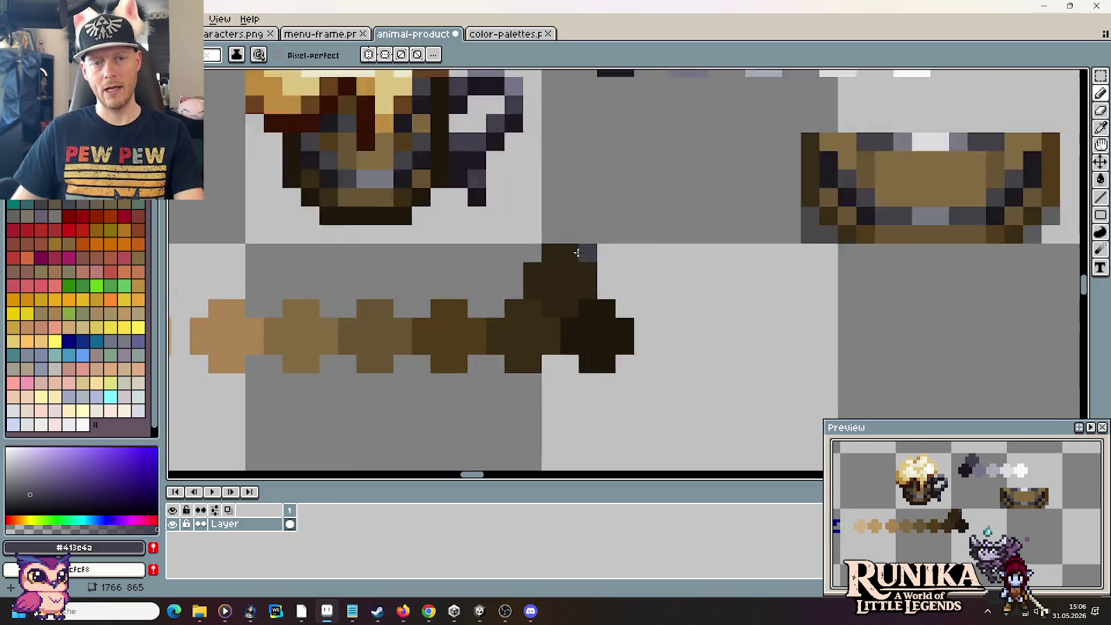
scroll(556, 188, up, 2)
drag(555, 189, 622, 347)
scroll(623, 348, down, 2)
scroll(623, 348, down, 4)
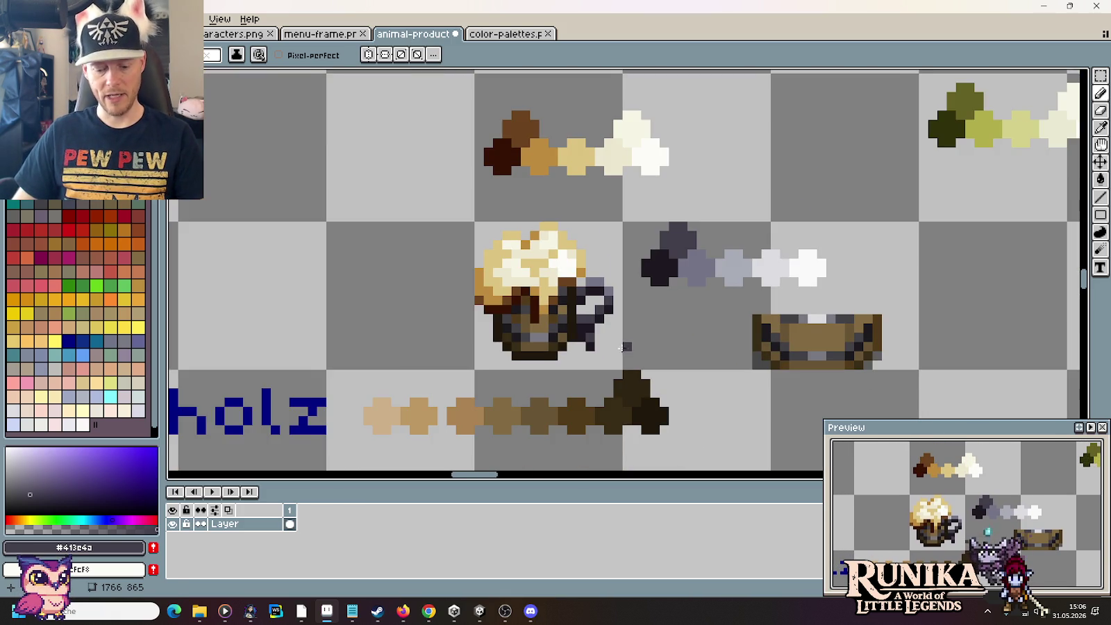
click(628, 301)
drag(627, 301, 478, 301)
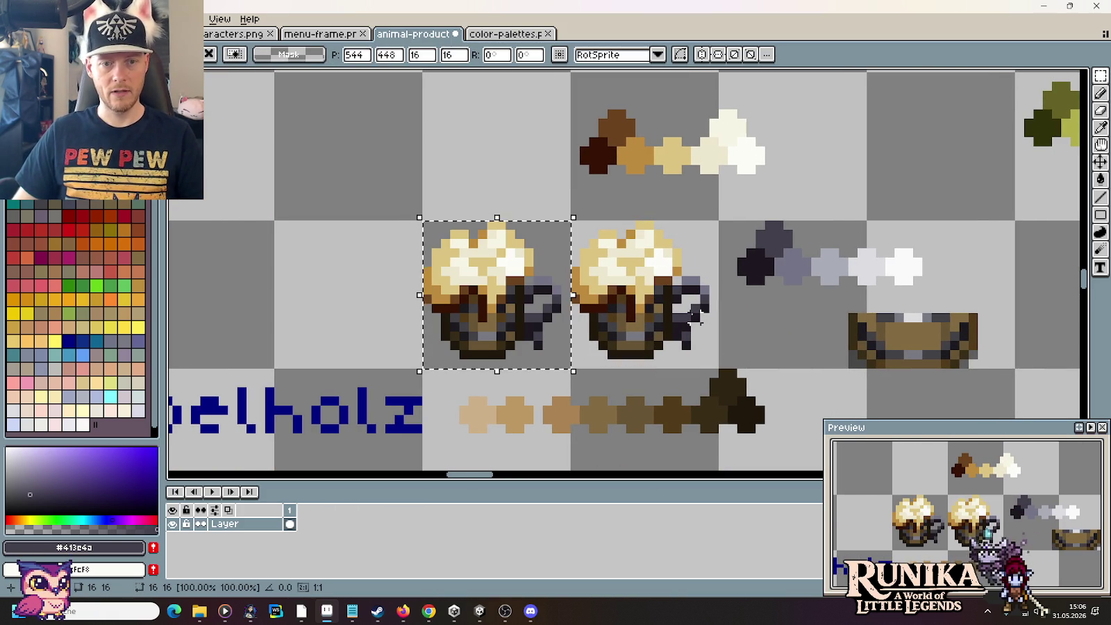
scroll(695, 277, up, 2)
drag(696, 281, 634, 301)
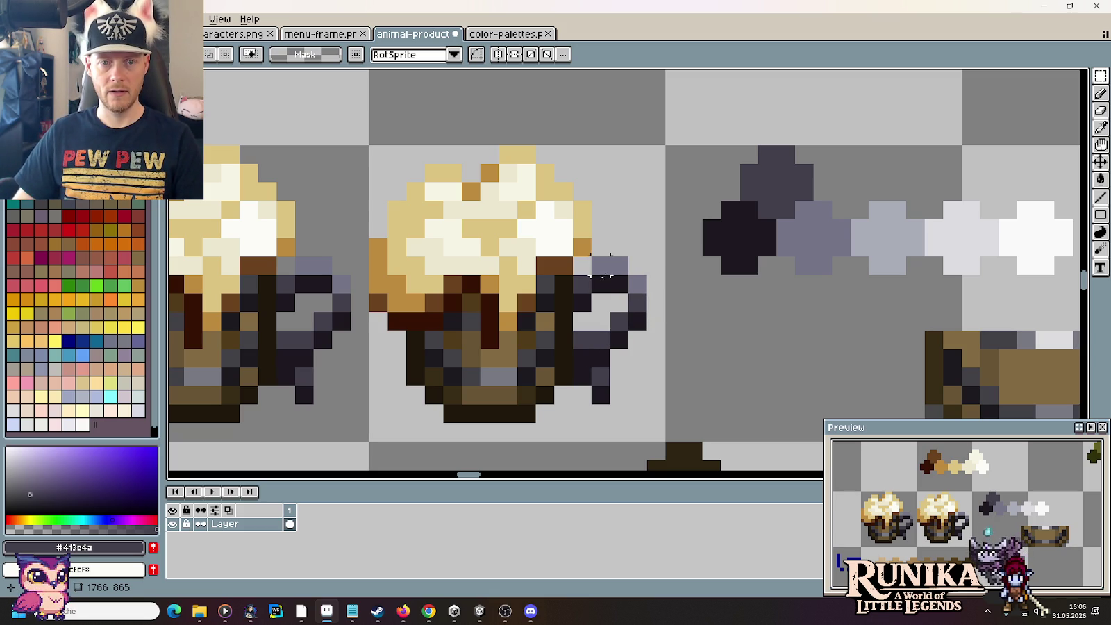
Step: Nudge the duplicate handle's top section up and left, then commit the move
drag(572, 314, 666, 254)
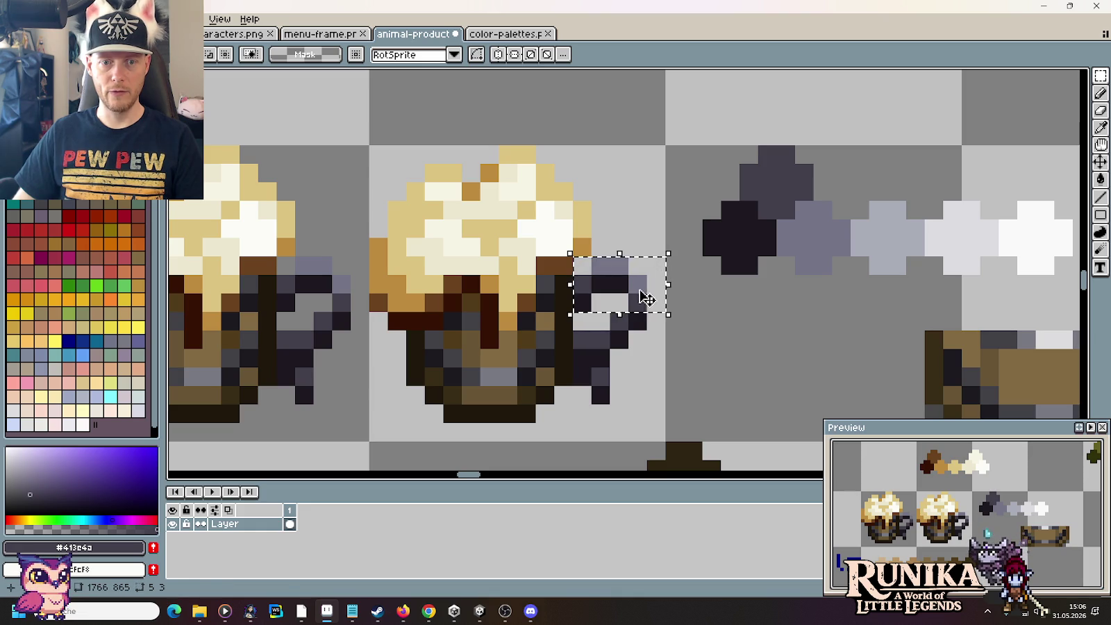
key(Right)
key(Left)
key(Up)
key(Return)
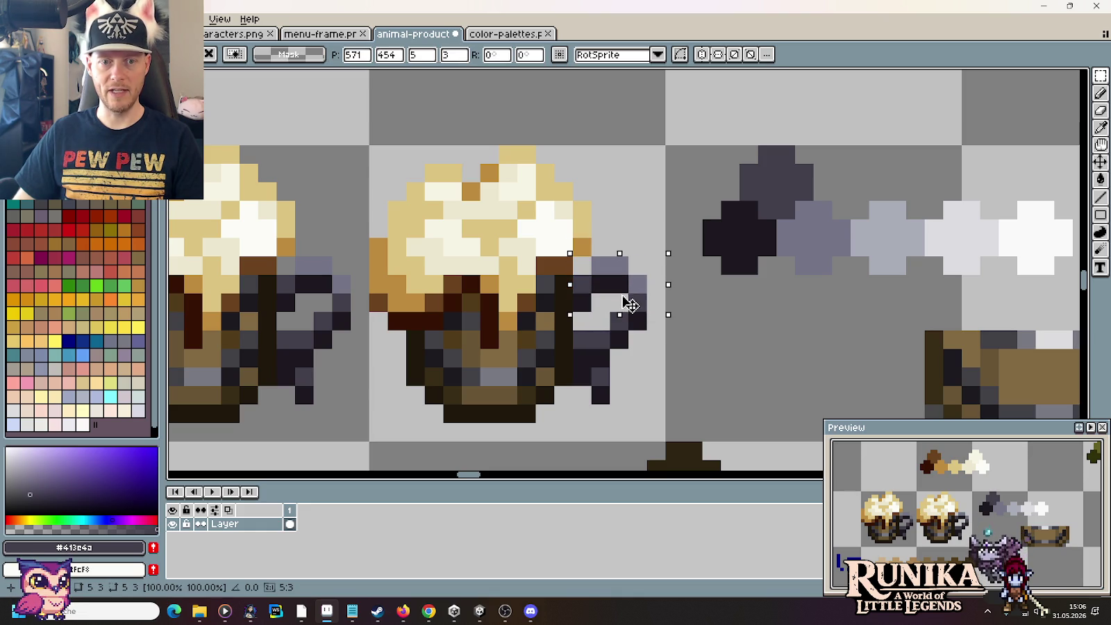
Step: Shade the reshaped handle's top in dark grey and its right edge in near-black
key(i)
click(731, 231)
key(b)
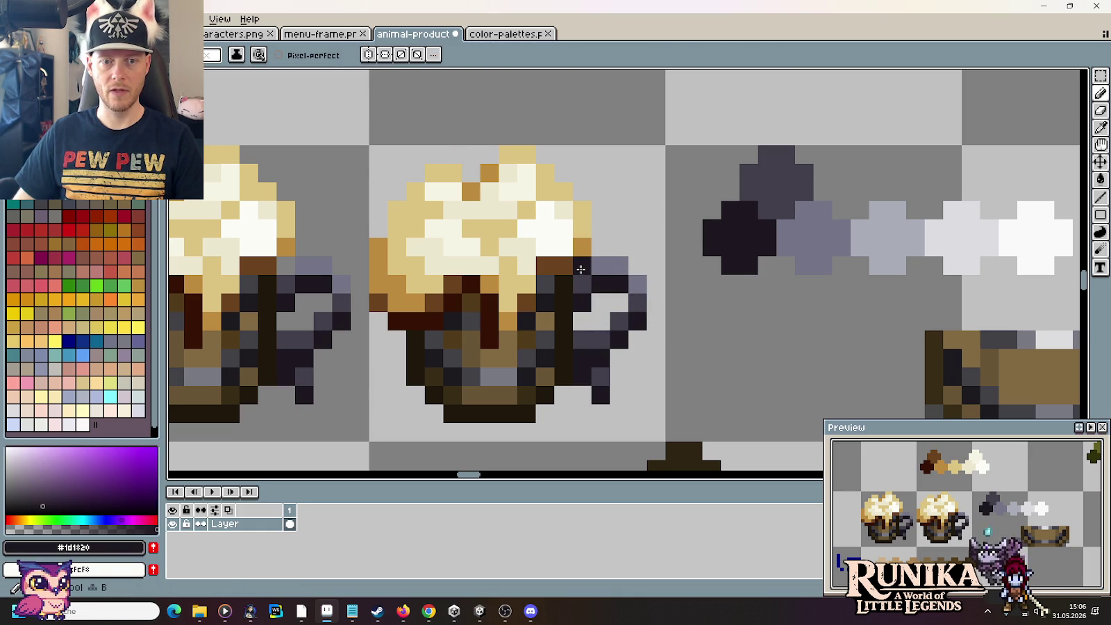
alt+click(769, 174)
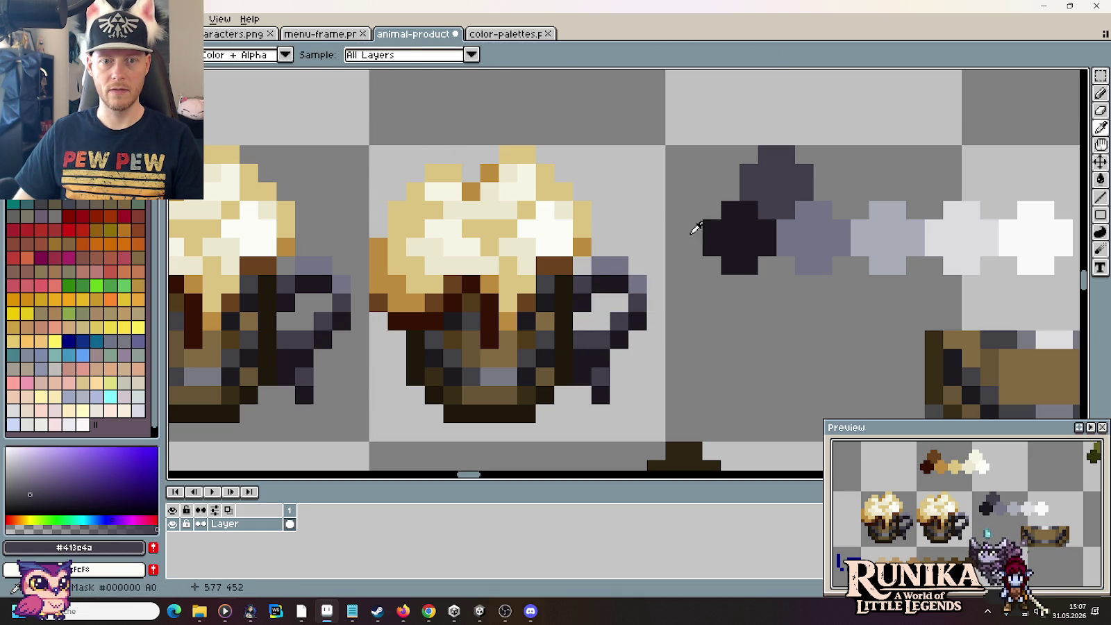
click(655, 284)
click(618, 247)
drag(595, 258, 582, 264)
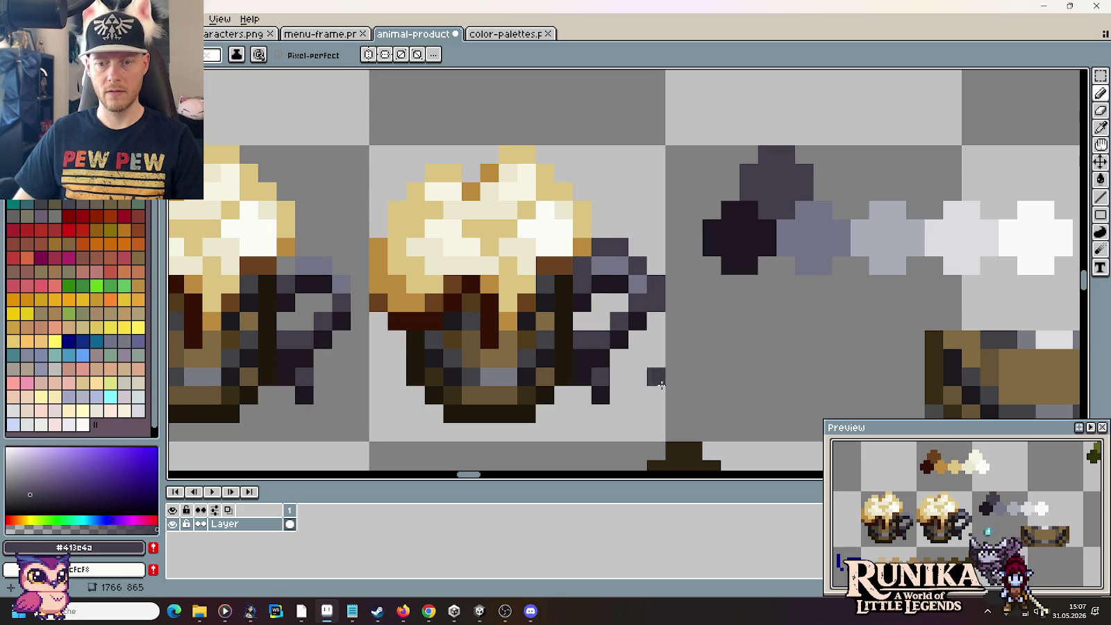
alt+click(739, 218)
click(656, 321)
click(638, 339)
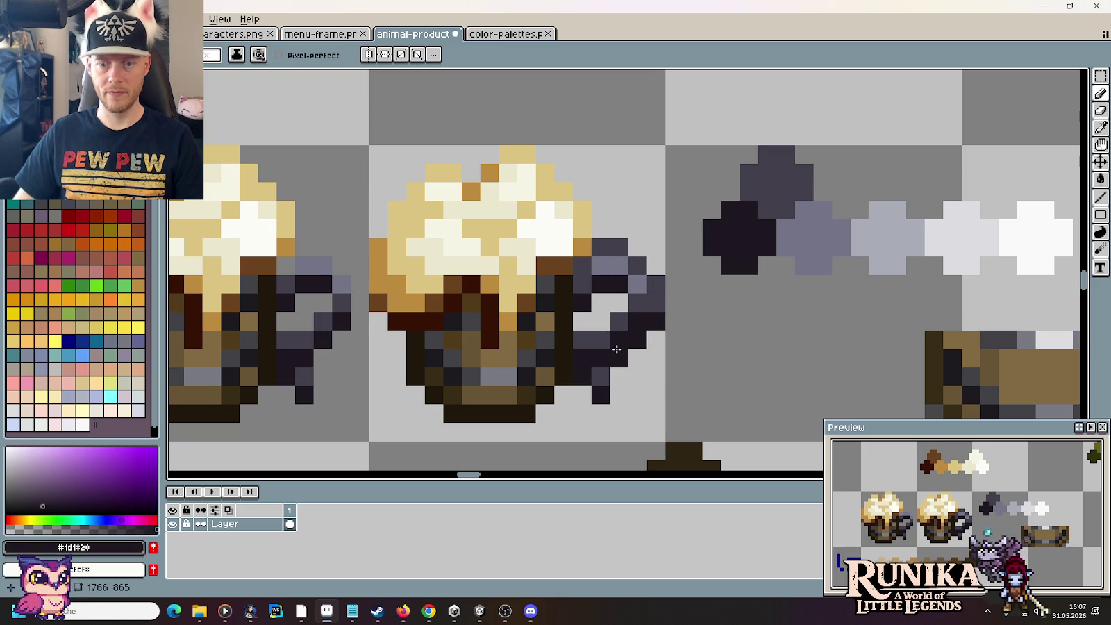
Step: Add a pale highlight and recolour handle pixels mid grey #737487
alt+click(931, 232)
click(619, 266)
alt+click(888, 218)
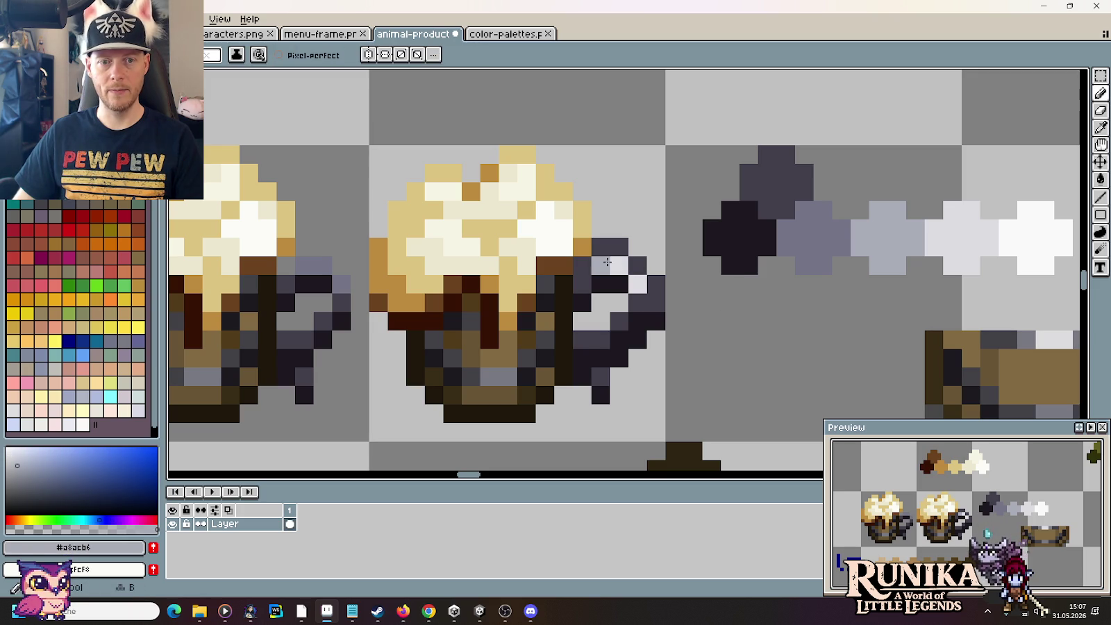
alt+click(830, 243)
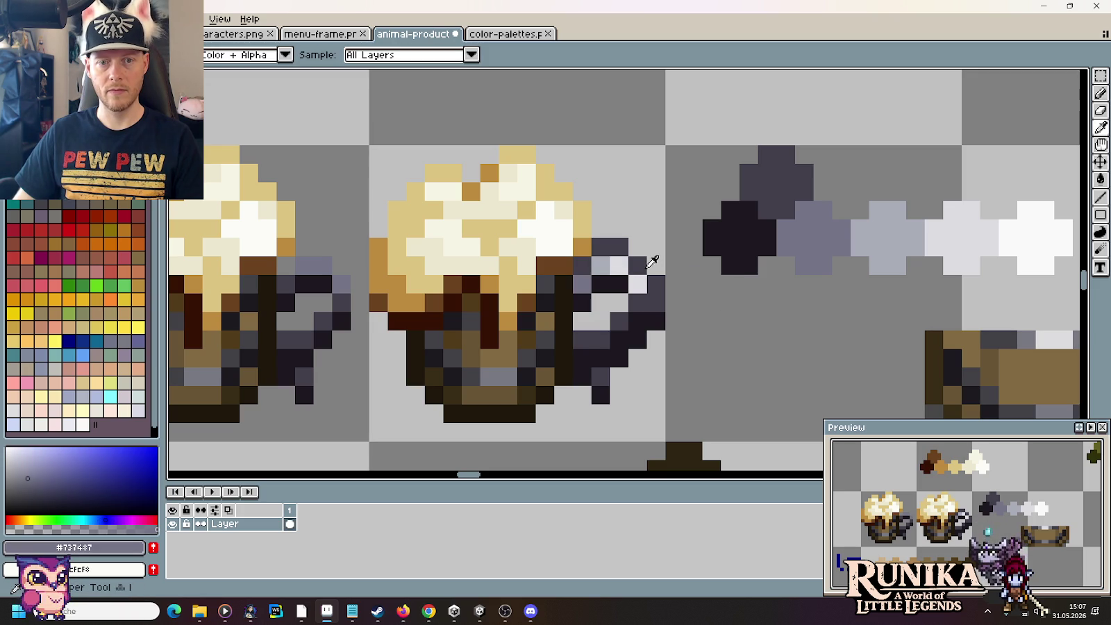
click(656, 284)
click(638, 268)
click(604, 247)
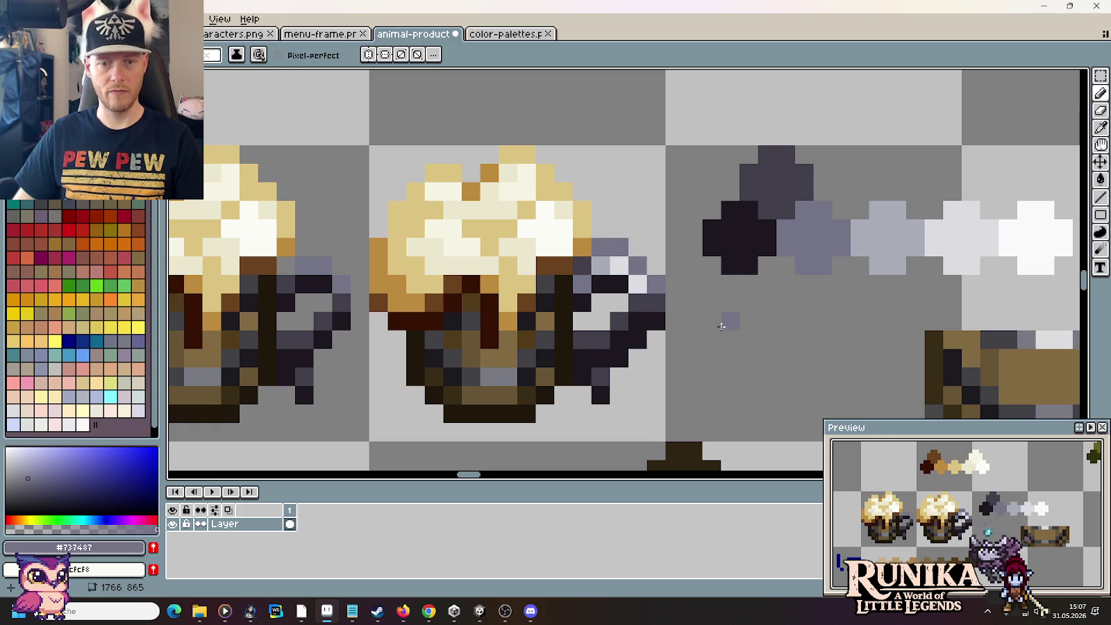
alt+click(771, 178)
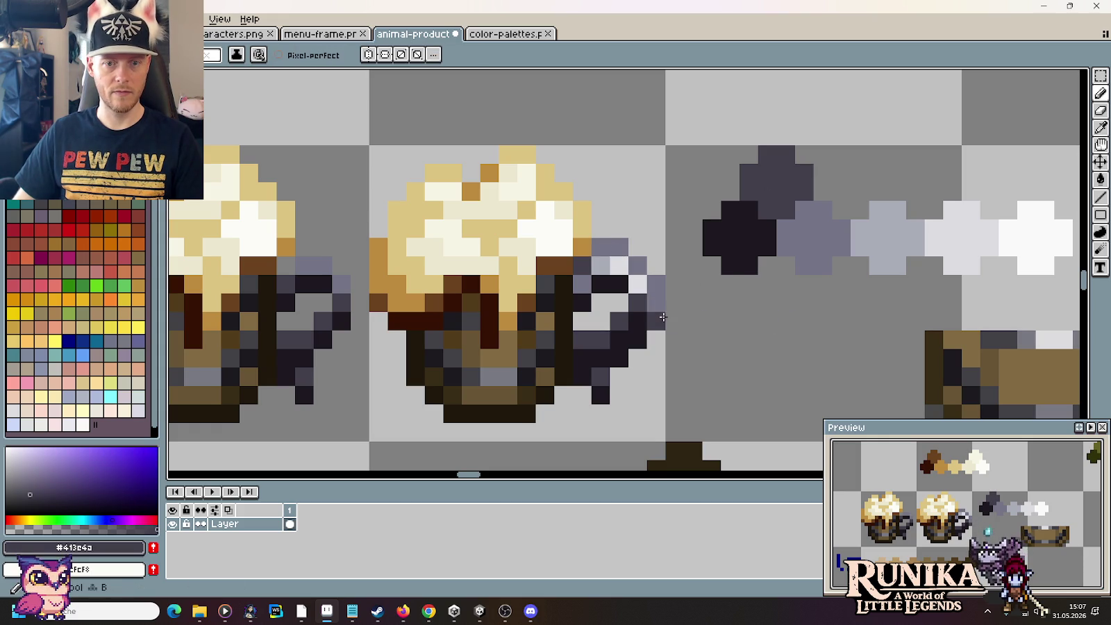
key(i)
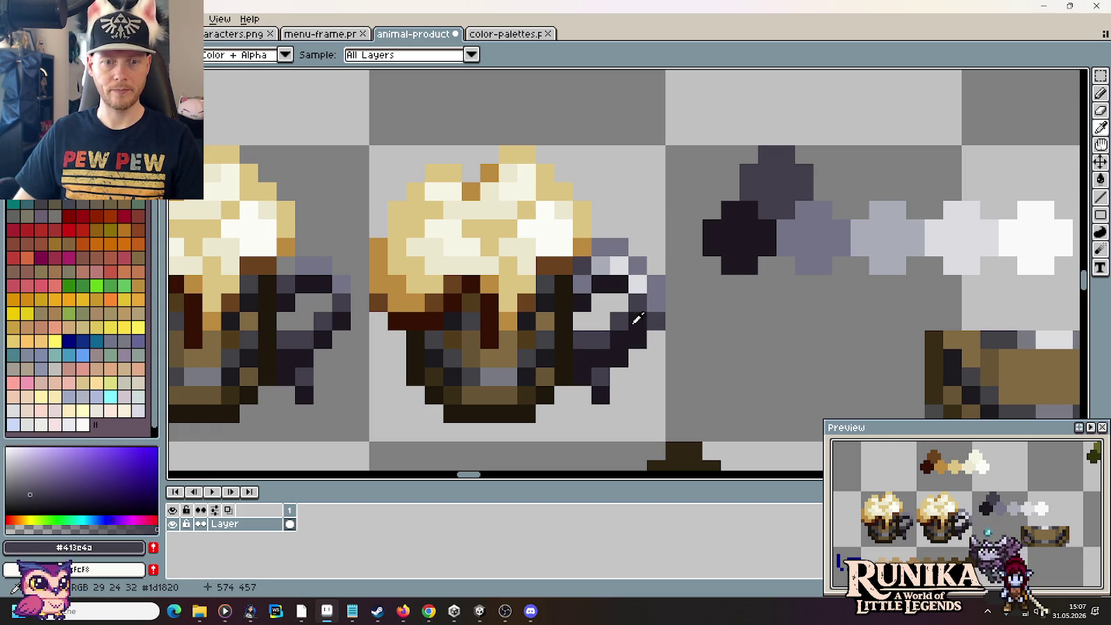
click(819, 236)
key(b)
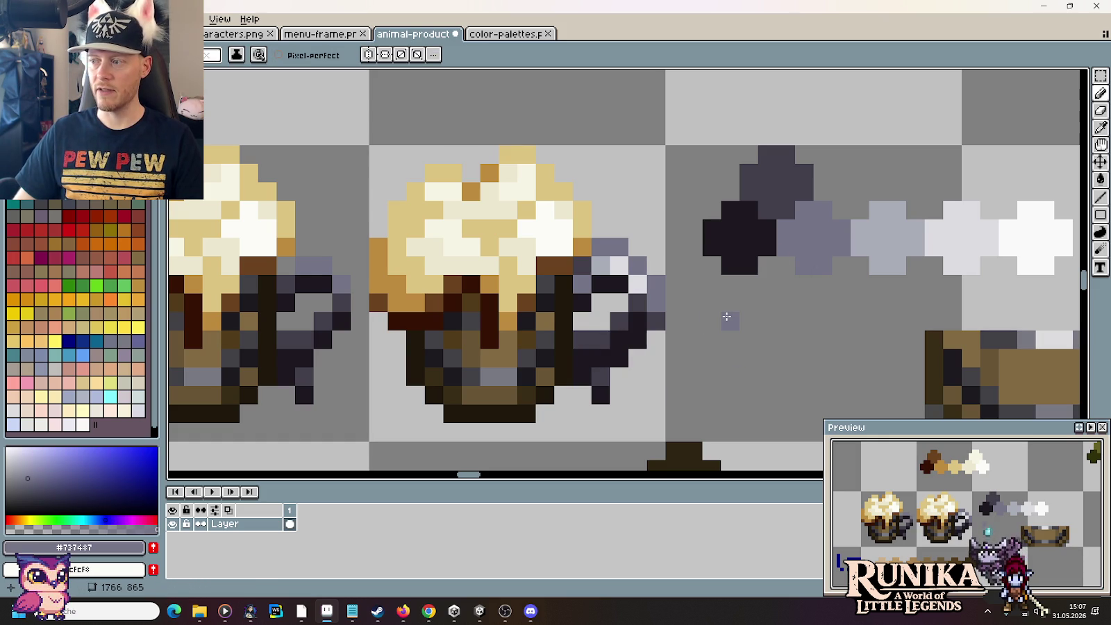
scroll(727, 317, down, 3)
scroll(726, 317, down, 2)
scroll(726, 318, down, 1)
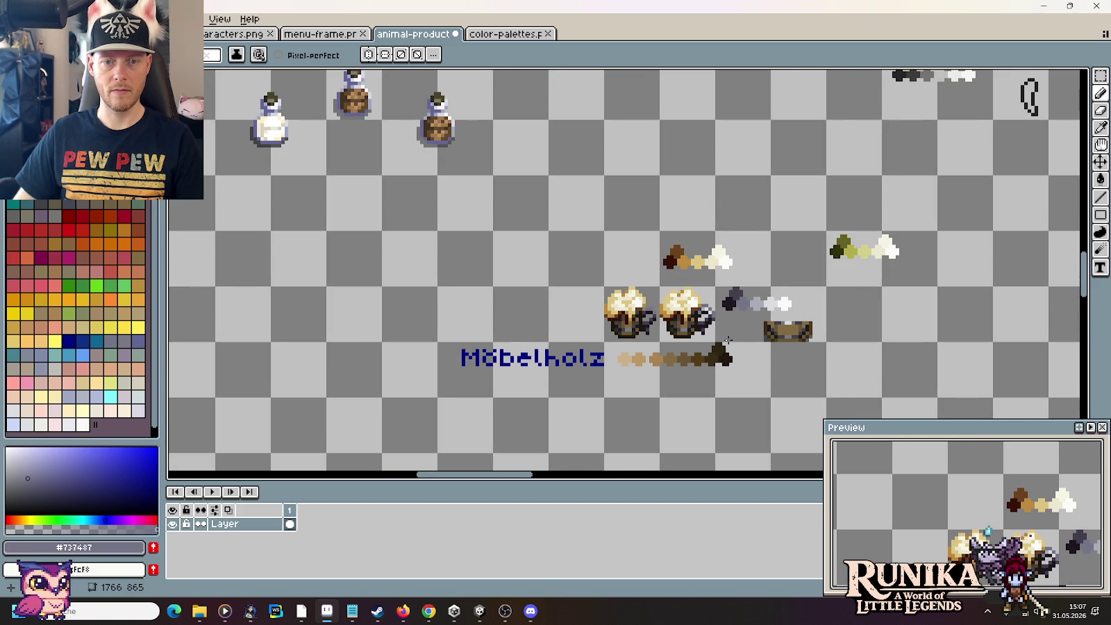
Step: Darken one handle pixel and repaint three white handle pixels light grey
scroll(727, 339, up, 3)
scroll(712, 315, up, 1)
scroll(744, 313, up, 1)
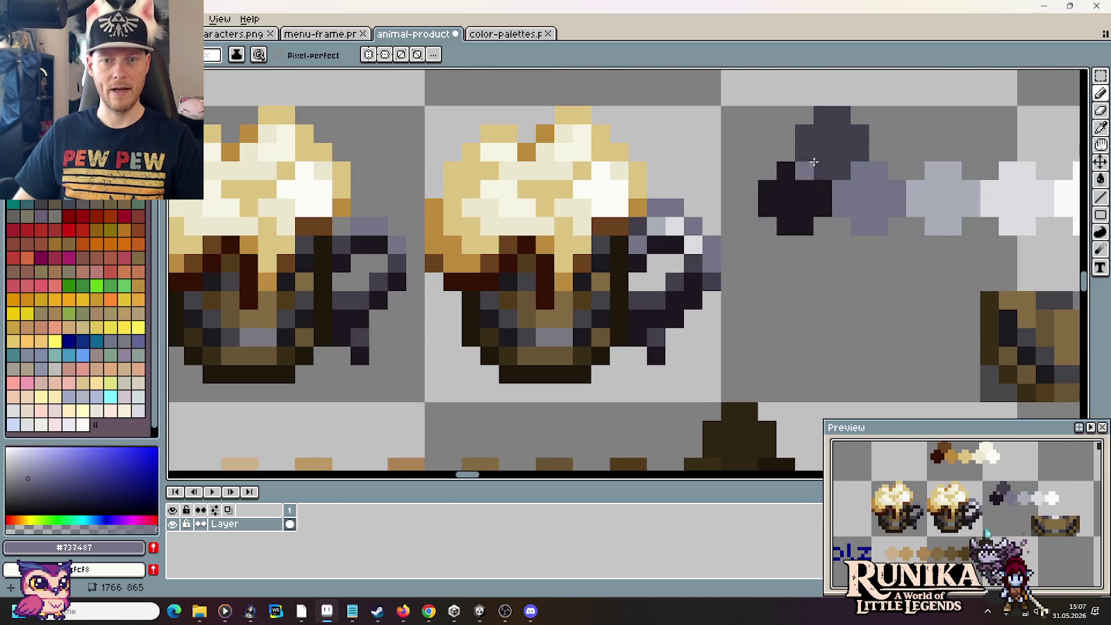
alt+click(816, 149)
click(655, 226)
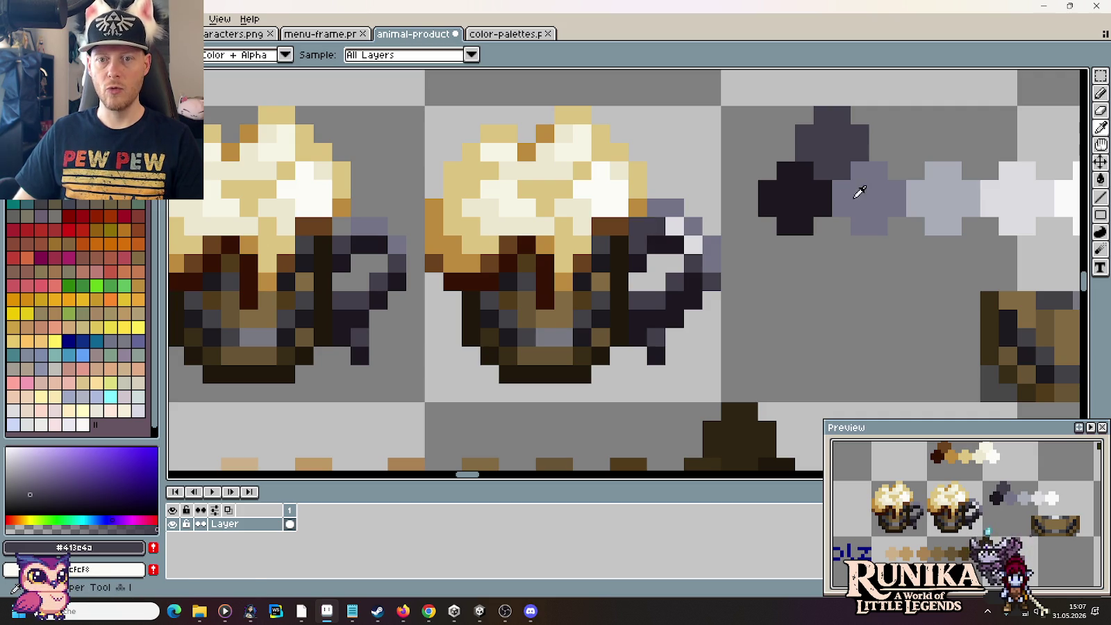
alt+click(943, 182)
click(677, 228)
click(693, 244)
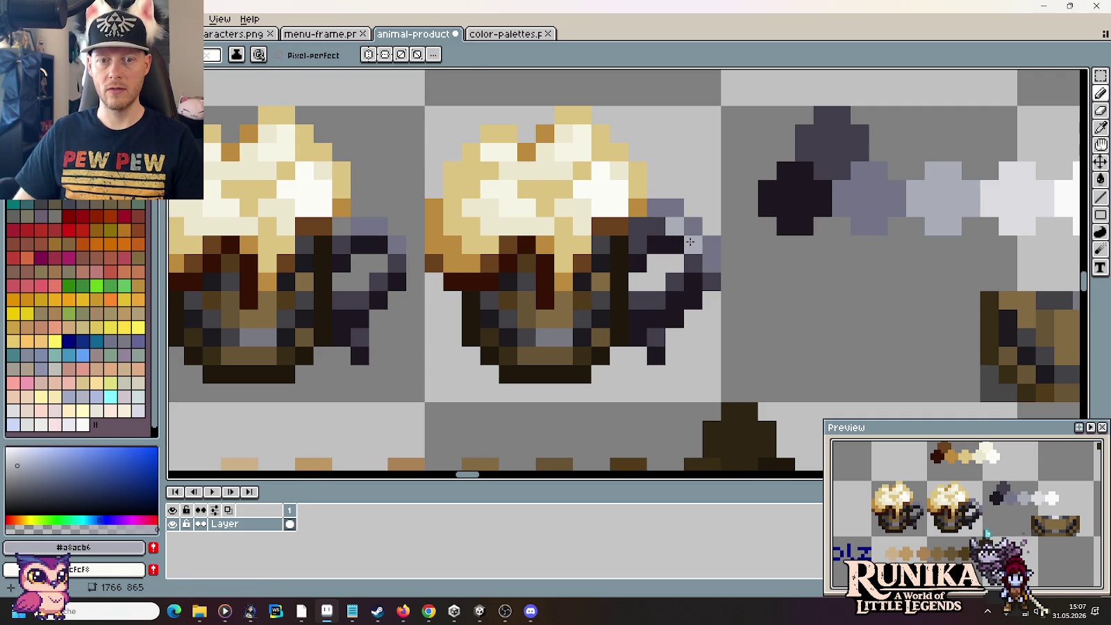
click(707, 306)
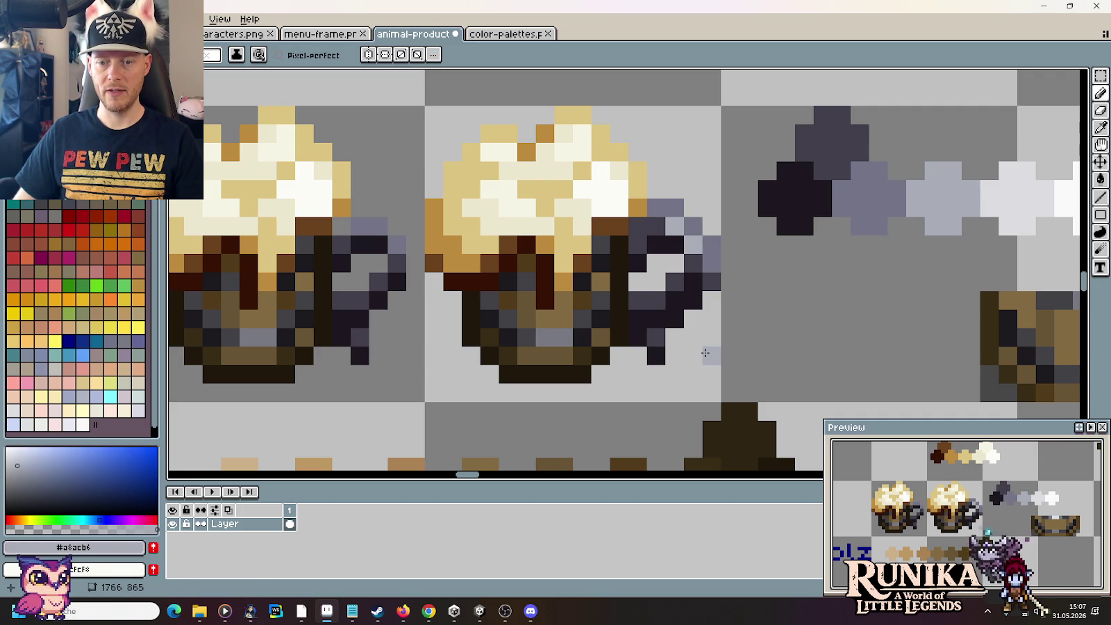
Step: Add a dark and a light pixel to the handle, undoing a stray pixel beside it
alt+click(861, 191)
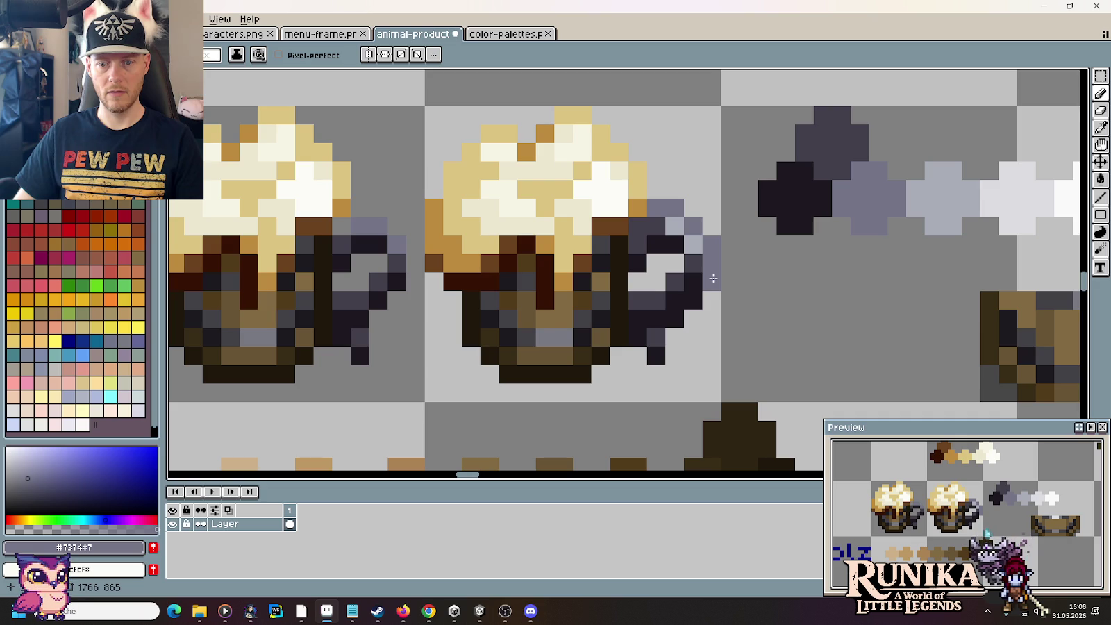
click(712, 281)
key(i)
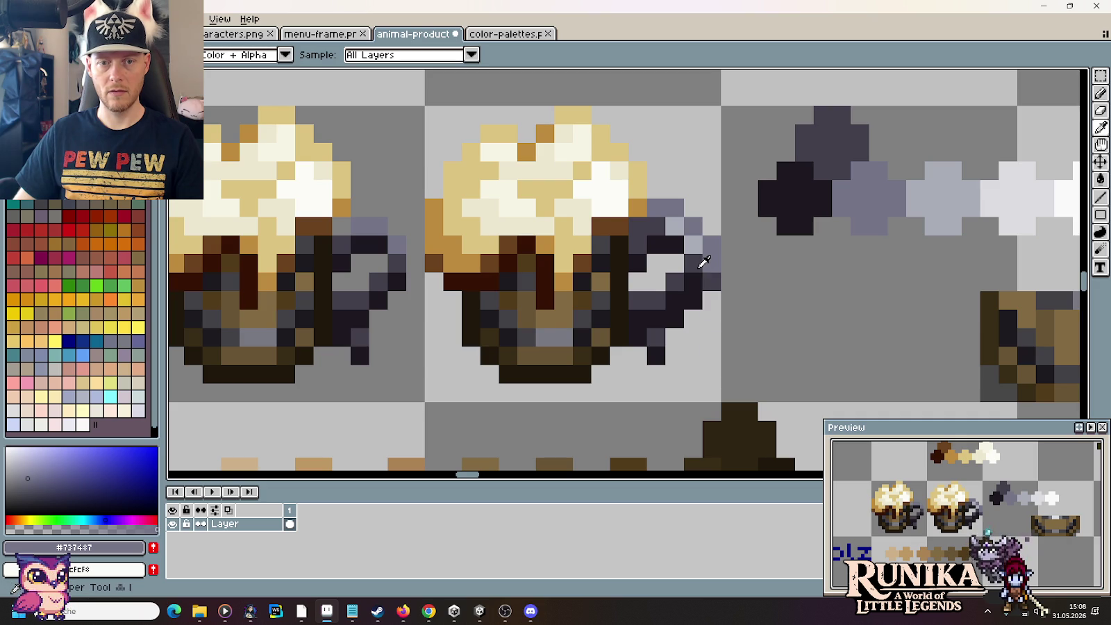
alt+click(693, 245)
click(711, 263)
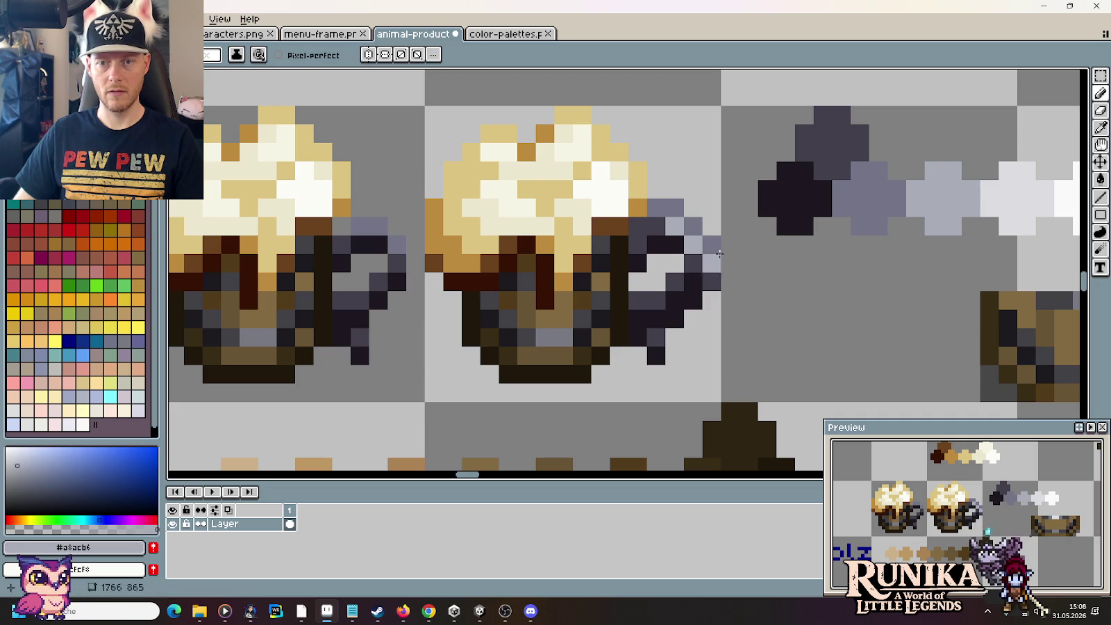
alt+click(874, 180)
key(b)
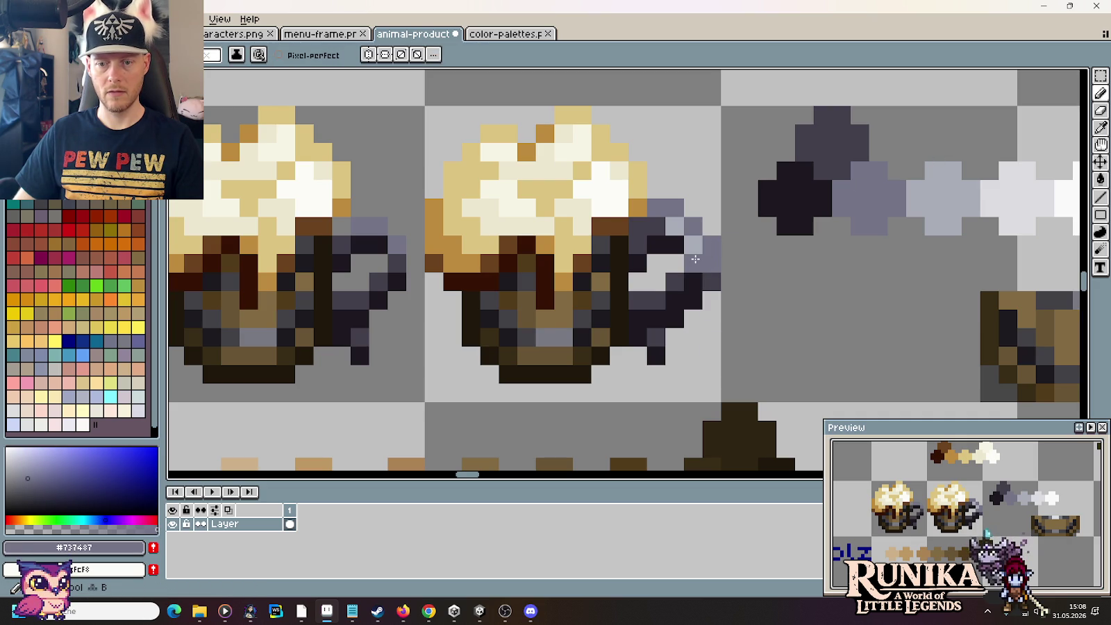
alt+click(714, 266)
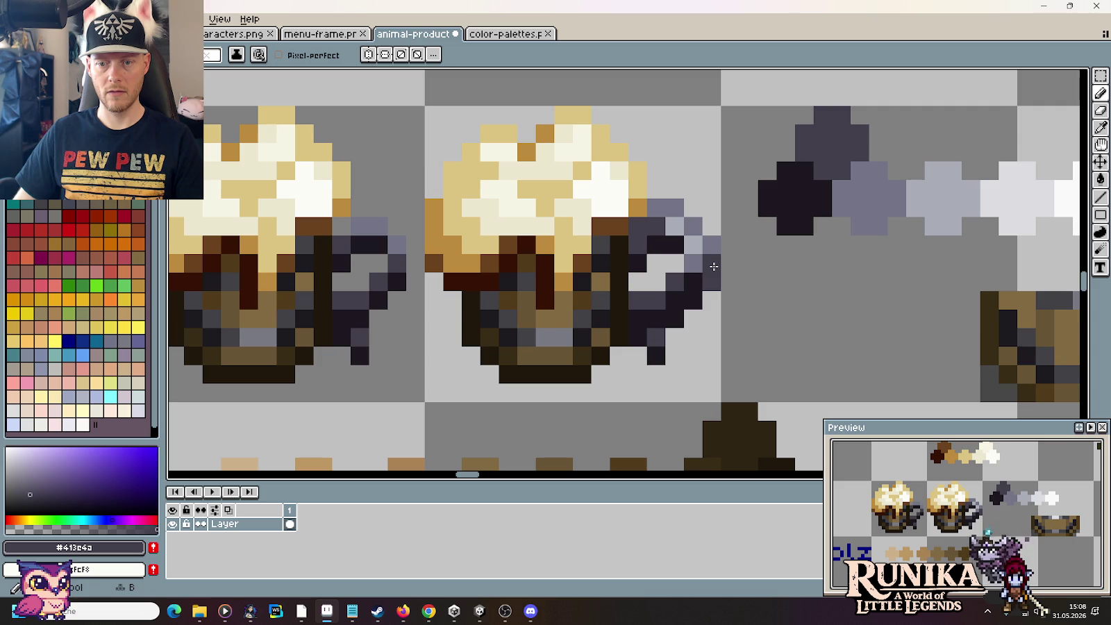
click(704, 353)
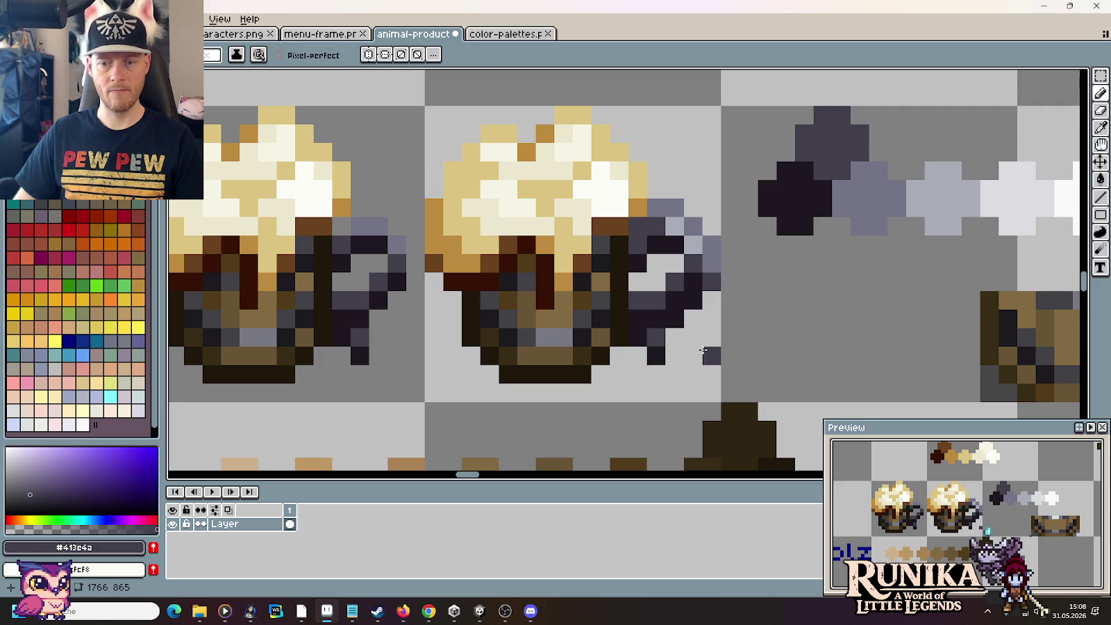
key(ctrl+z)
Step: Darken the handle's outline pixels and erase the grey column along its right edge
key(i)
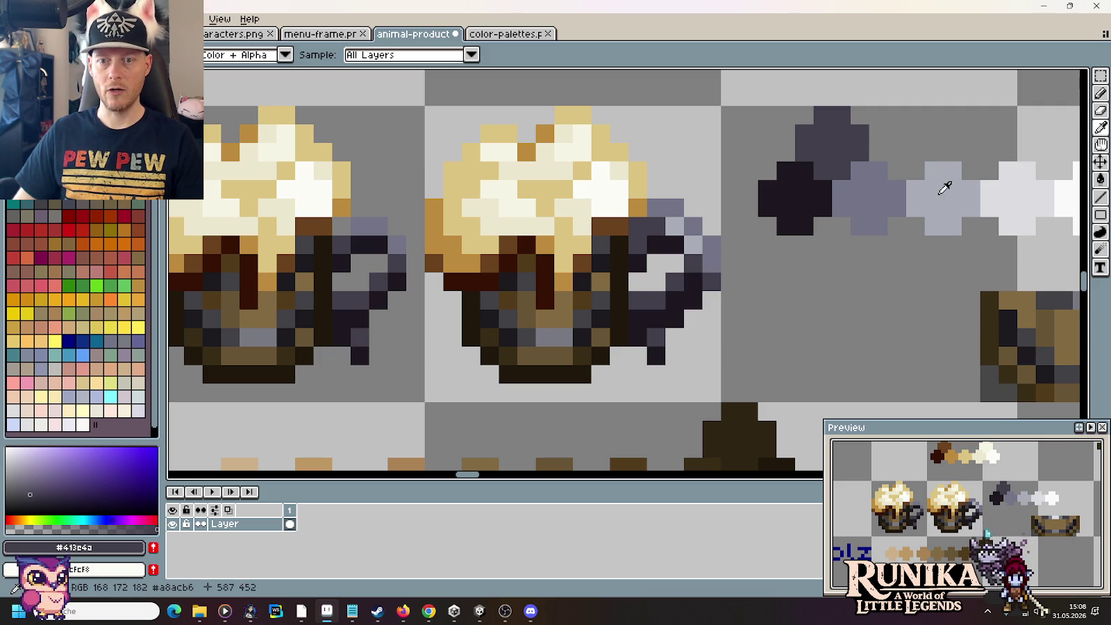
key(b)
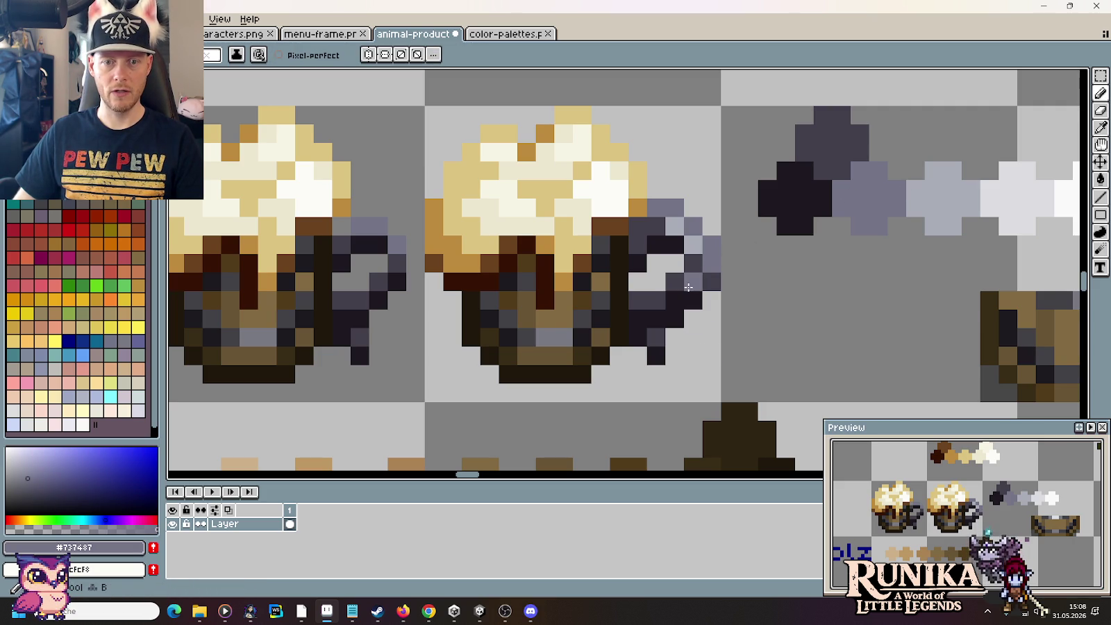
alt+click(665, 312)
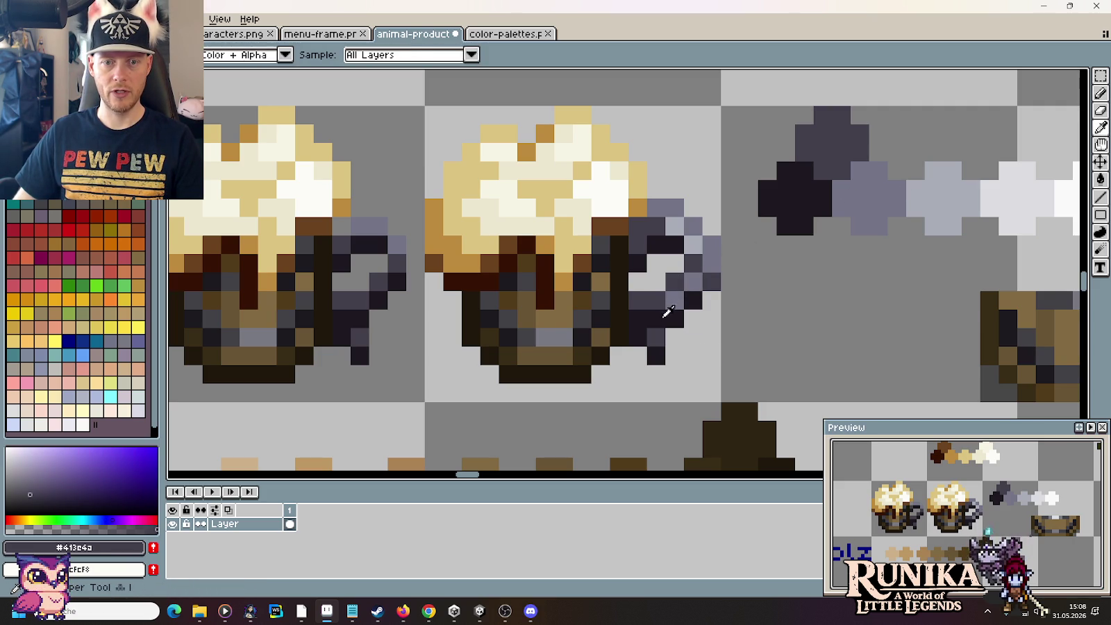
drag(656, 300, 638, 300)
click(675, 281)
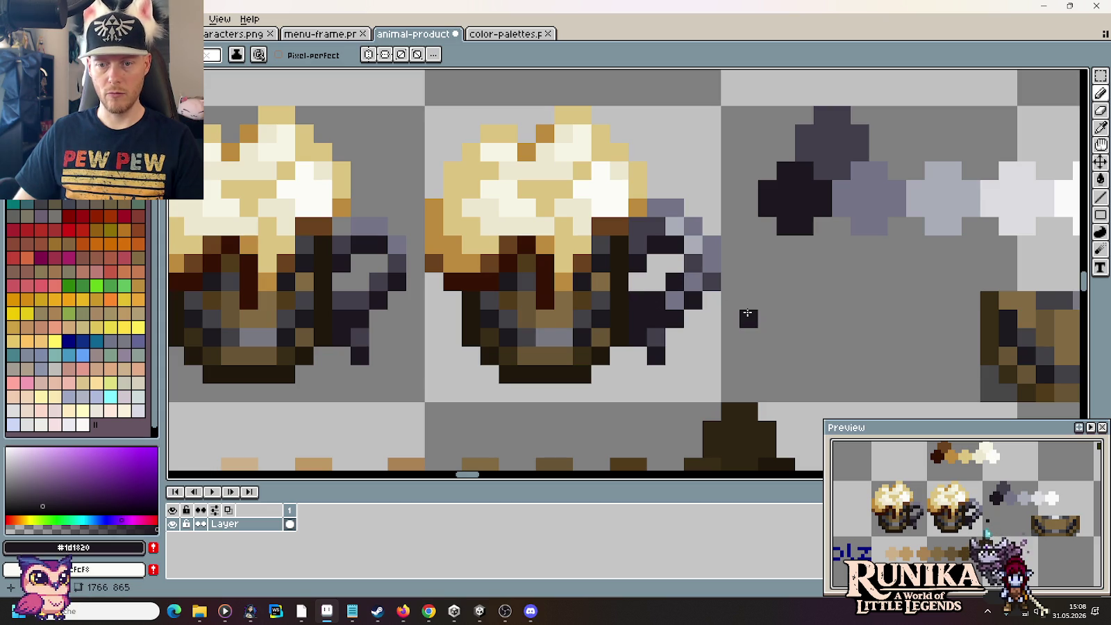
alt+click(694, 263)
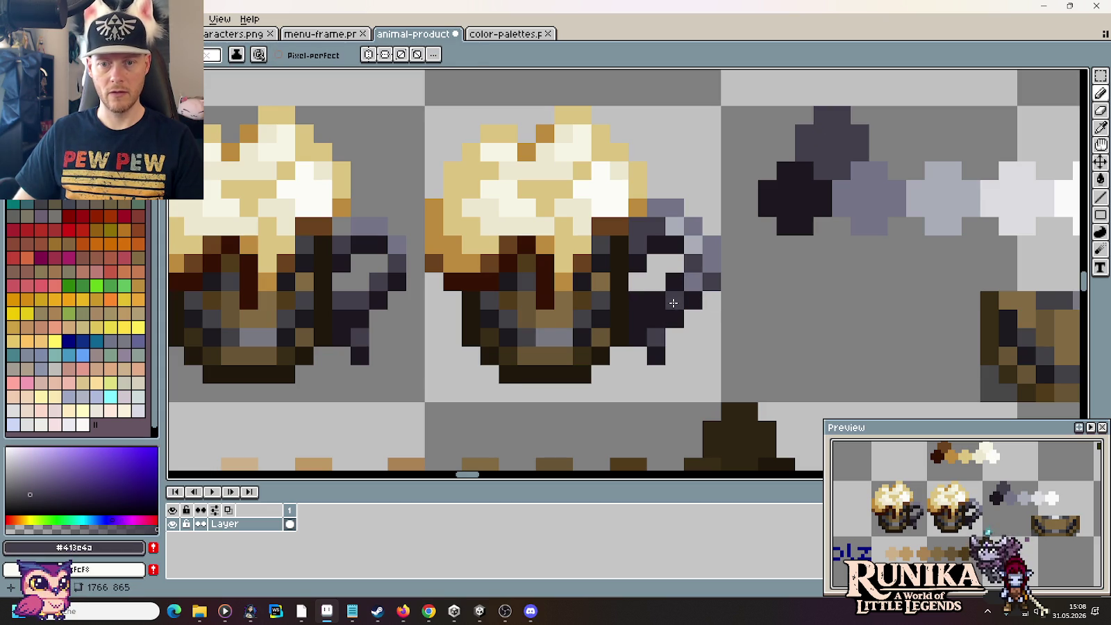
key(i)
key(b)
click(675, 263)
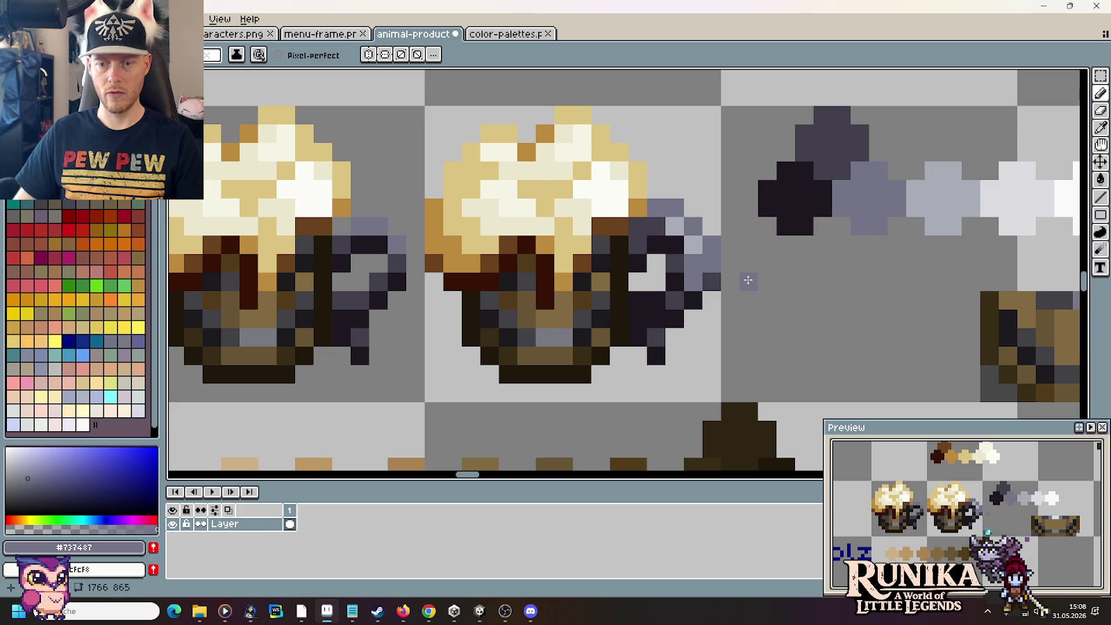
alt+click(730, 314)
click(712, 281)
drag(716, 239, 713, 281)
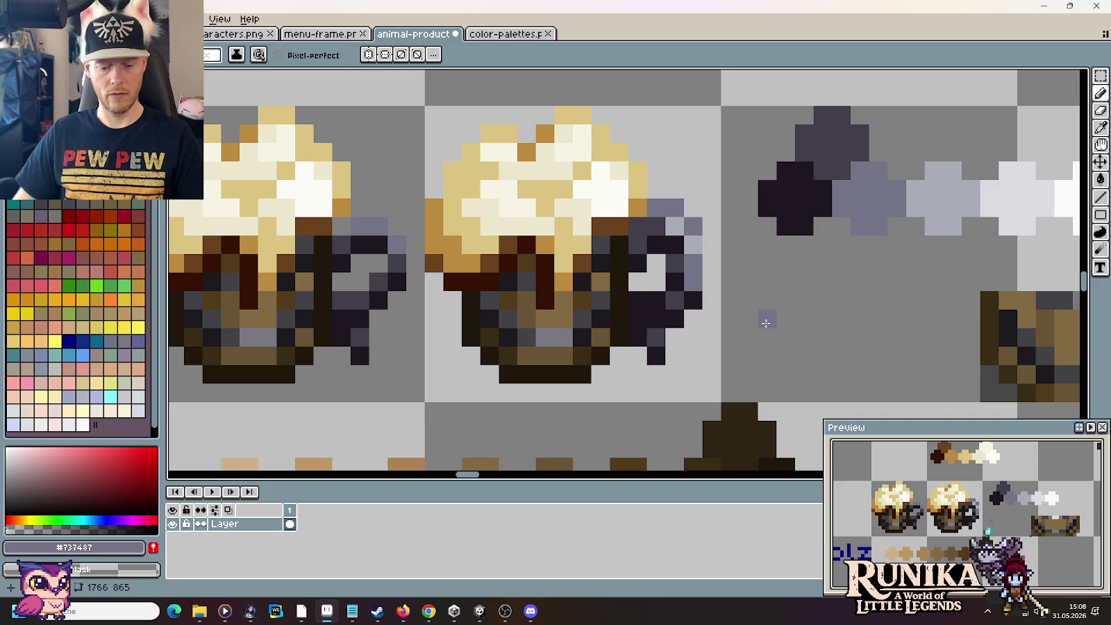
Step: Restore the handle's grey edge and add two near-black #1d1820 outline pixels
key(ctrl+z)
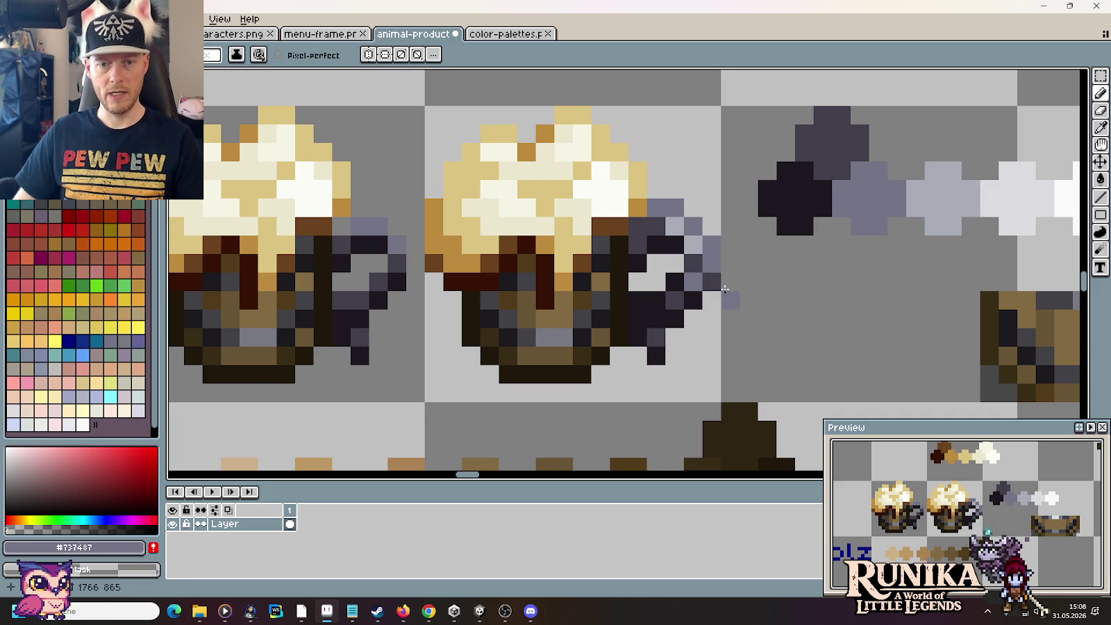
click(671, 244)
key(ctrl+z)
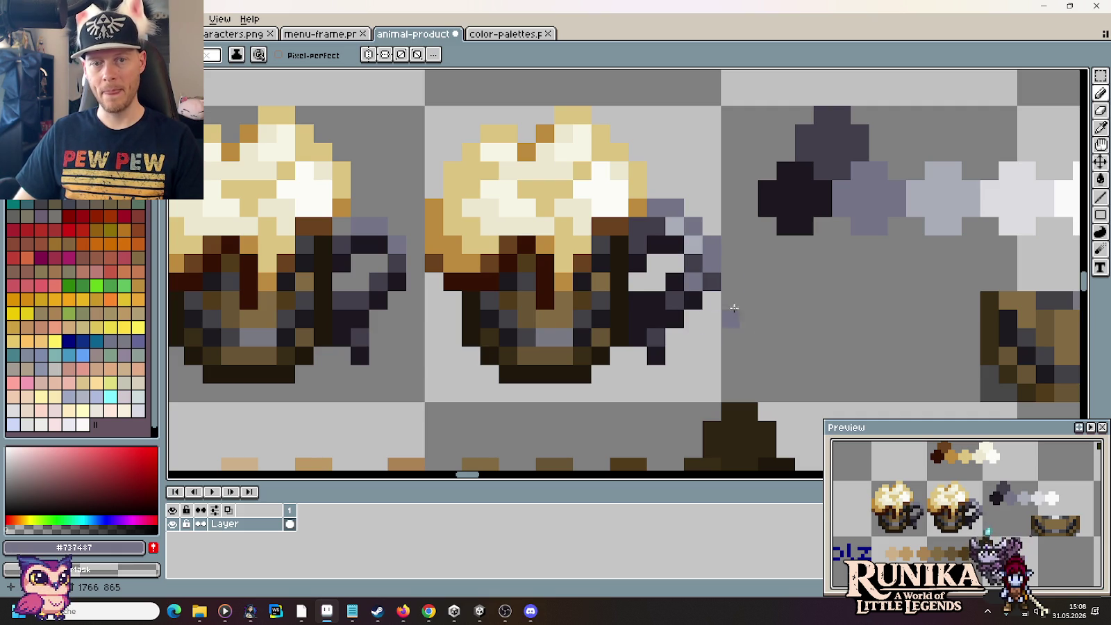
alt+click(702, 277)
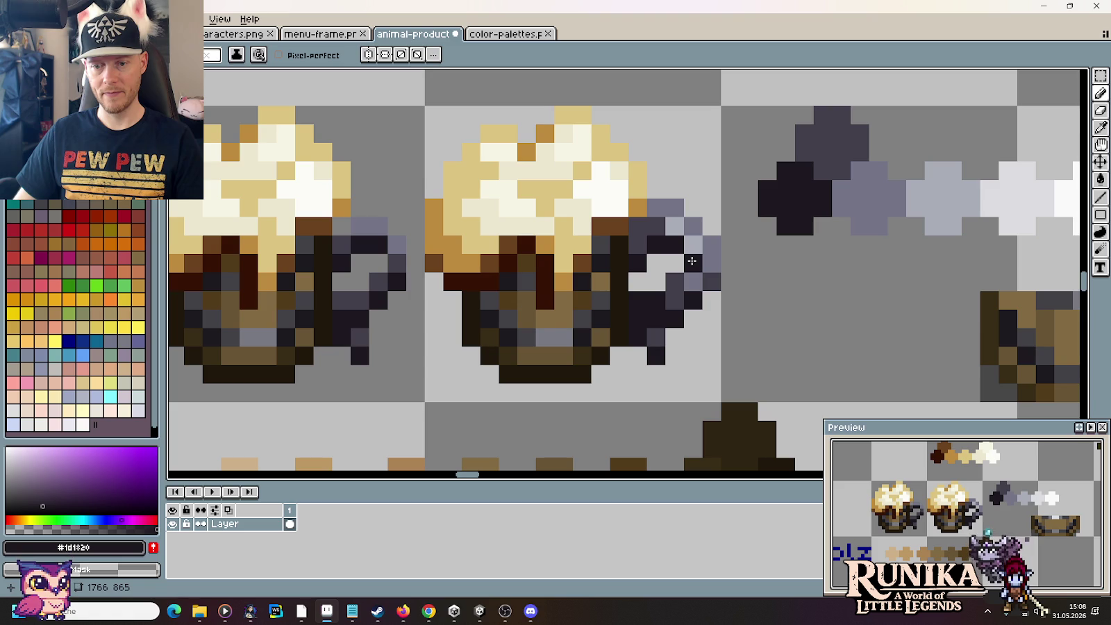
click(692, 262)
alt+click(660, 304)
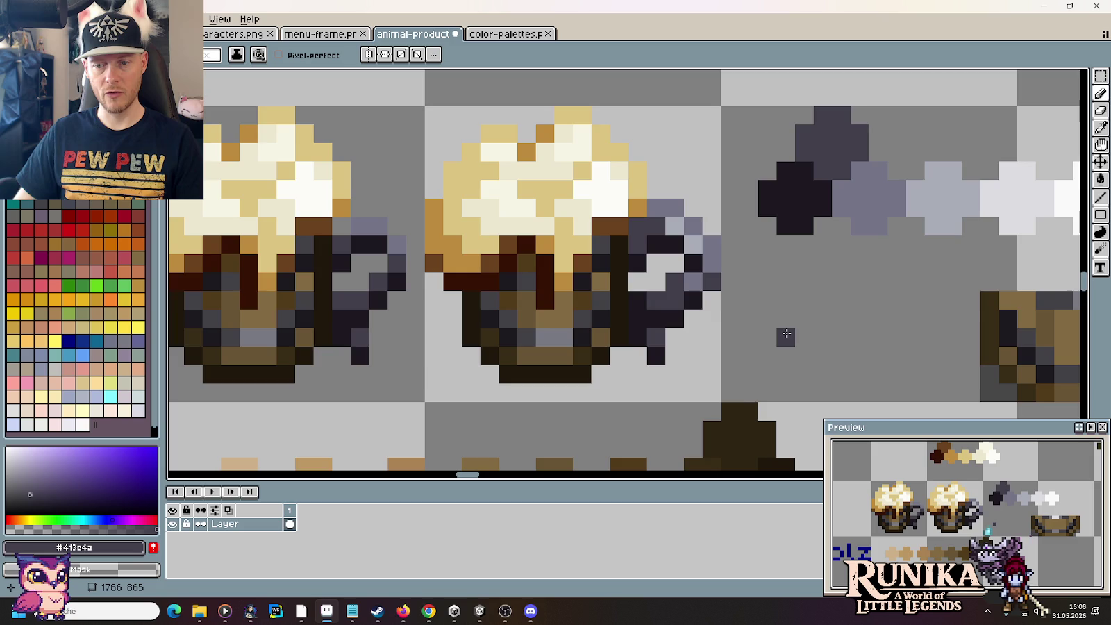
scroll(786, 334, down, 2)
scroll(787, 333, down, 2)
scroll(785, 333, up, 1)
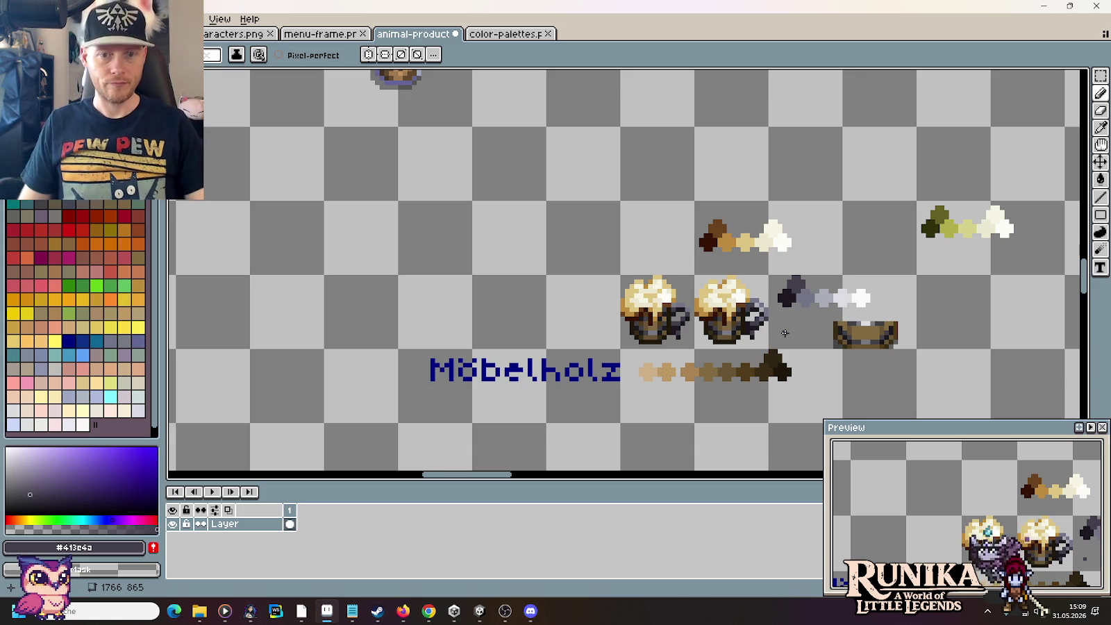
Step: Move the right mug one tile left and the brown swatch row beside it
key(m)
mouse_move(645, 338)
mouse_down()
mouse_move(667, 326)
mouse_move(593, 327)
mouse_up()
mouse_move(668, 202)
mouse_down()
mouse_move(841, 268)
mouse_move(611, 264)
mouse_move(625, 265)
mouse_up()
click(872, 184)
Step: Delete the olive swatches, the grey swatches and bowl, and the Möbelholz label and row
drag(863, 183, 1041, 252)
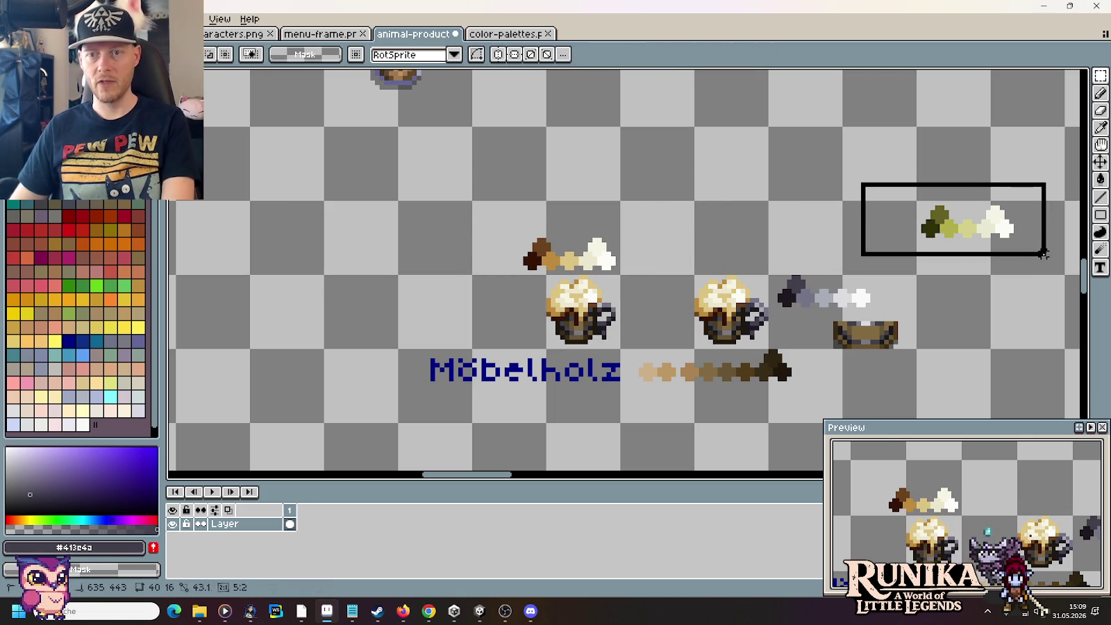
key(Delete)
drag(775, 263, 928, 346)
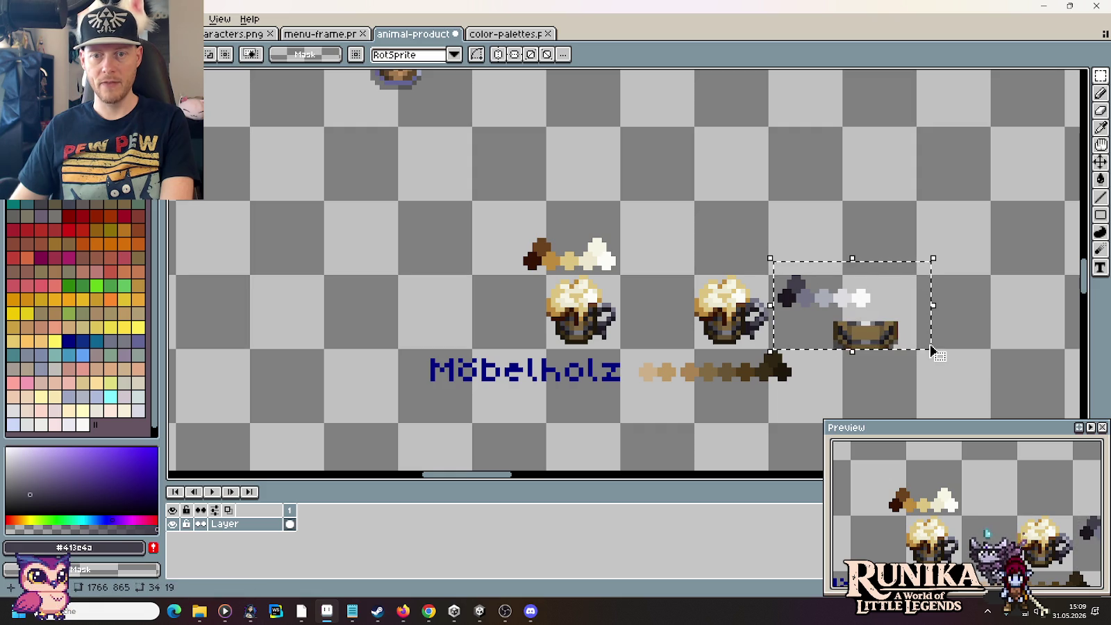
key(Delete)
drag(860, 393, 362, 351)
key(Delete)
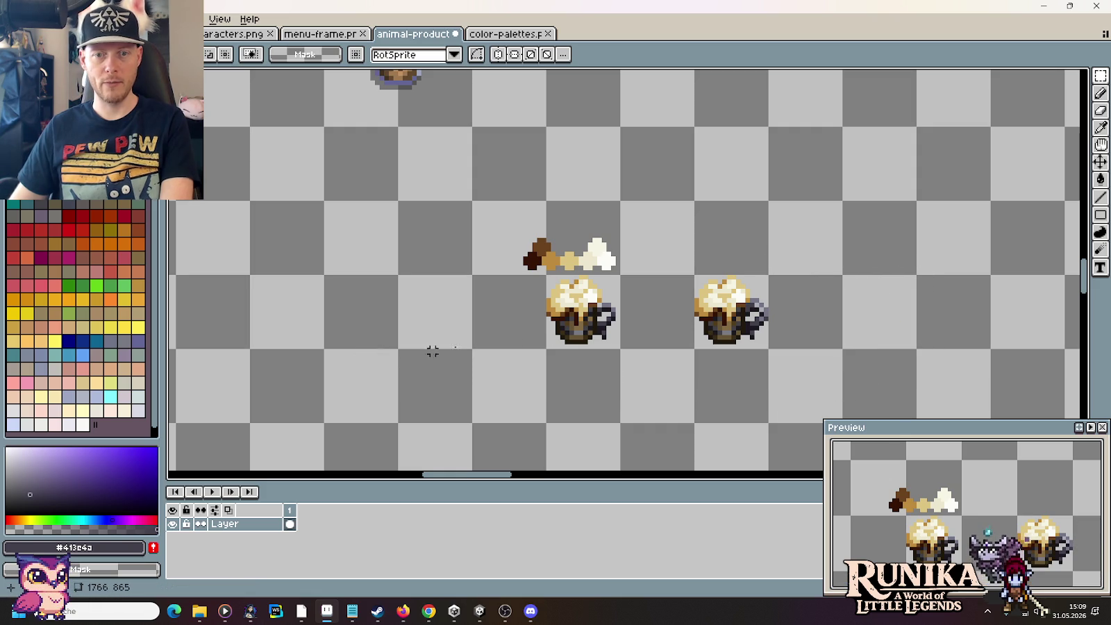
Step: Sample dark grey #282828 from the color-palettes sheet, then return to the animal-product document
key(ctrl+Tab)
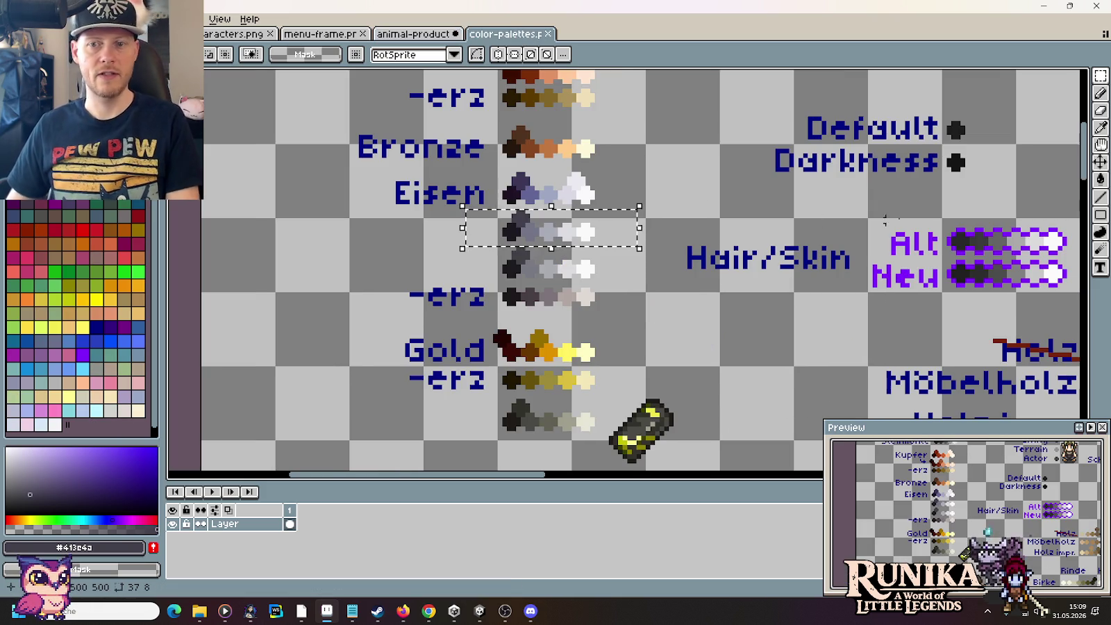
scroll(966, 194, up, 3)
scroll(979, 201, down, 2)
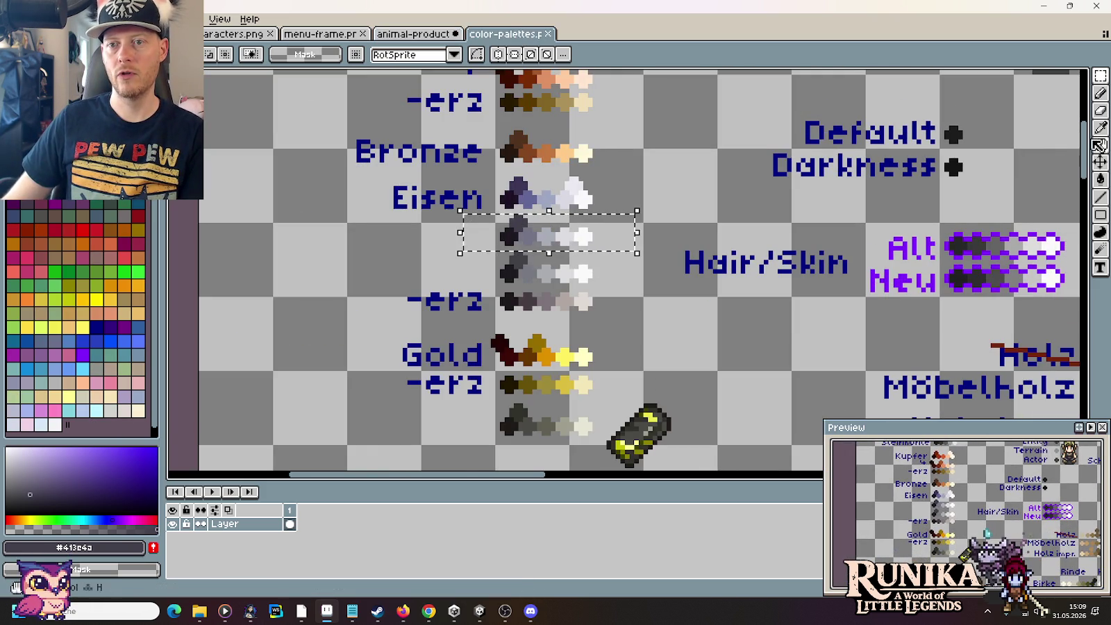
drag(1085, 142, 1085, 87)
scroll(881, 304, down, 2)
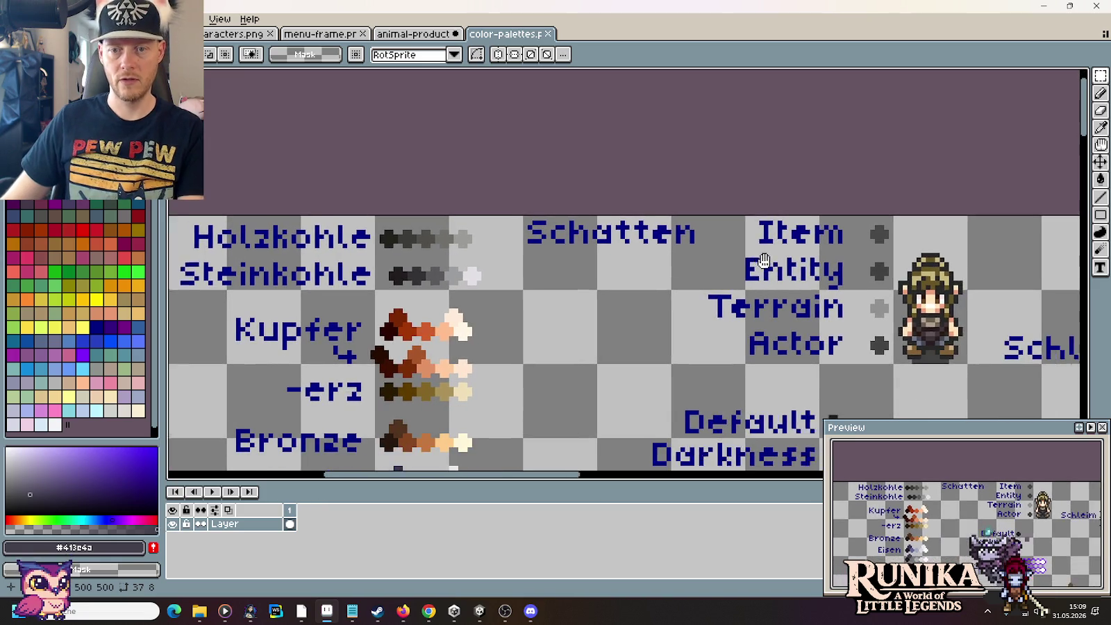
scroll(881, 303, right, 3)
key(i)
click(856, 216)
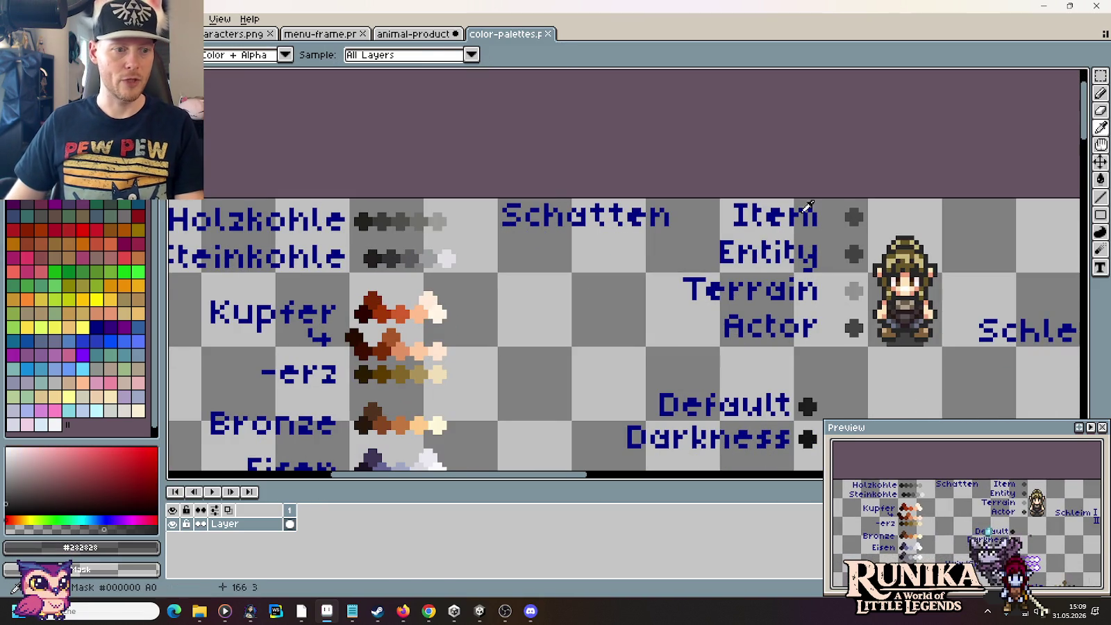
click(417, 34)
scroll(709, 357, up, 1)
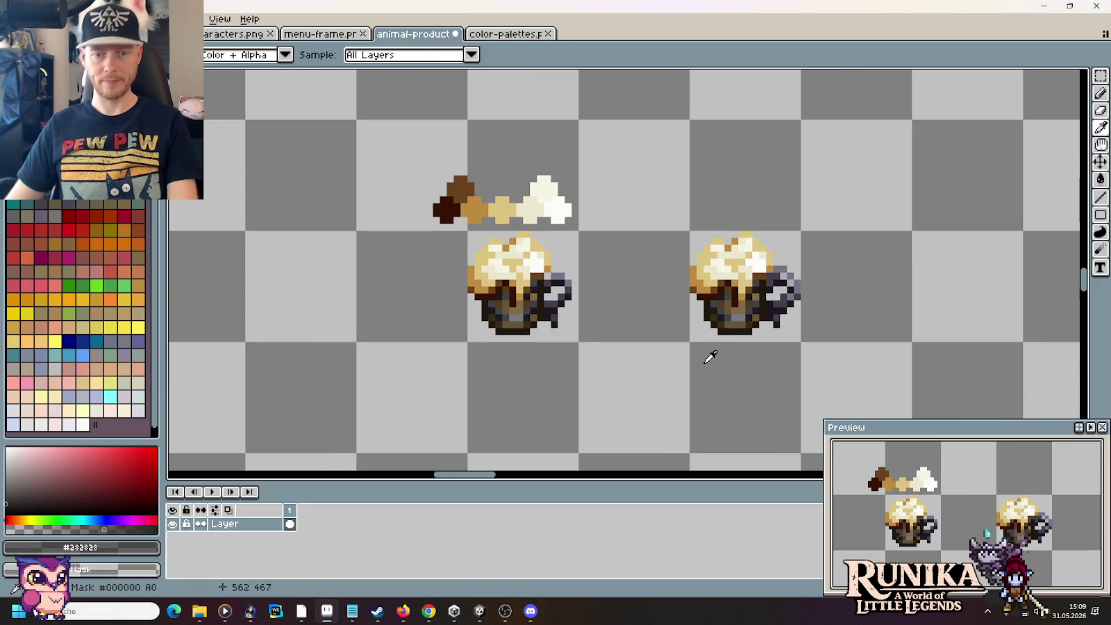
Step: Copy the right beer mug and drop the copy beneath it as a third mug
key(m)
drag(691, 344, 802, 230)
drag(759, 298, 648, 299)
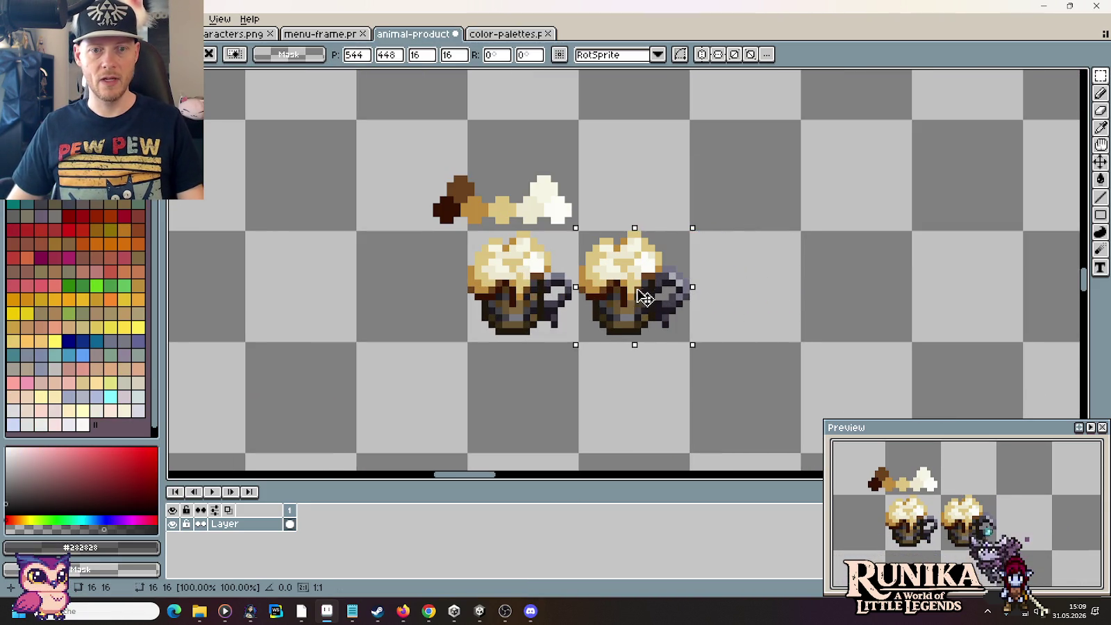
scroll(648, 298, down, 2)
drag(656, 149, 656, 268)
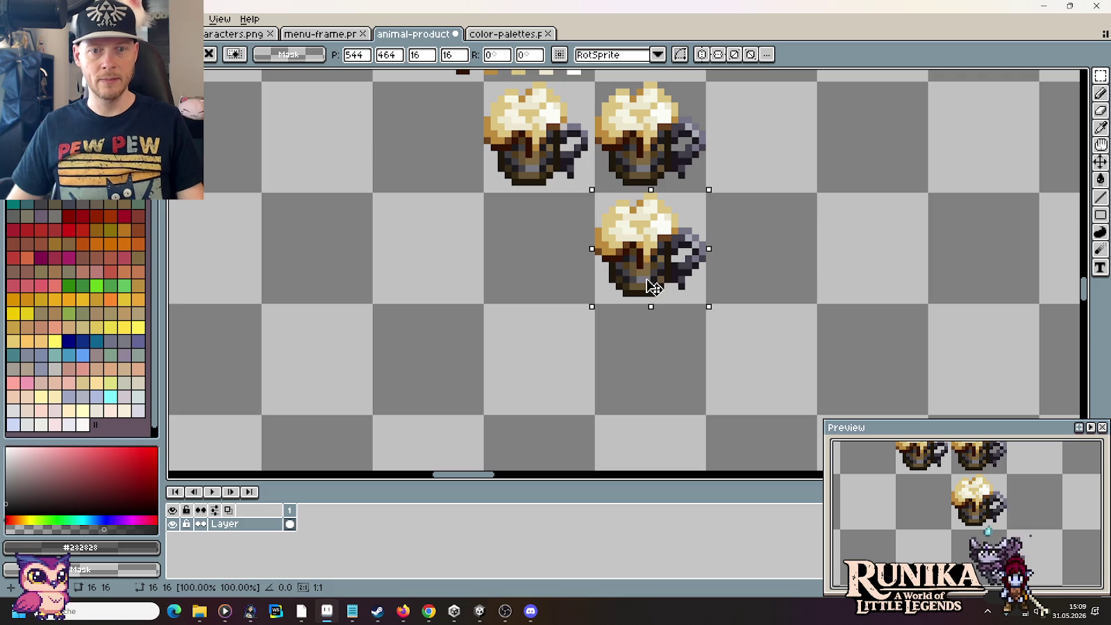
click(692, 308)
scroll(640, 328, up, 2)
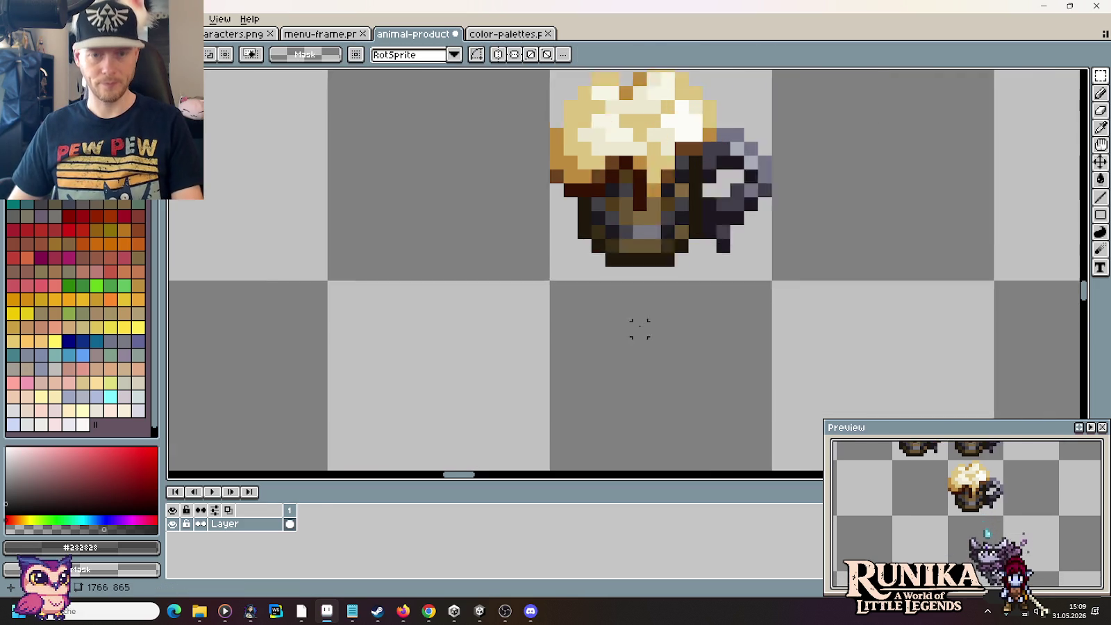
scroll(709, 236, up, 1)
Step: Paint dark grey shadow pixels below the mug, under the handle and along its left edge
key(b)
mouse_move(702, 238)
mouse_down()
mouse_move(677, 257)
mouse_move(585, 257)
mouse_move(548, 202)
mouse_move(548, 161)
mouse_up()
click(750, 236)
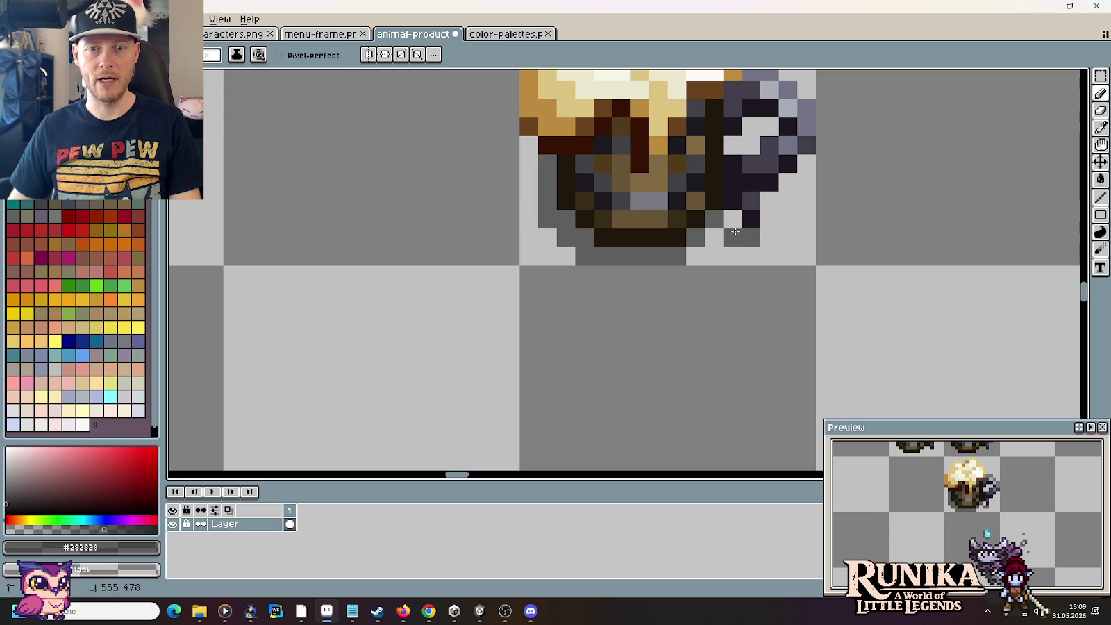
drag(673, 316, 695, 481)
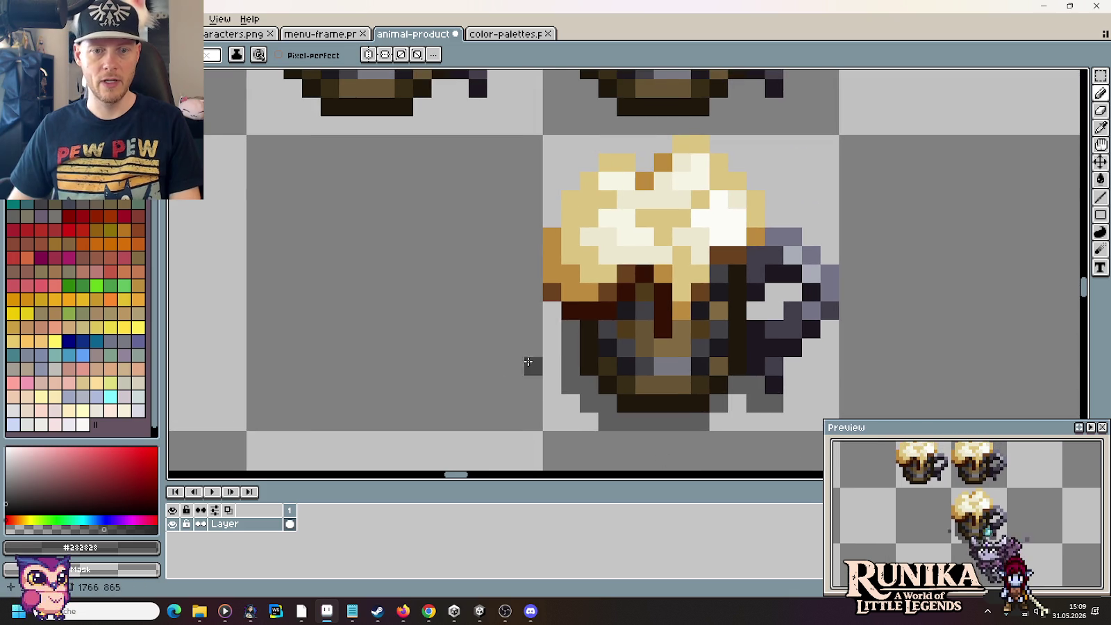
click(552, 348)
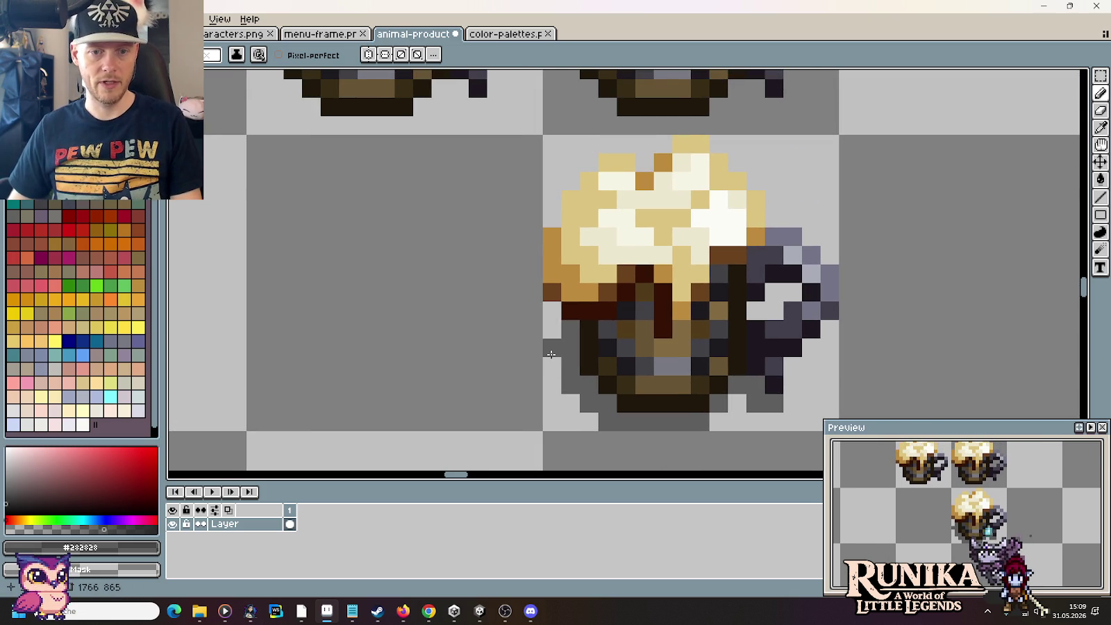
click(533, 330)
click(534, 311)
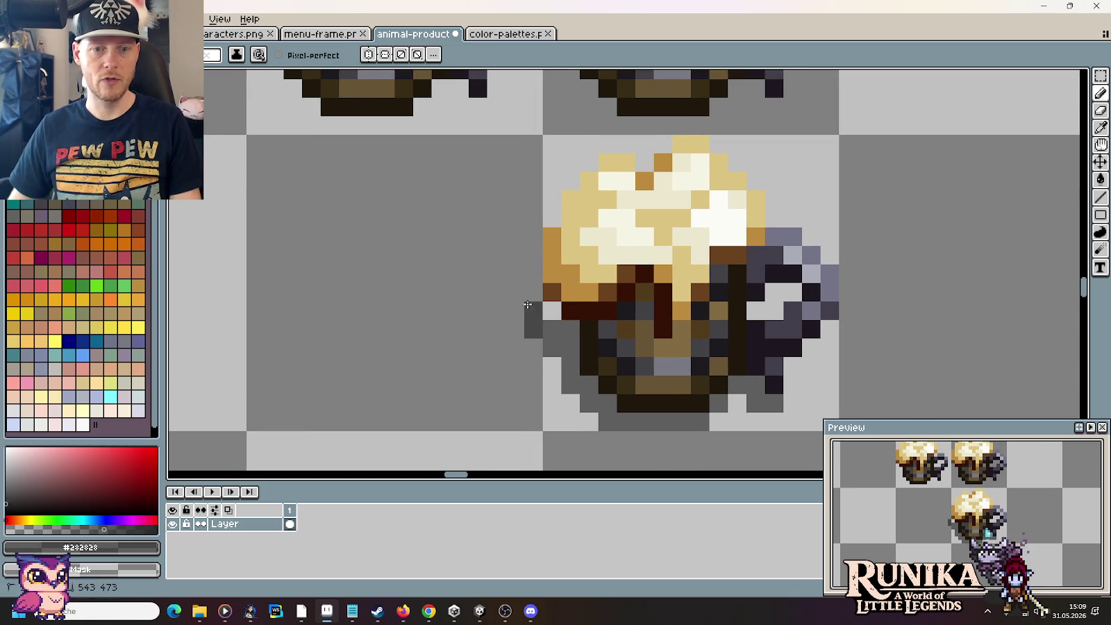
click(552, 348)
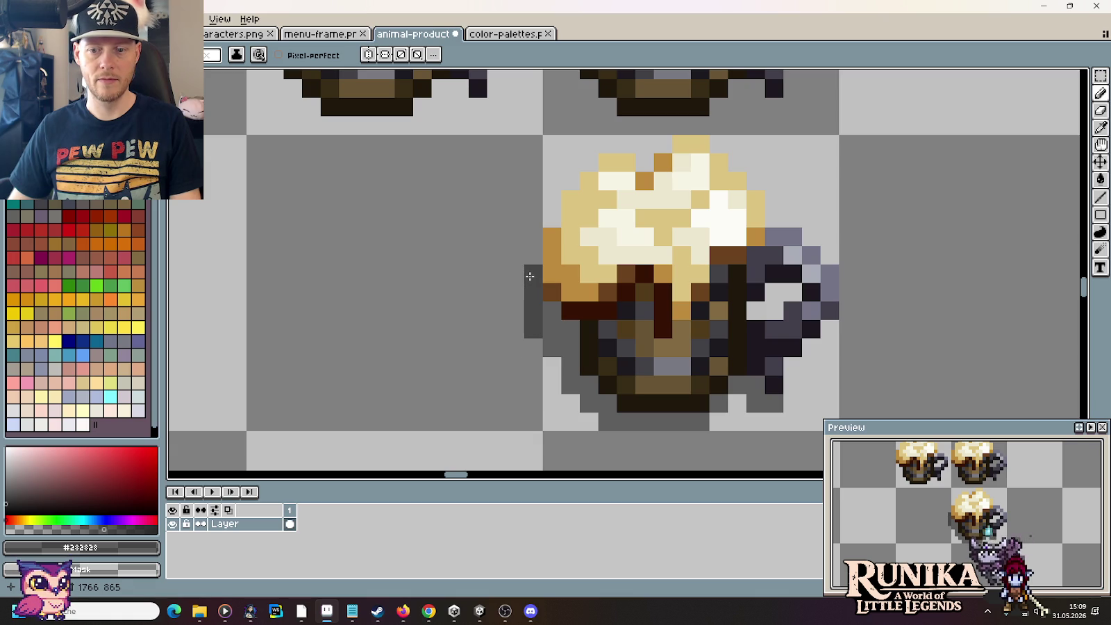
scroll(477, 402, down, 3)
scroll(479, 410, down, 1)
drag(484, 421, 481, 321)
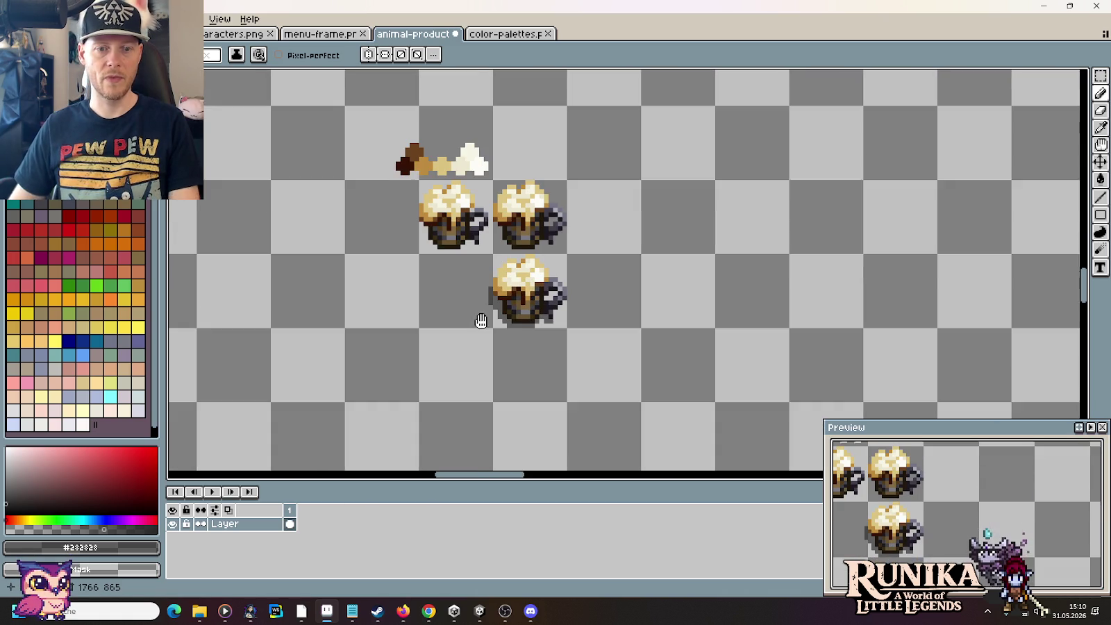
key(m)
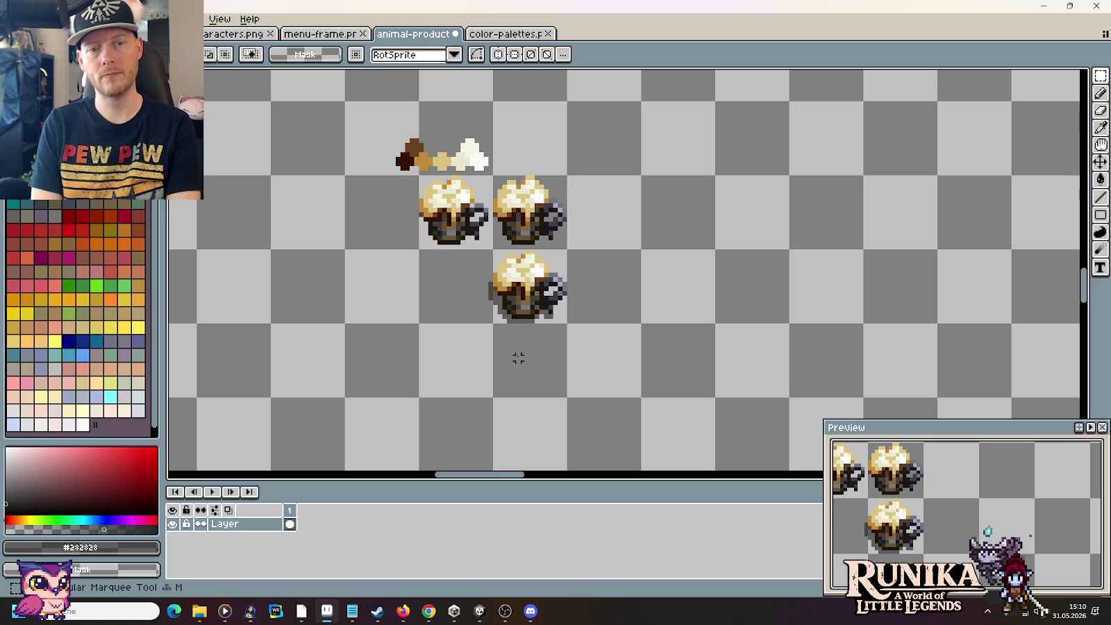
Step: Save the sheet, copy the lower mug, and create a new 32×32 sprite
drag(569, 247, 416, 325)
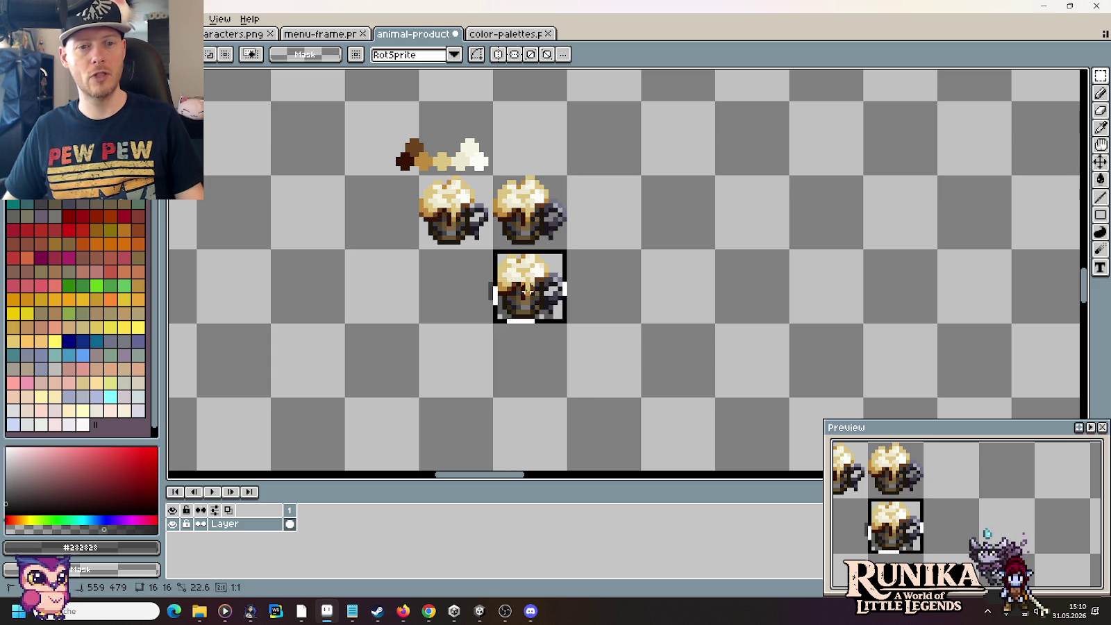
key(ctrl+s)
key(ctrl+c)
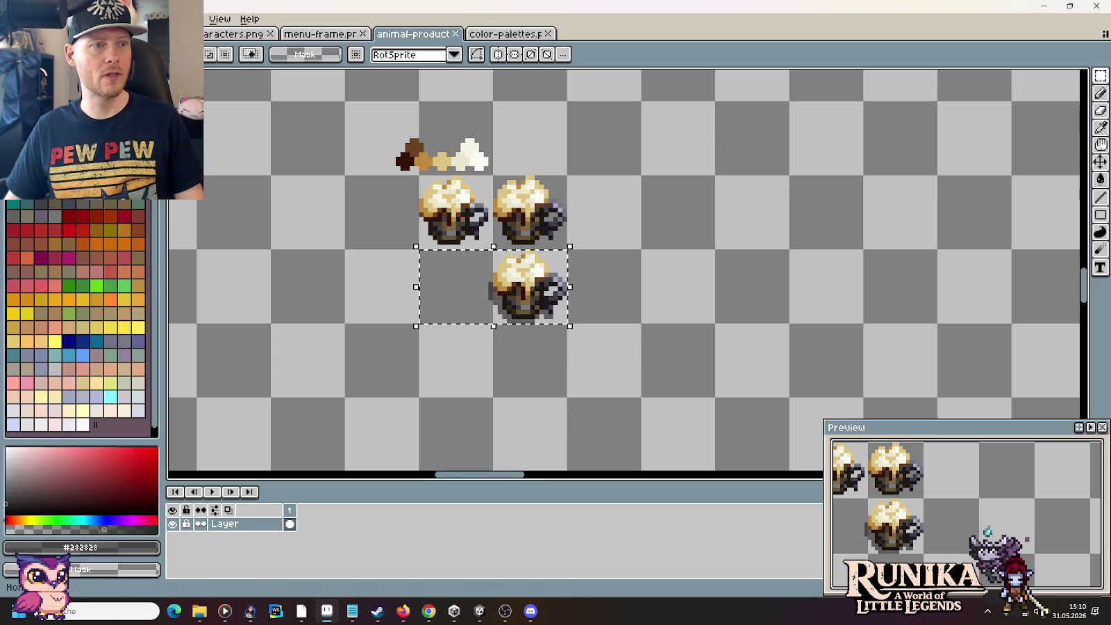
key(ctrl+n)
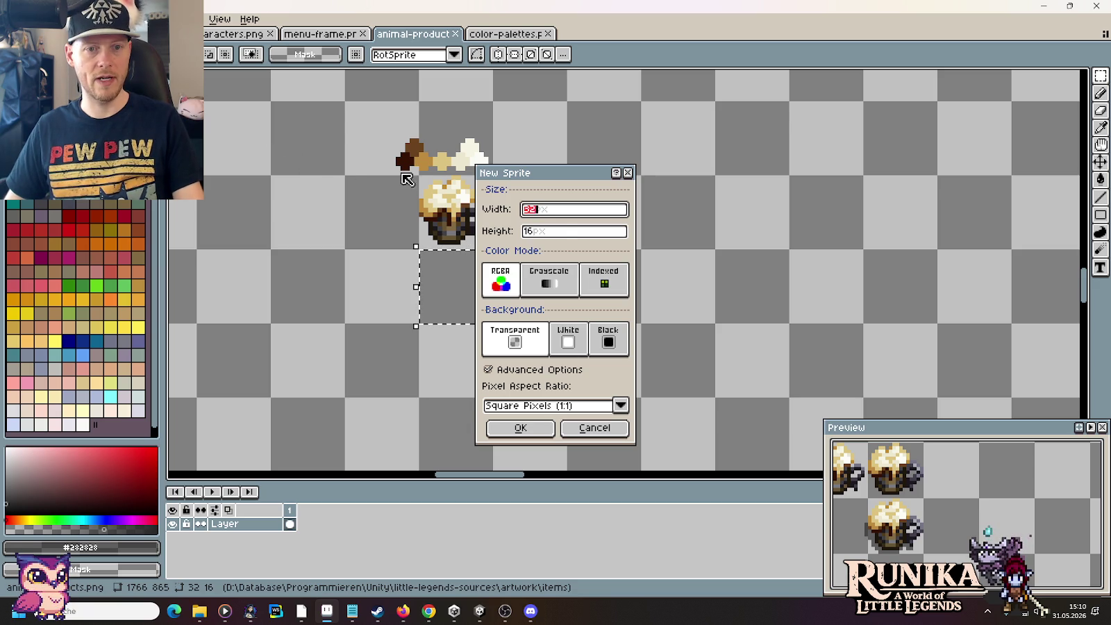
key(Tab)
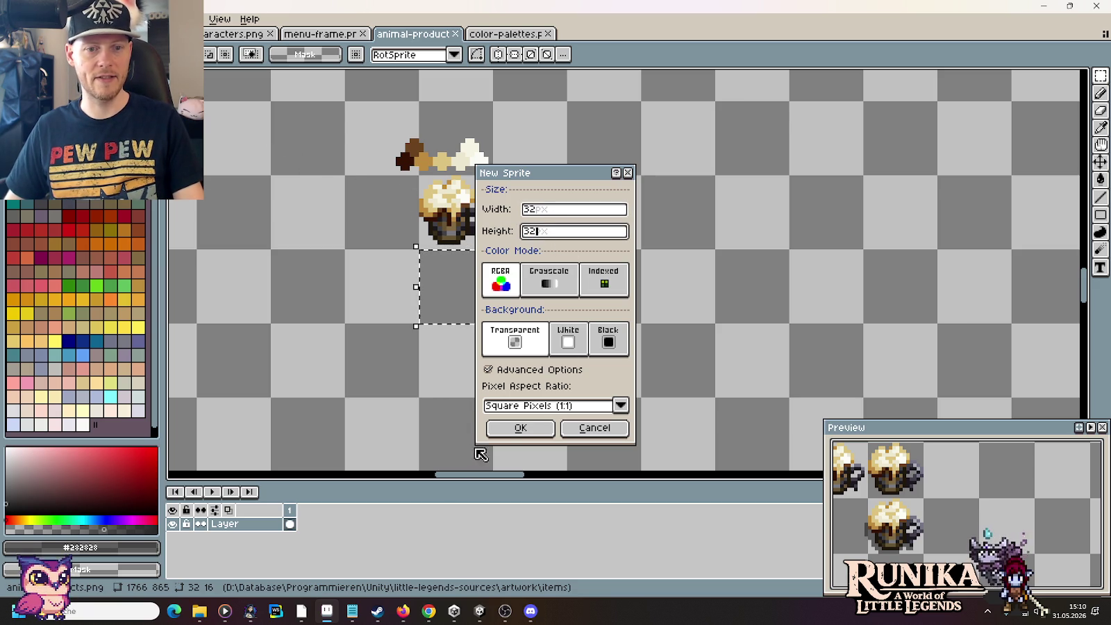
click(499, 426)
Step: Paste the mug into the new sprite, nudge it left and down to centre it, and start saving
key(ctrl+v)
scroll(582, 311, up, 3)
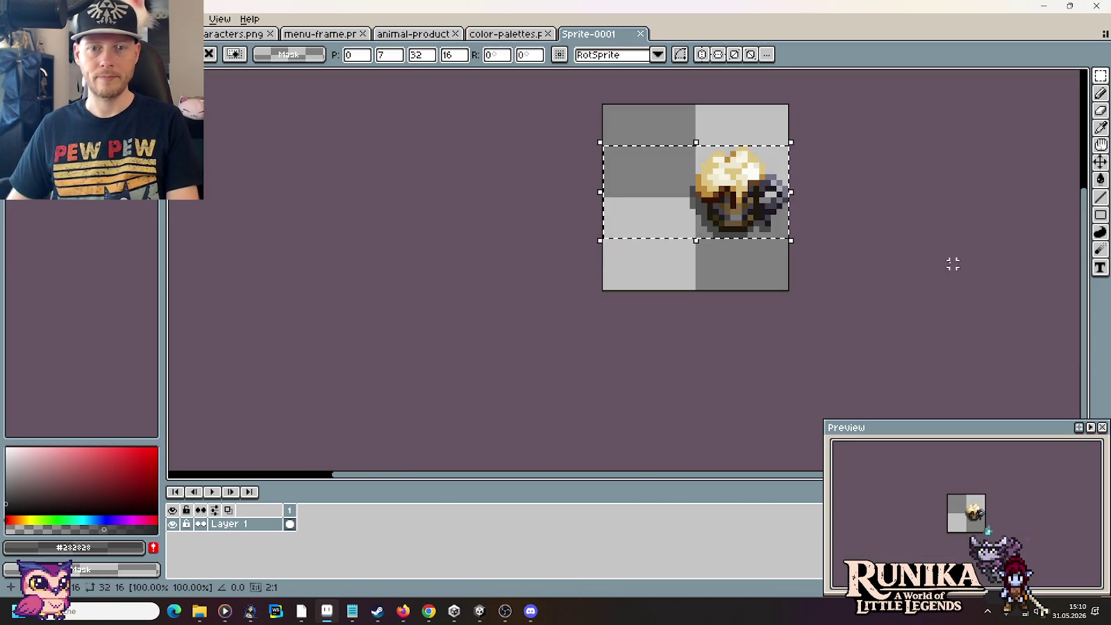
key(Left)
key(Left)
key(Left)
key(Left)
key(Left)
key(Left)
key(Left)
key(Left)
key(Down)
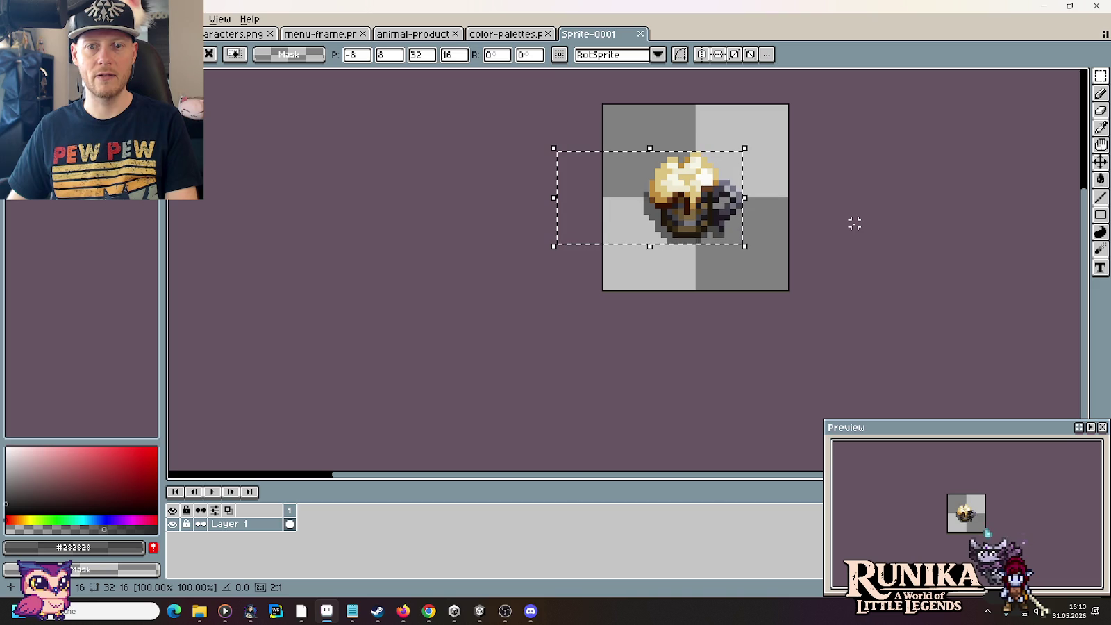
key(Return)
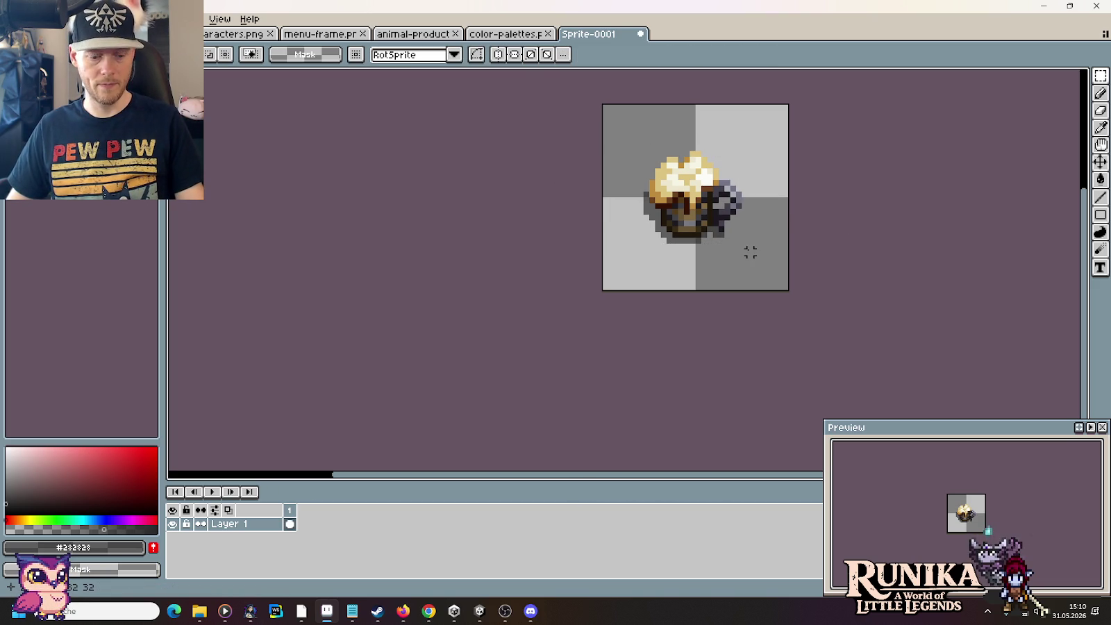
key(ctrl+s)
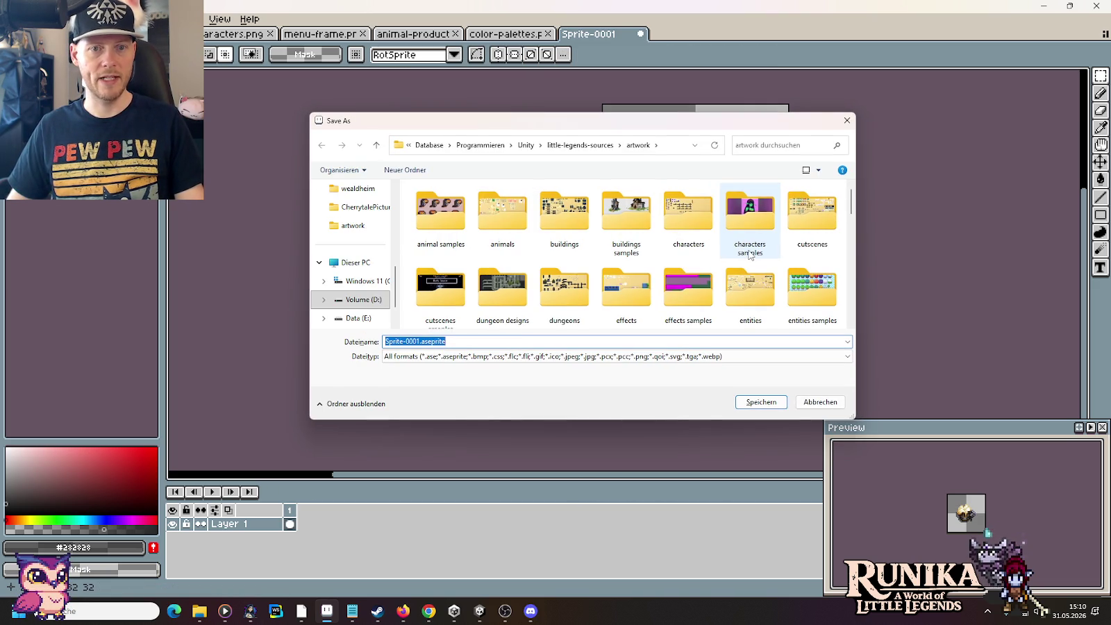
Step: Save the mug sprite as AdventurersBrew.png in little-legends-sources/images/items
click(589, 148)
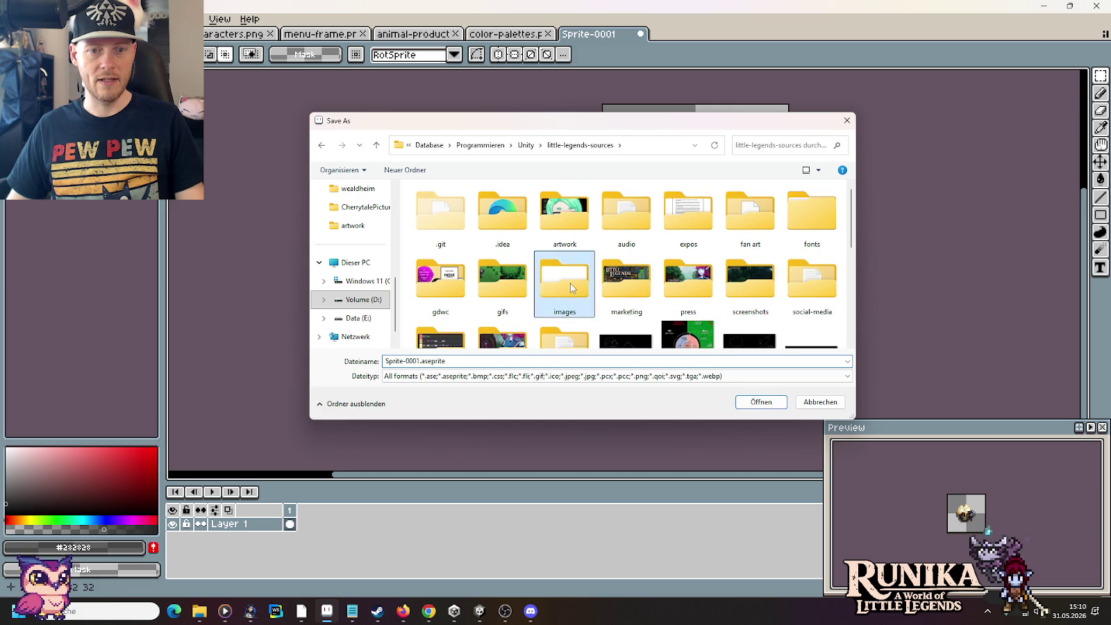
double_click(570, 283)
scroll(687, 289, down, 2)
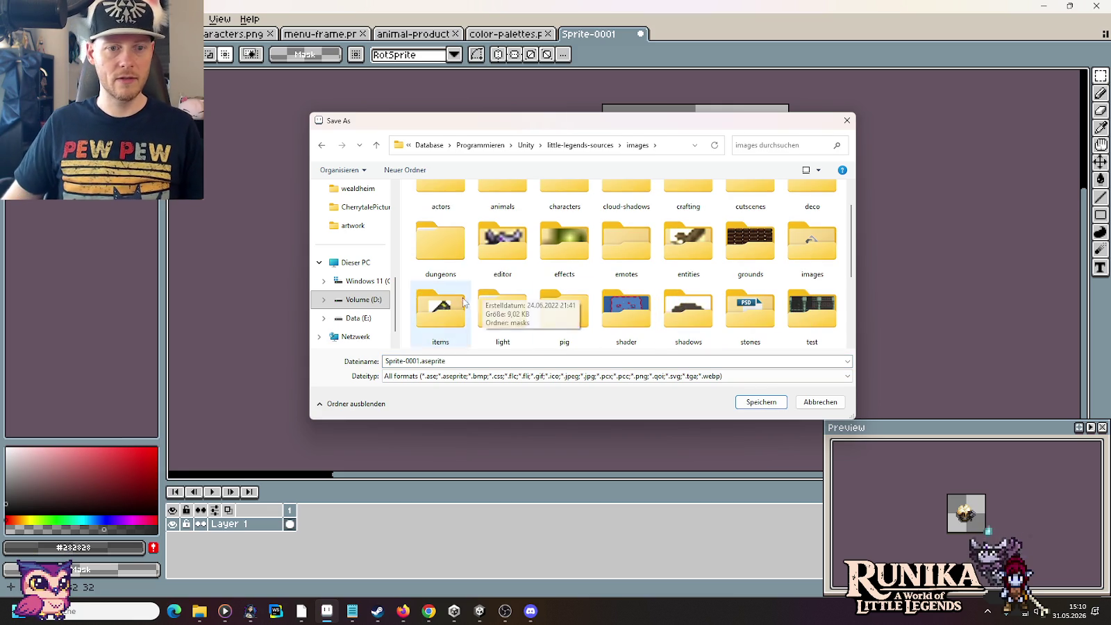
double_click(432, 300)
double_click(464, 347)
text(Adventurers)
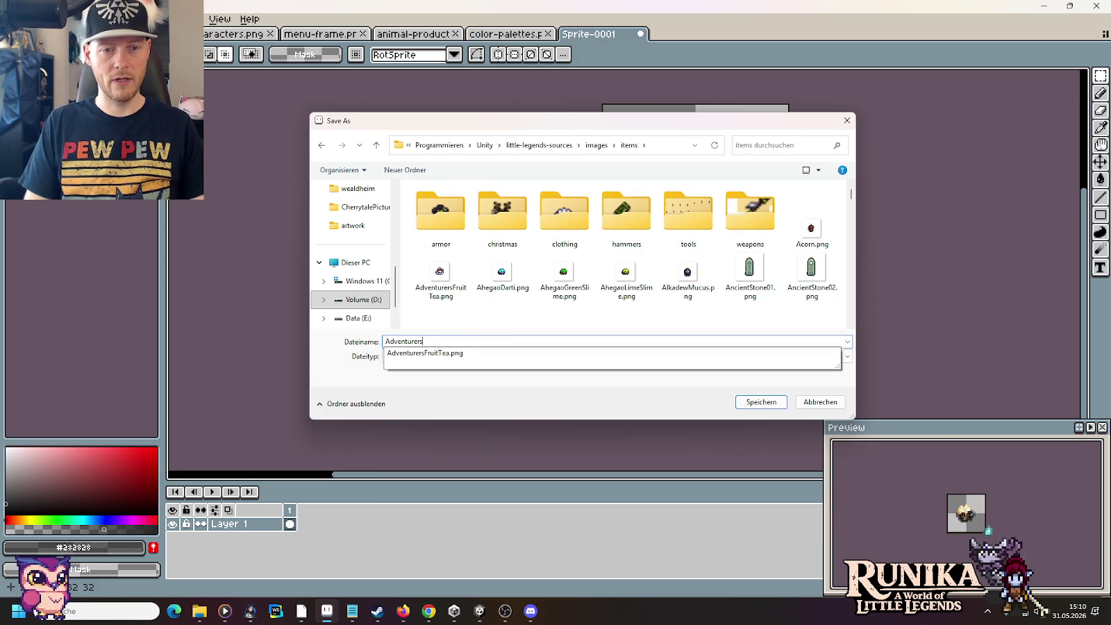
text(Brew)
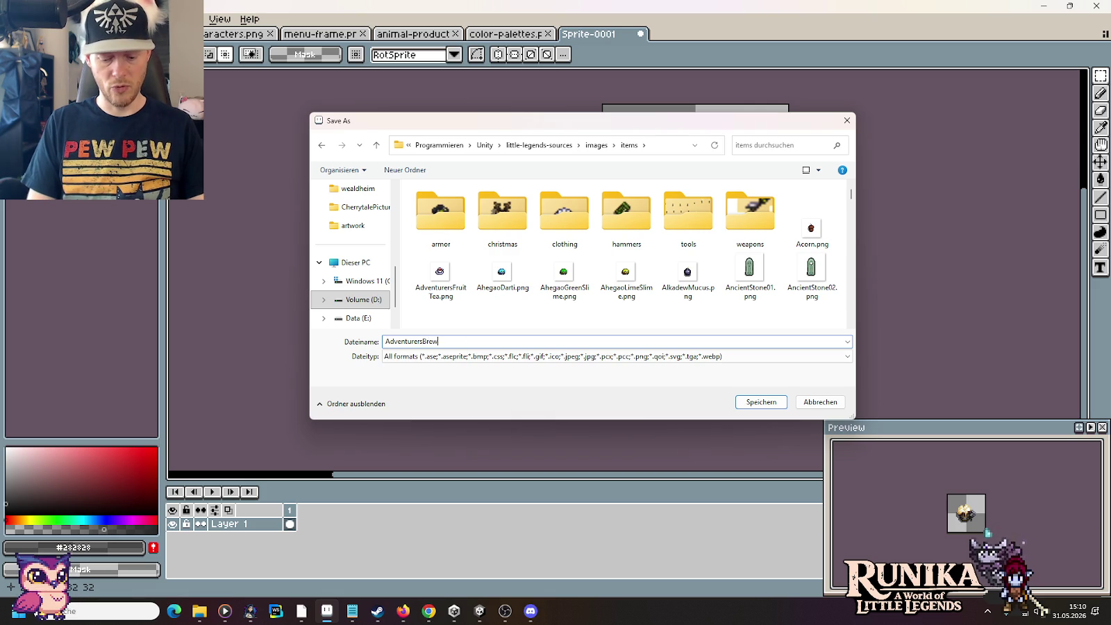
text(.png)
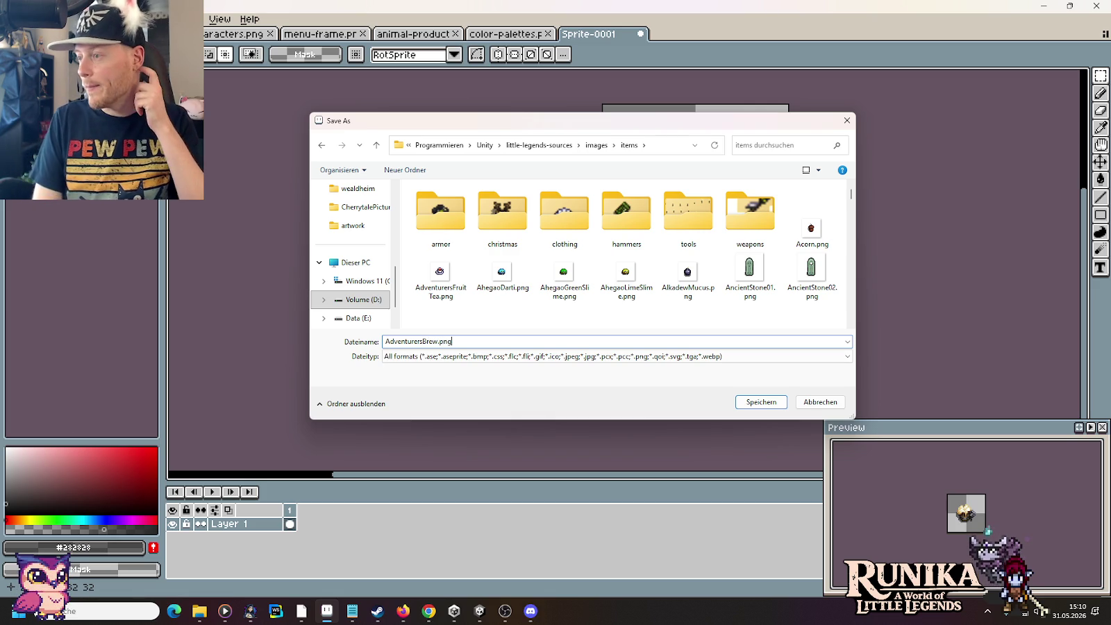
key(Return)
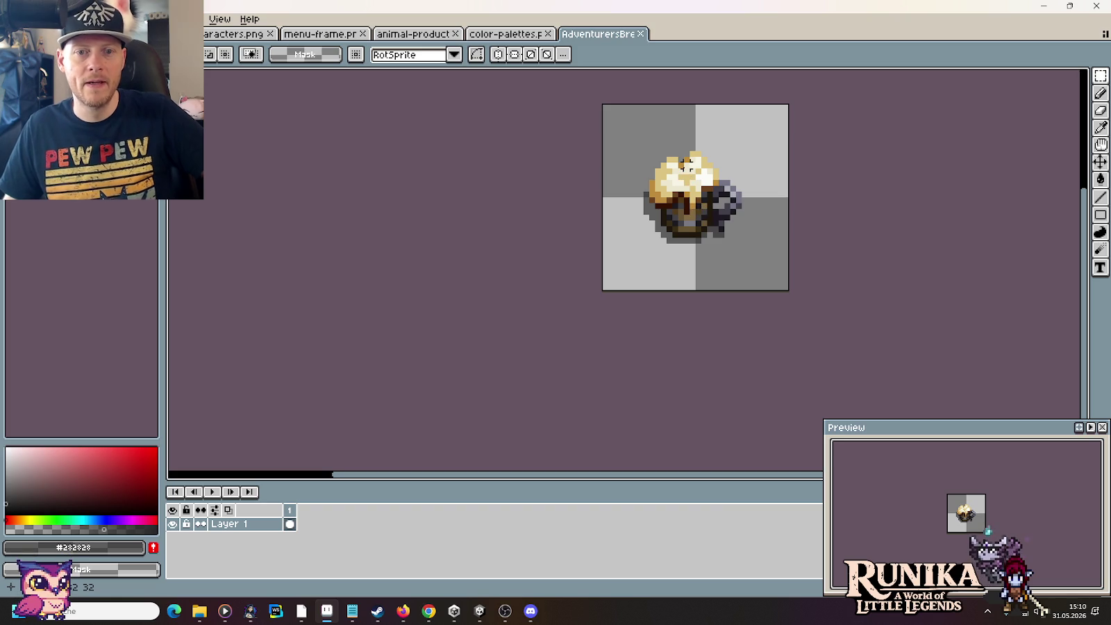
Step: Eyedrop the golden-brown foam colour #bd8b3e from the mug as the drawing colour
scroll(660, 180, up, 2)
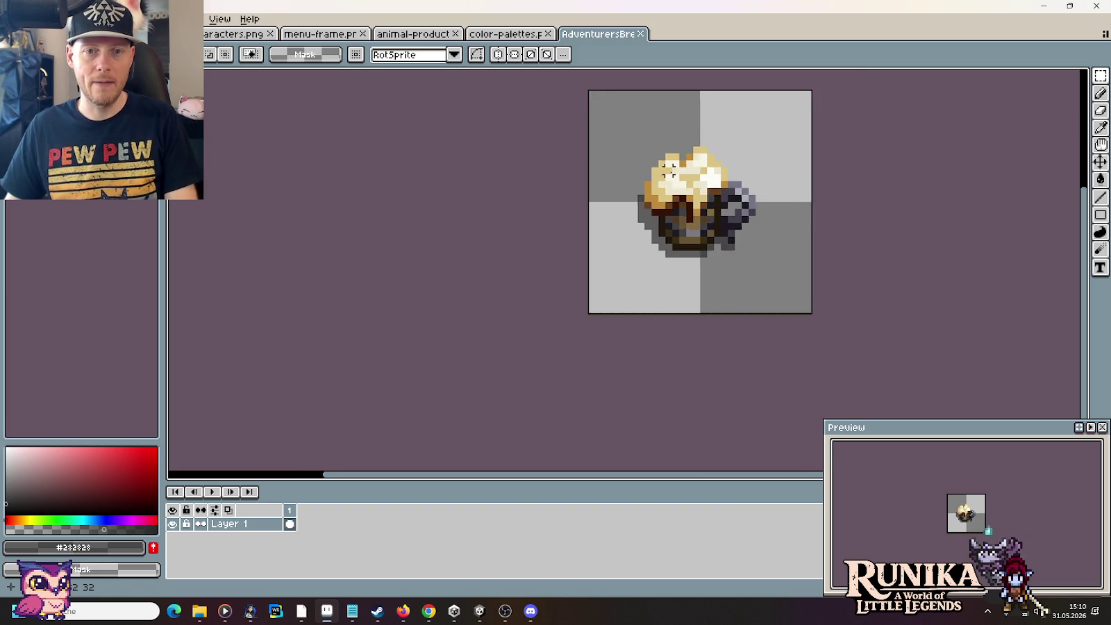
key(i)
click(634, 194)
key(b)
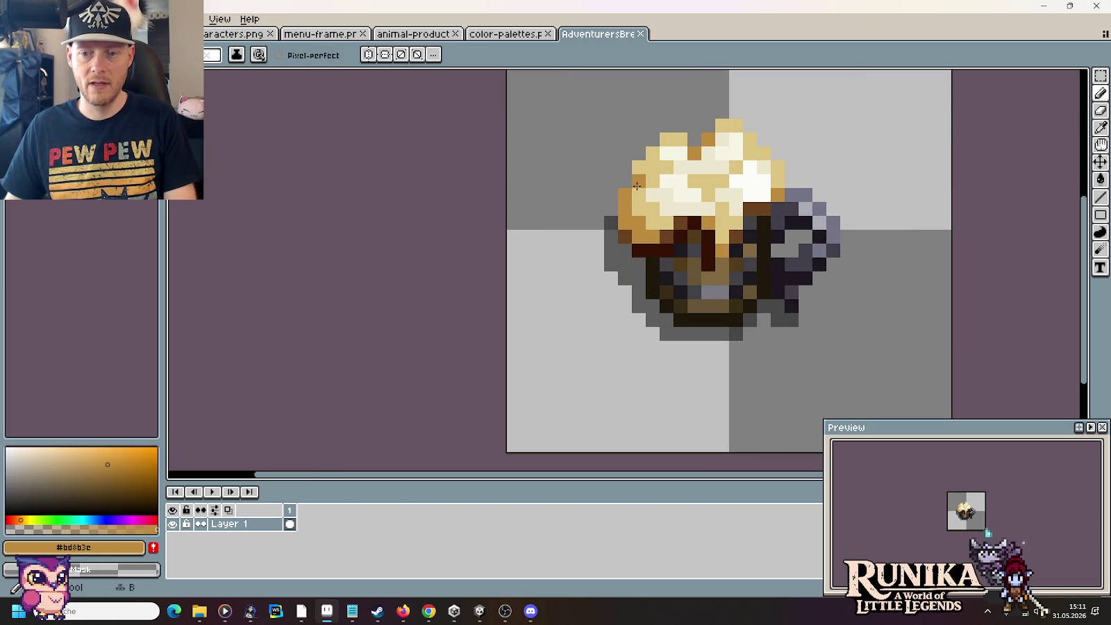
scroll(980, 501, up, 2)
scroll(976, 501, down, 1)
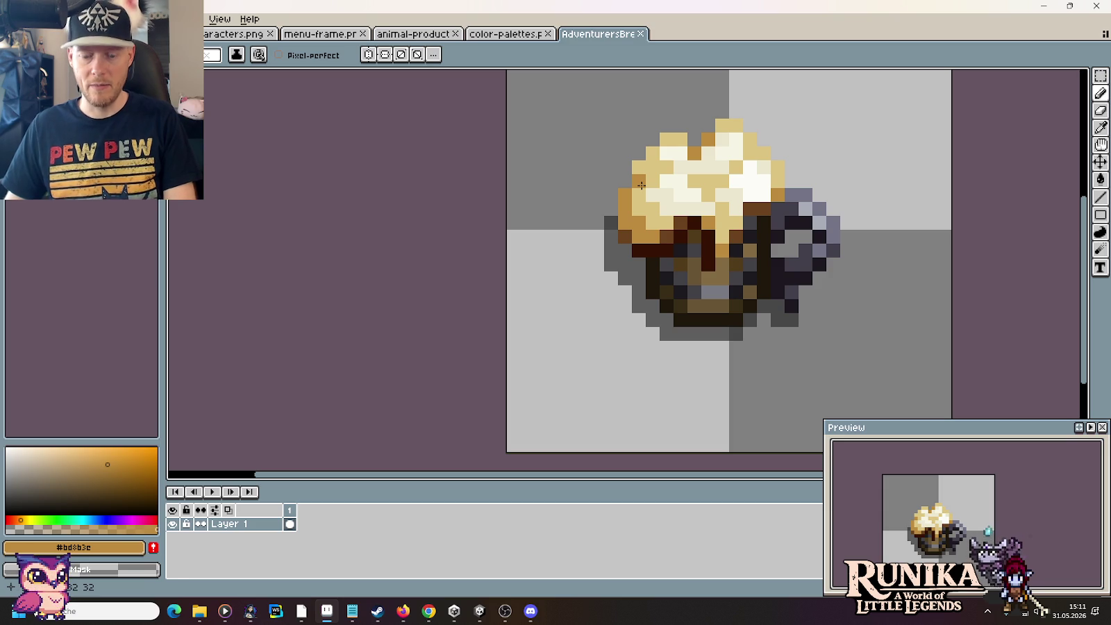
key(m)
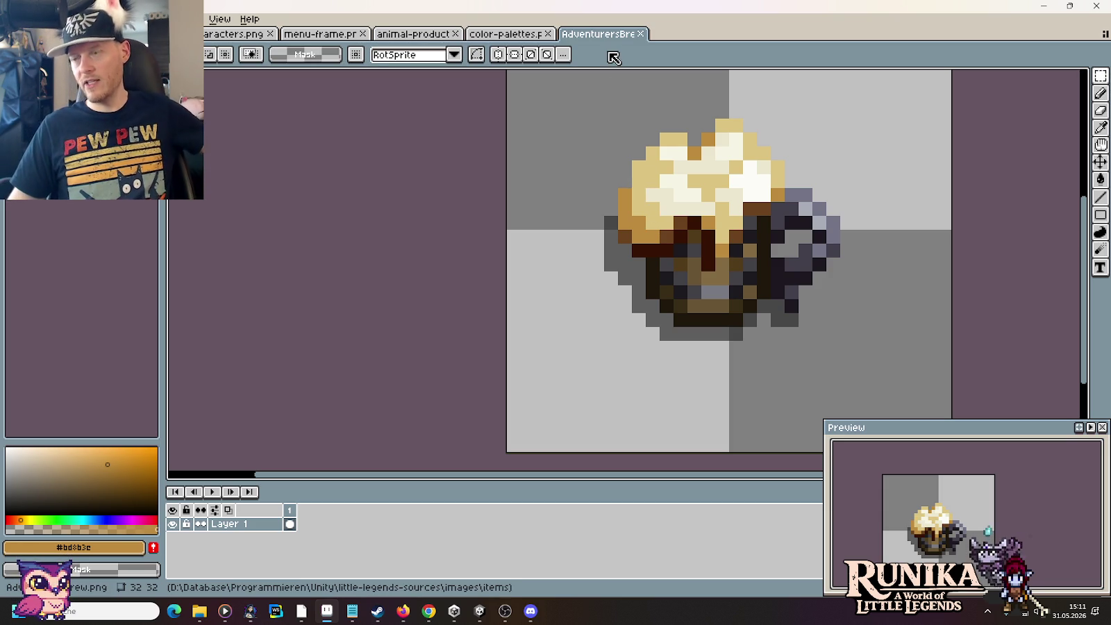
click(428, 611)
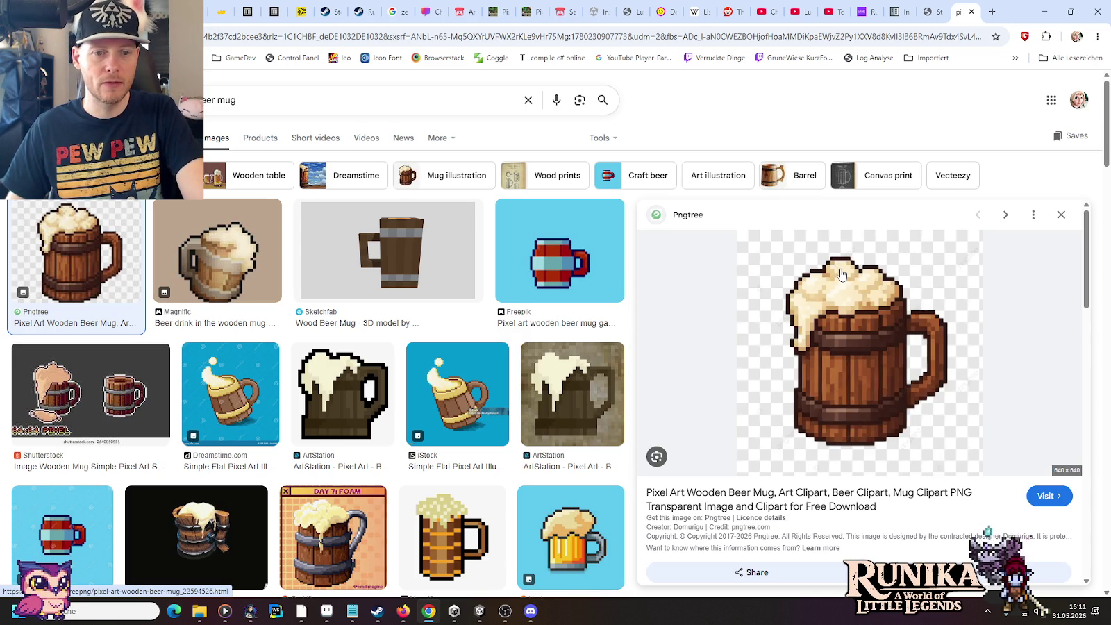
Step: Close the beer mug image results tab and open a new browser tab
click(971, 12)
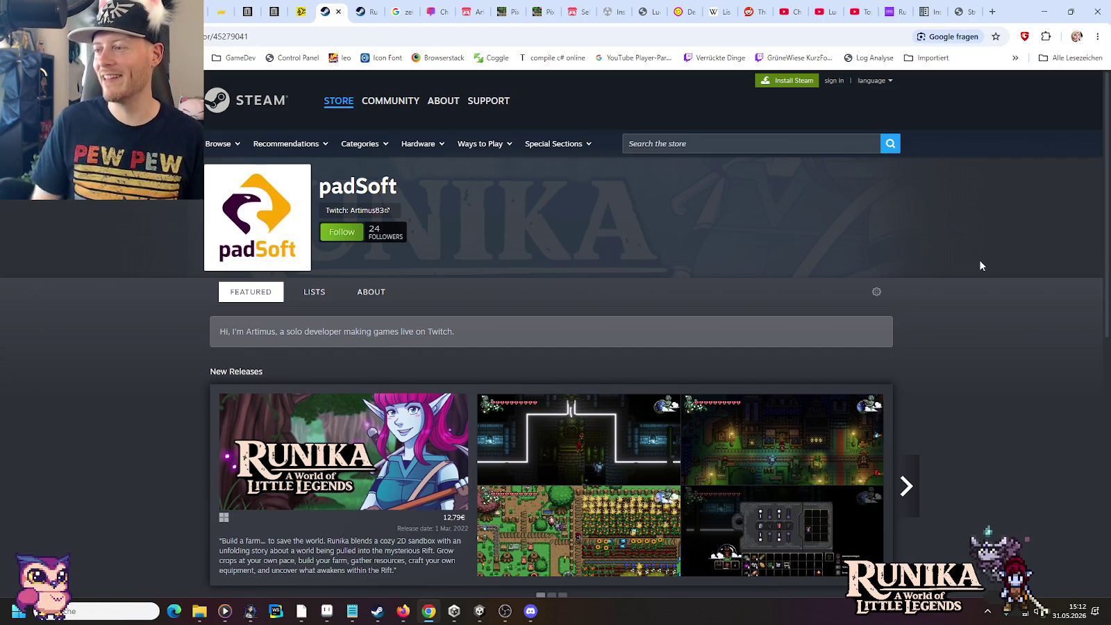
click(991, 11)
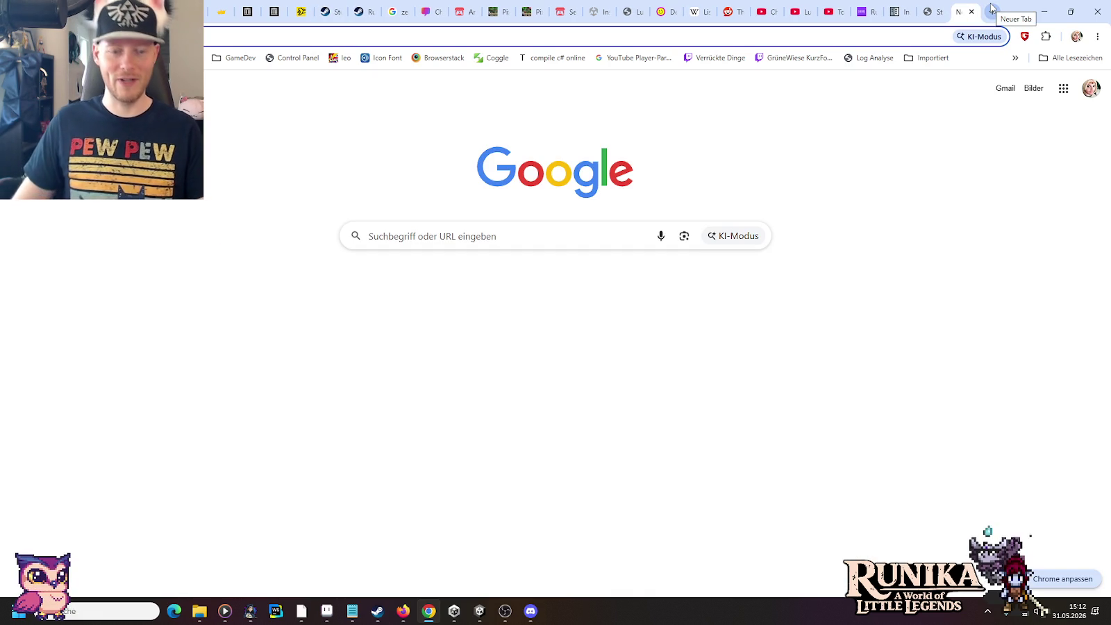
Step: Search Google Images for 'farbkreis', view the Schöner Wohnen colour wheel, then close the tab
text(farbkreis)
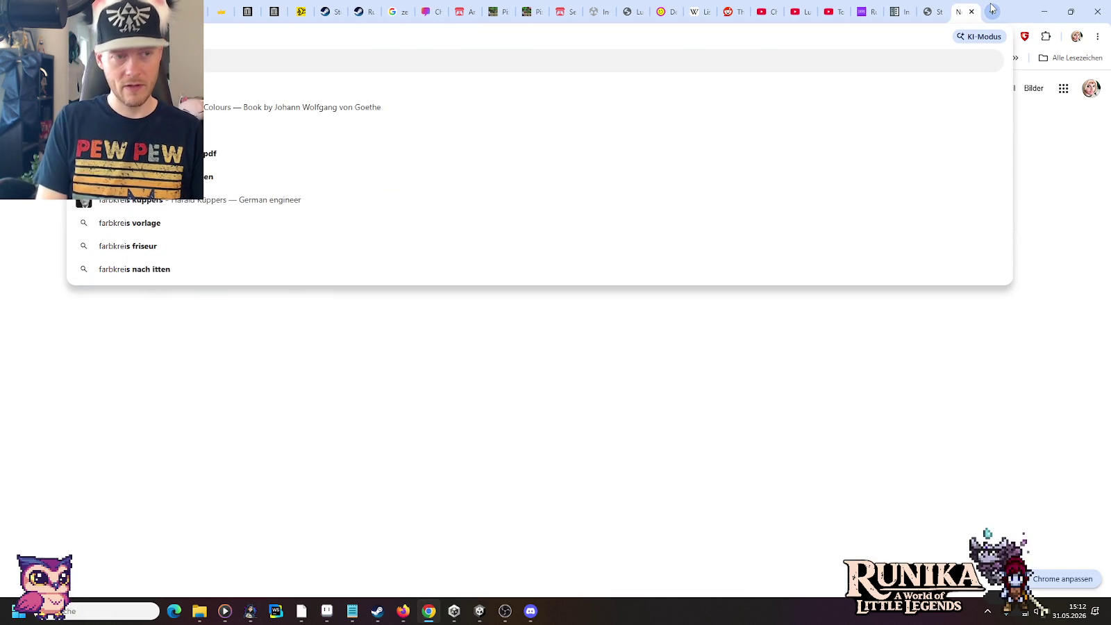
key(Return)
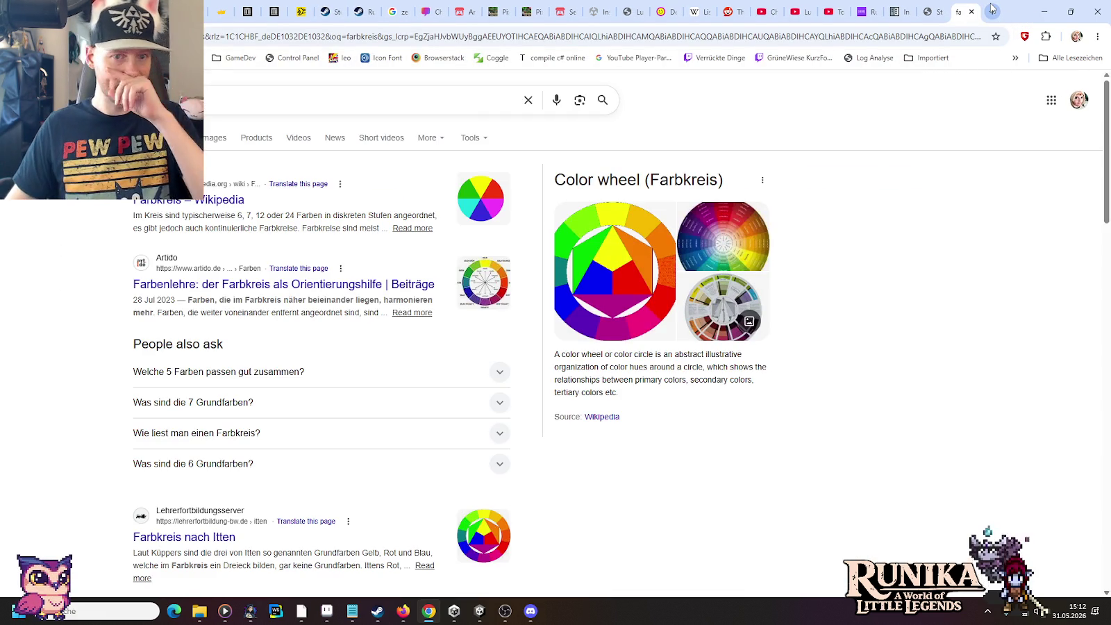
click(207, 140)
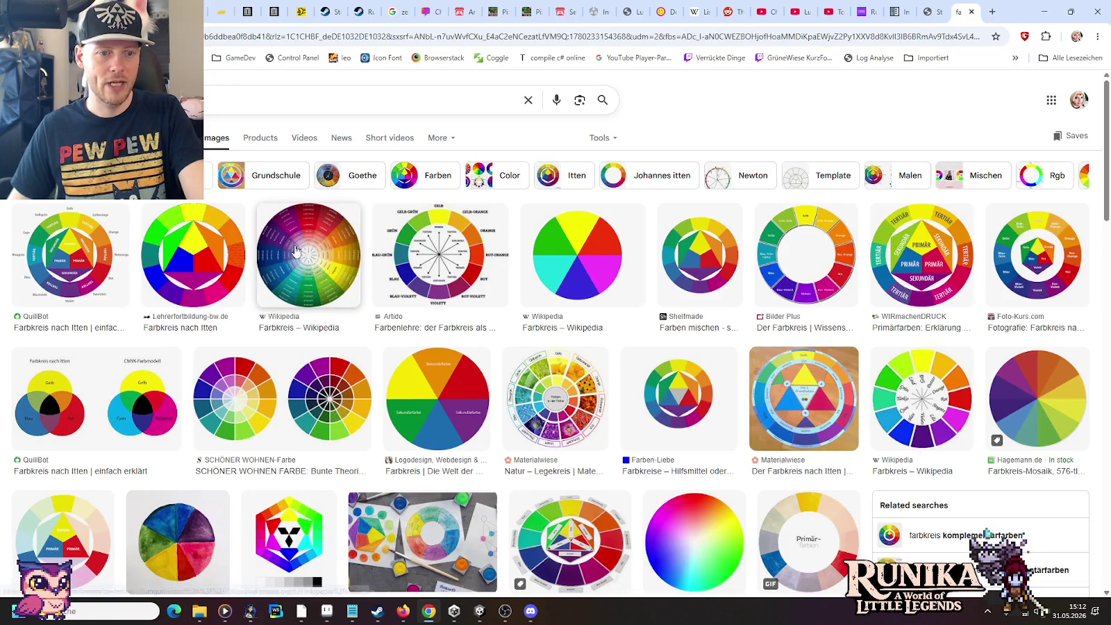
click(336, 406)
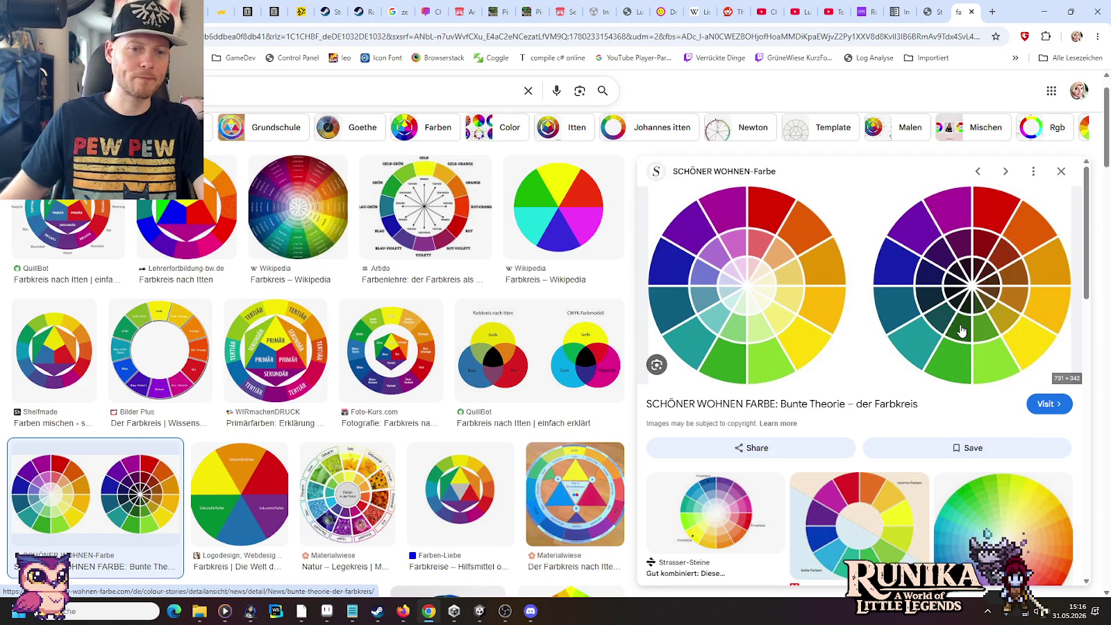
click(973, 13)
Step: Return to Aseprite, zoom and pan over the mug sprite, then close the mug document
click(1044, 11)
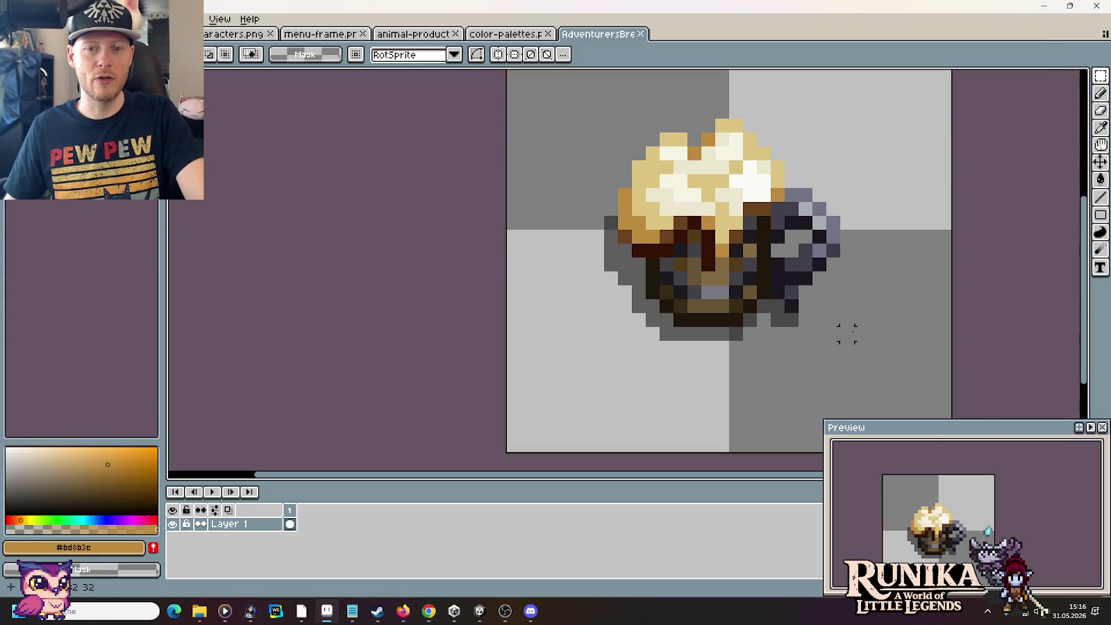
scroll(540, 347, down, 2)
scroll(542, 351, down, 2)
scroll(542, 350, up, 1)
scroll(542, 351, down, 1)
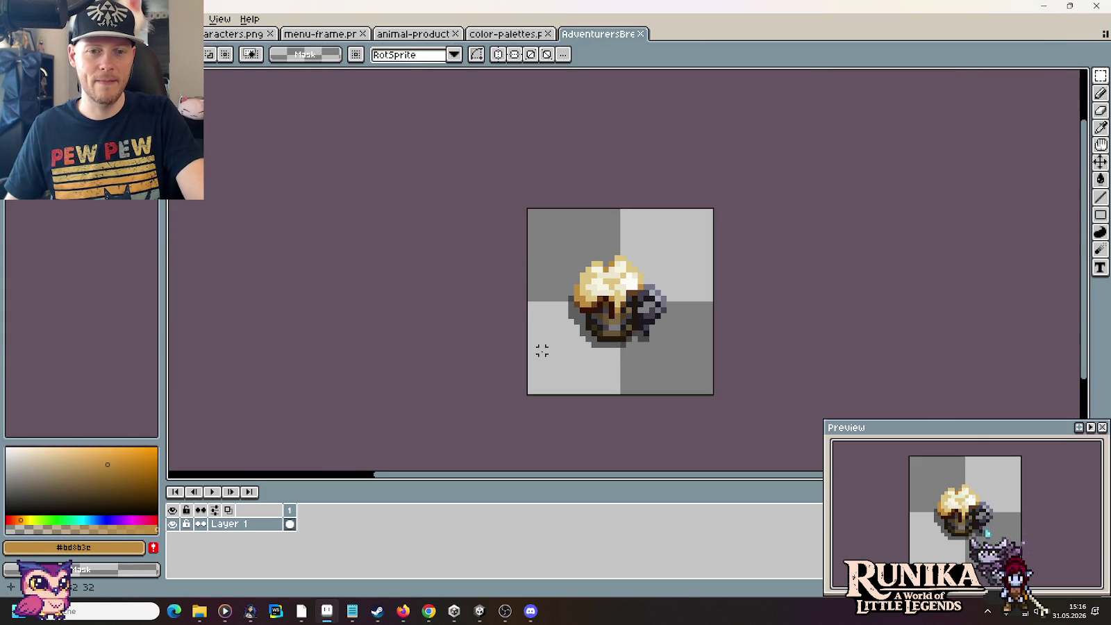
drag(542, 351, 479, 327)
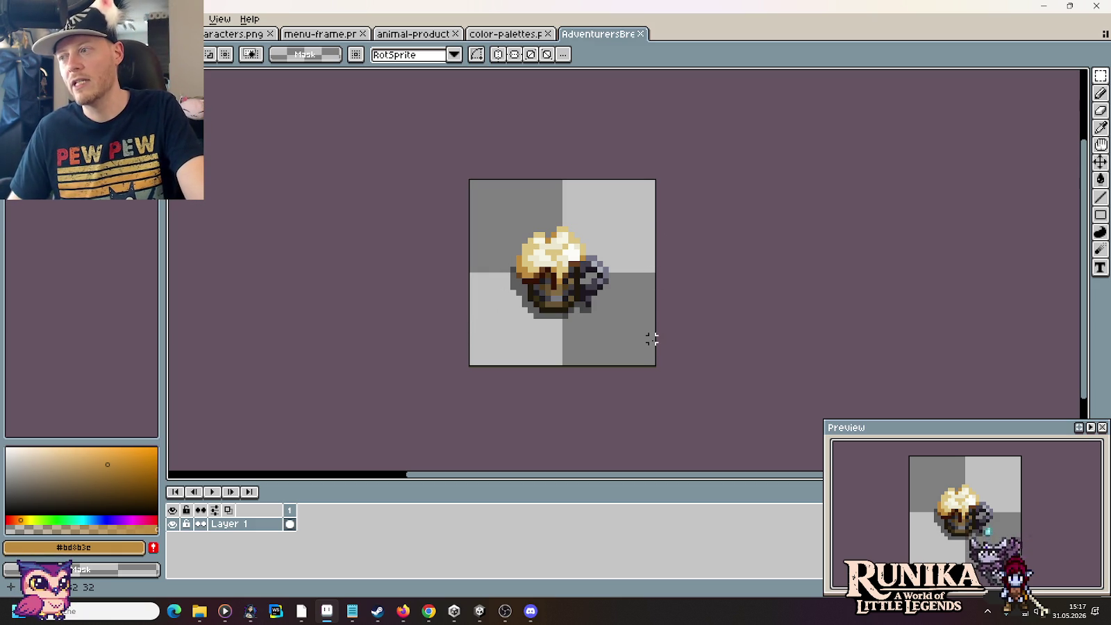
click(640, 33)
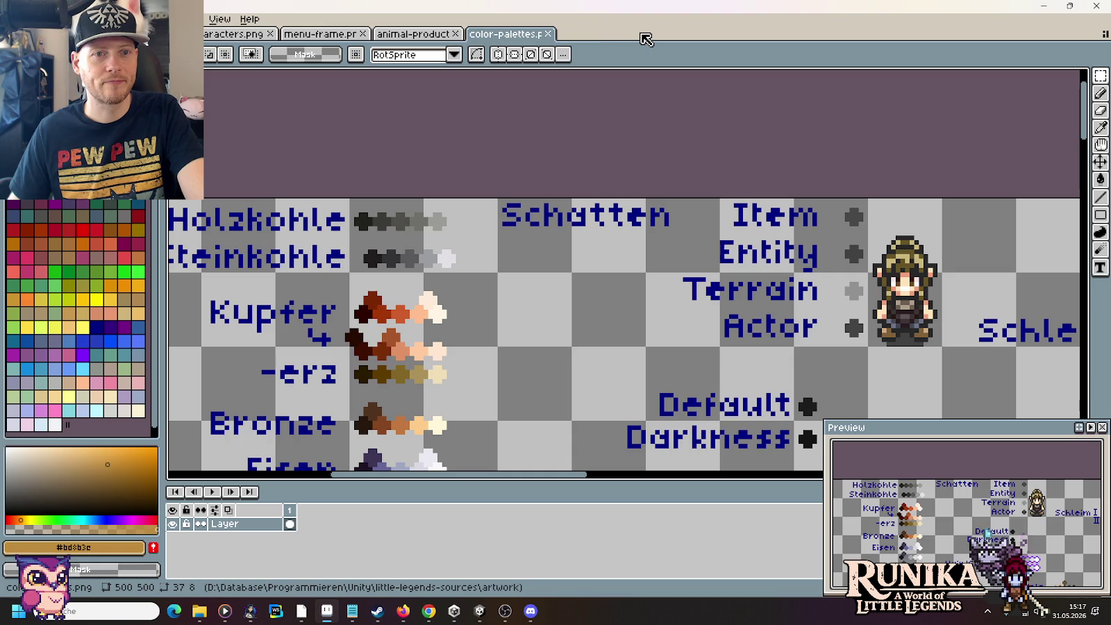
Step: Close color-palettes, look over the item sprites, then switch through menu-frame to characters.png
click(548, 33)
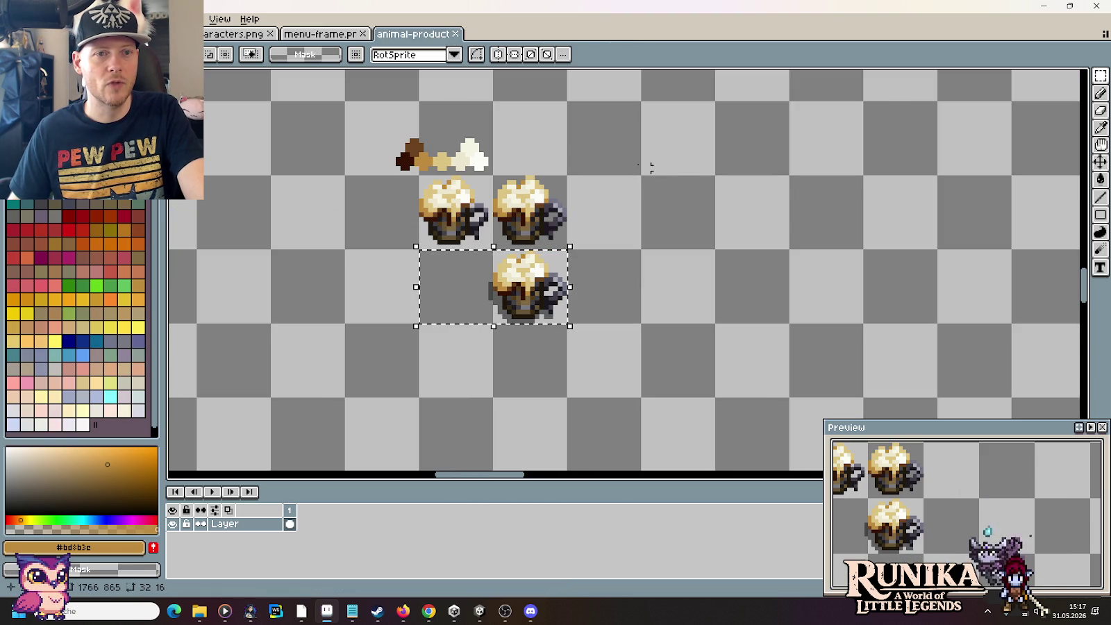
scroll(671, 234, down, 1)
drag(397, 143, 582, 188)
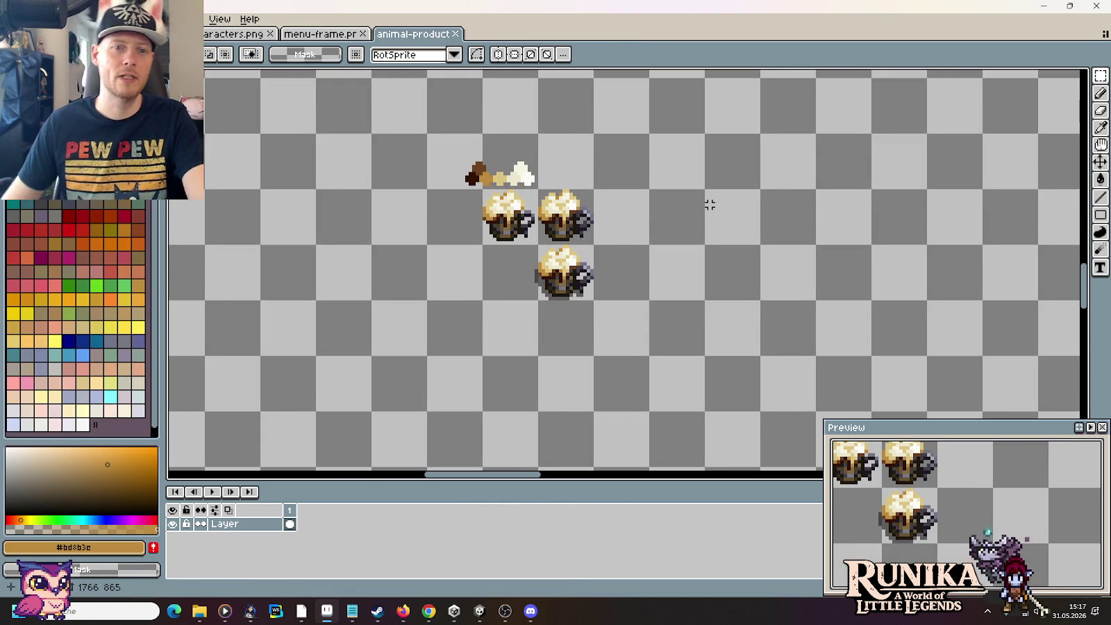
scroll(709, 204, down, 1)
drag(664, 123, 611, 279)
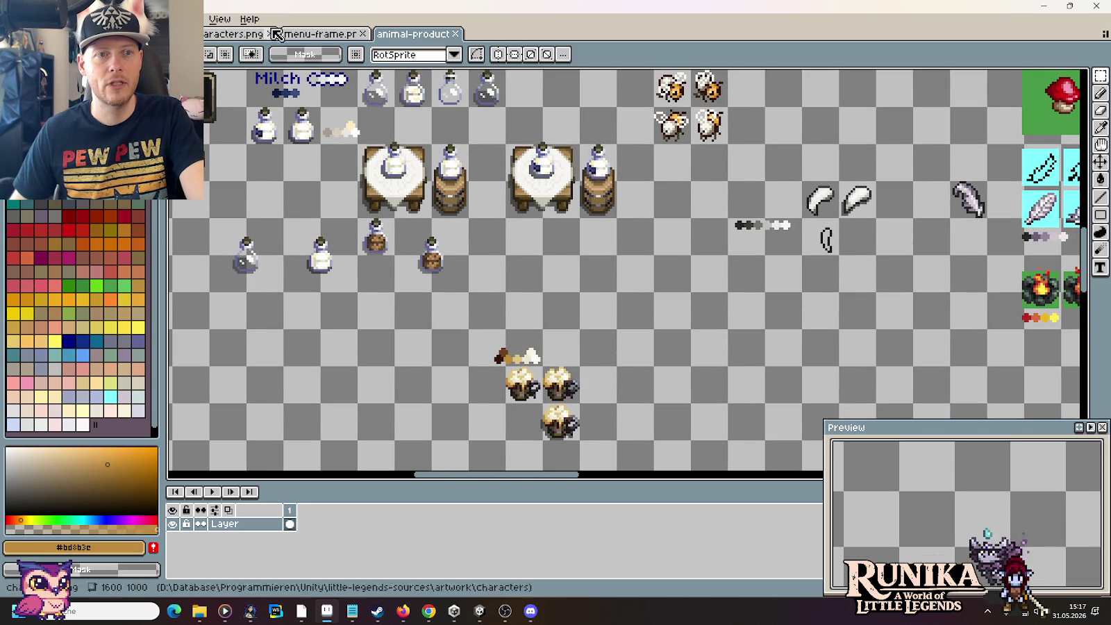
click(299, 34)
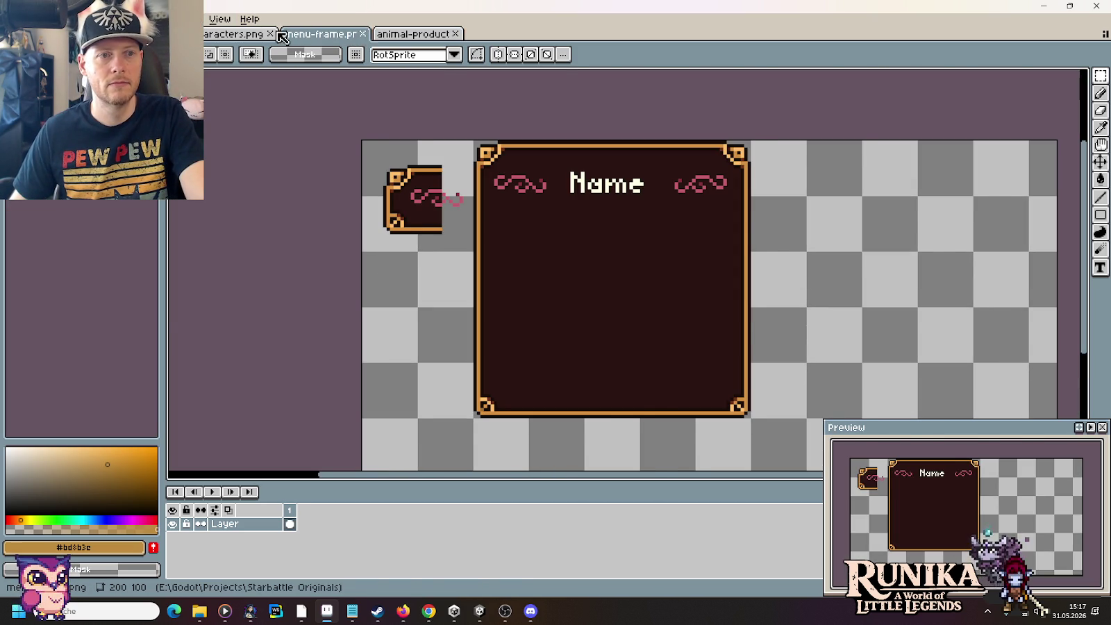
click(262, 35)
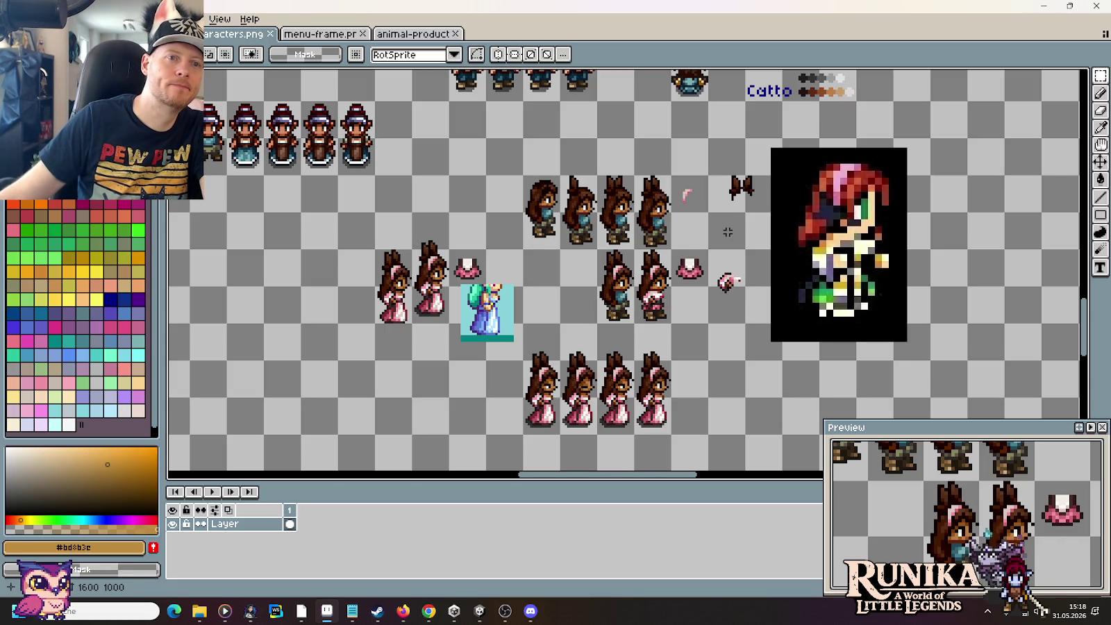
Step: In a new Chrome tab, search 'illusion of gaia final boss sprite sheet'
click(429, 612)
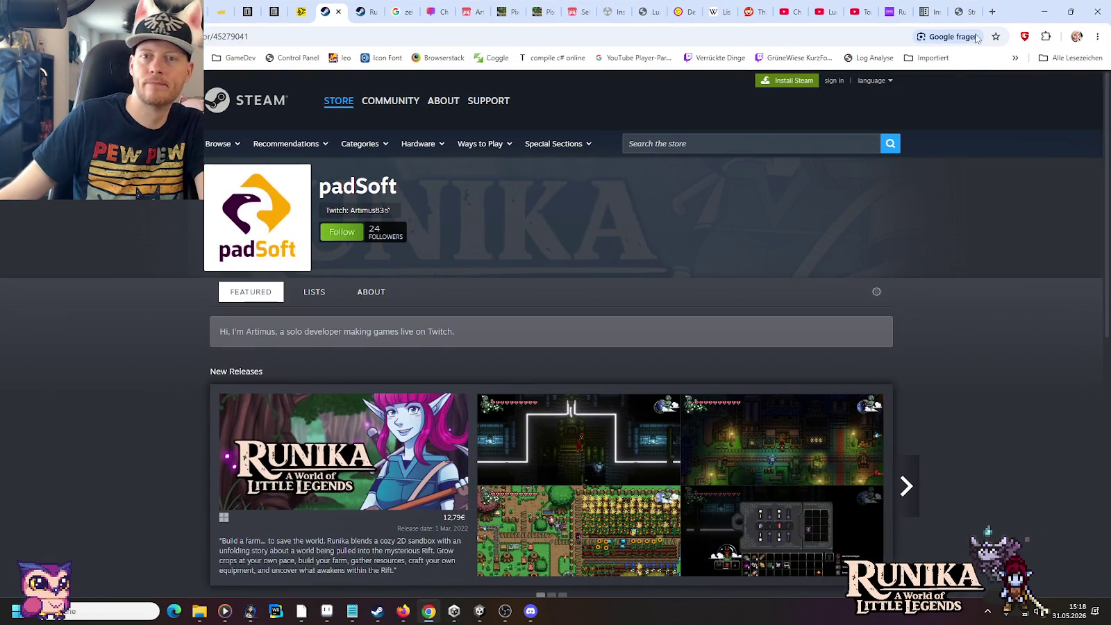
click(992, 11)
text(illusion of ga)
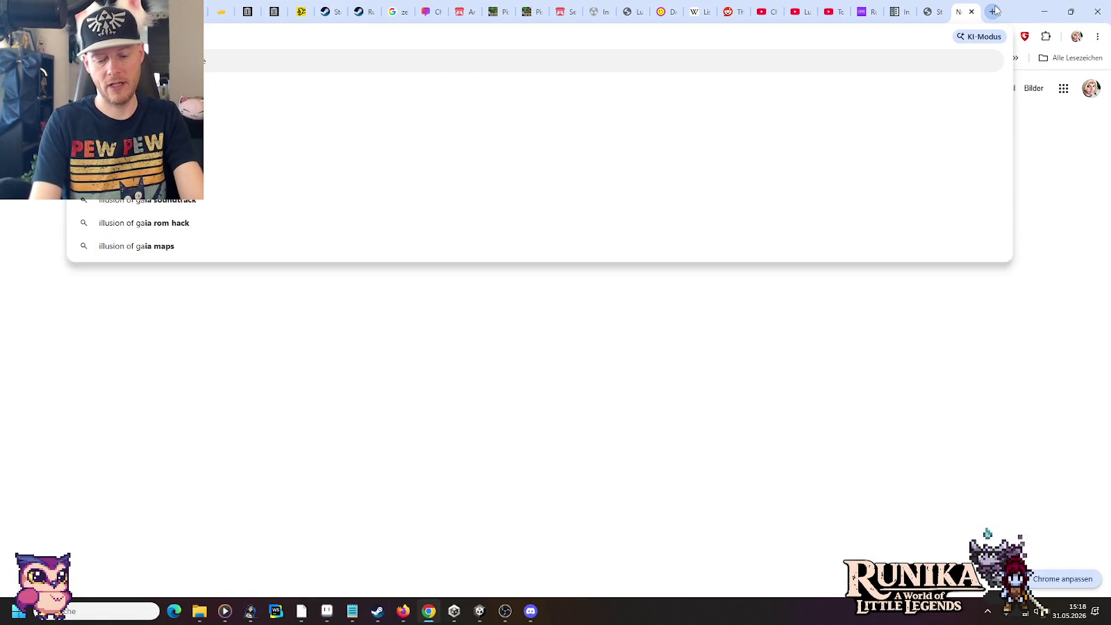
key(BackSpace)
key(BackSpace)
text(bos)
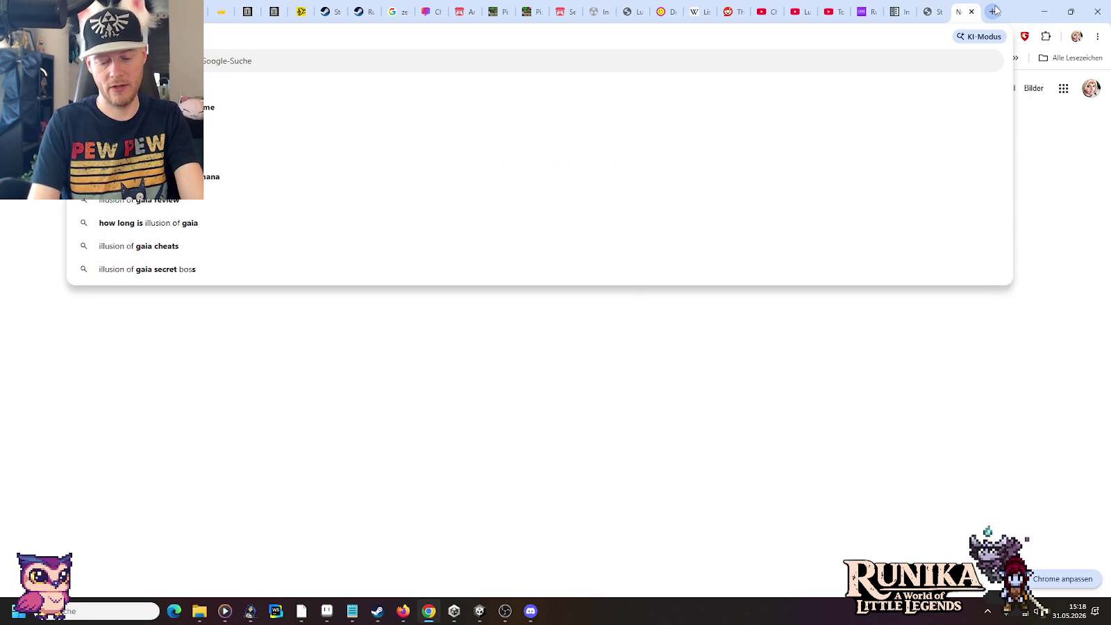
text(s sprite sheet)
key(Return)
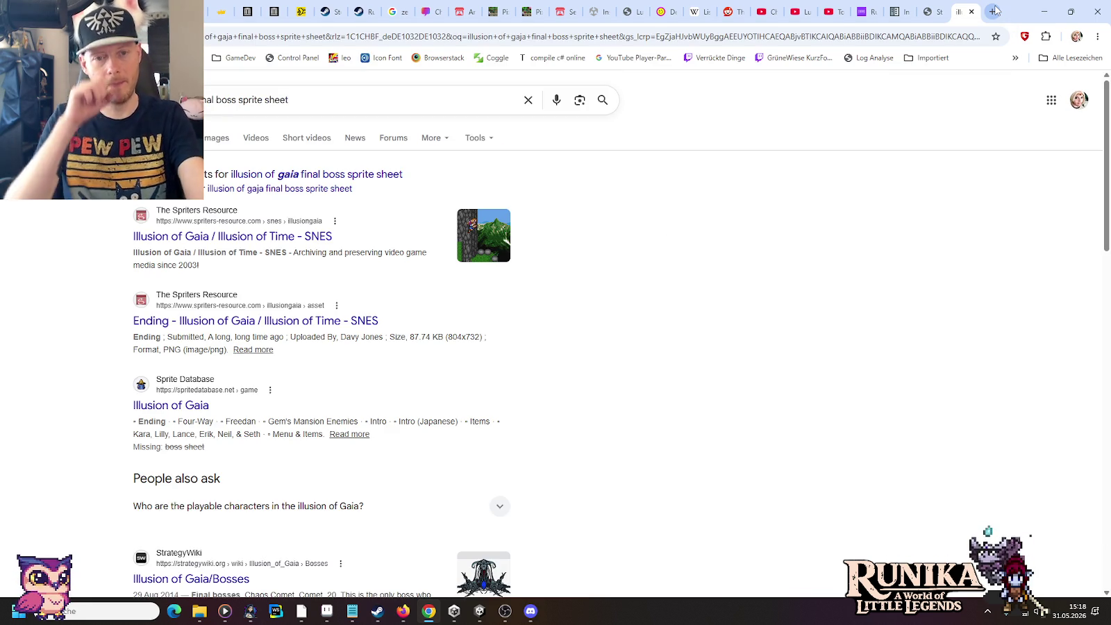
Step: Copy the StrategyWiki boss image from Google Images with Bild kopieren and return to Aseprite
click(210, 142)
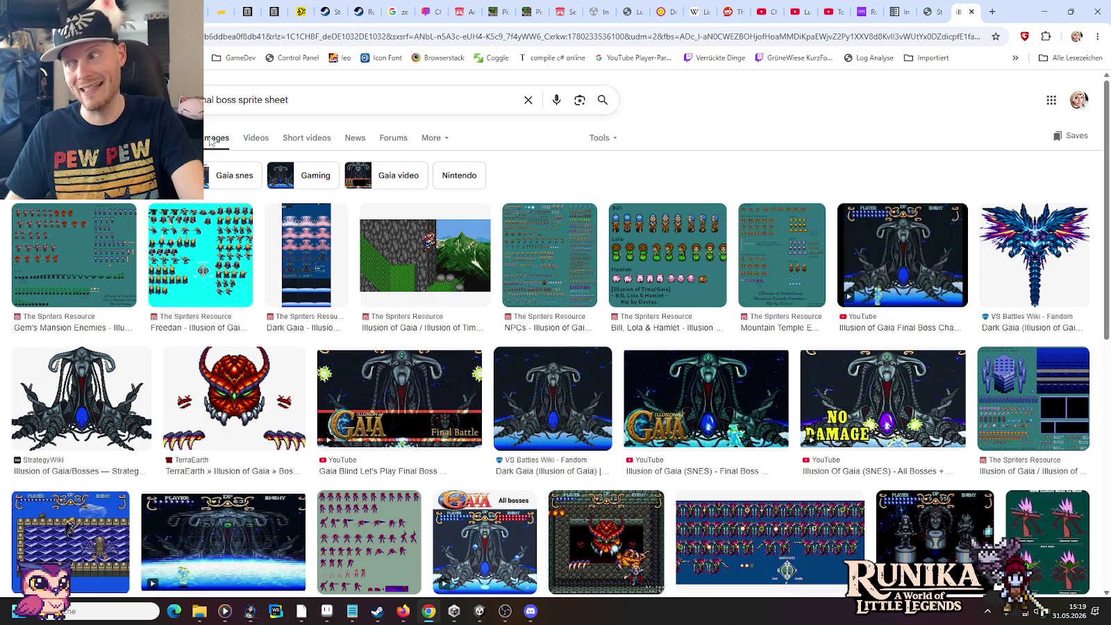
click(80, 399)
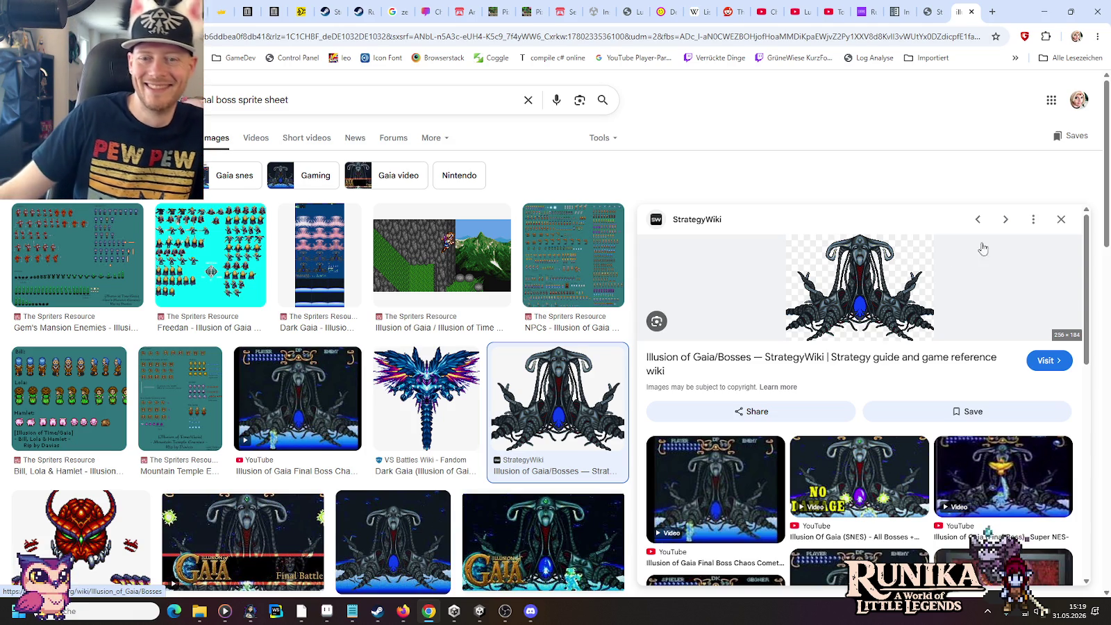
right_click(884, 271)
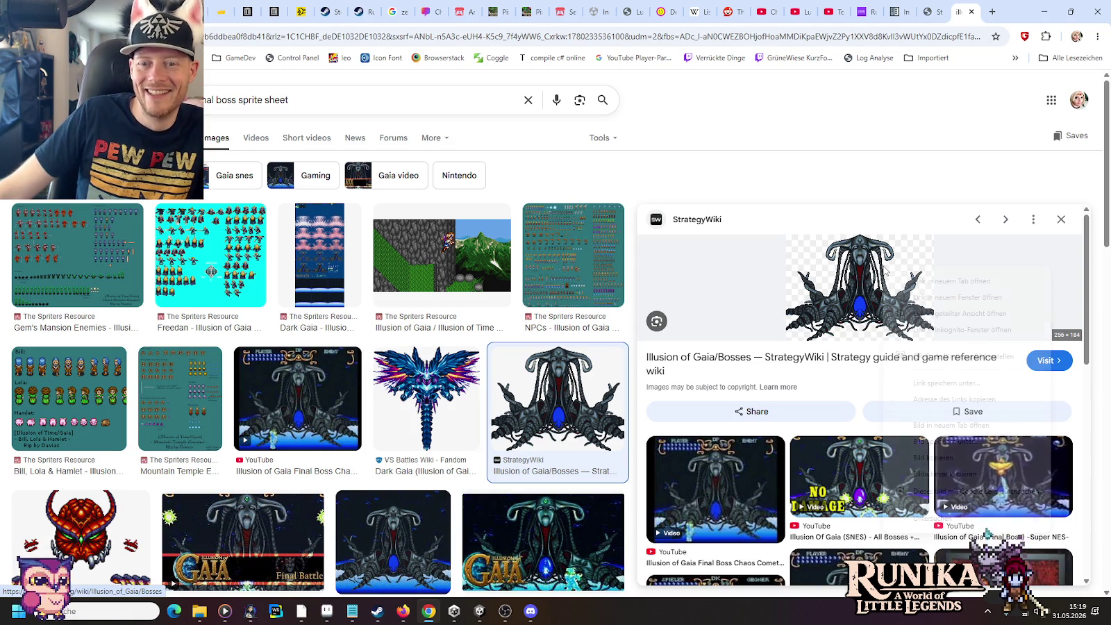
click(924, 457)
click(327, 610)
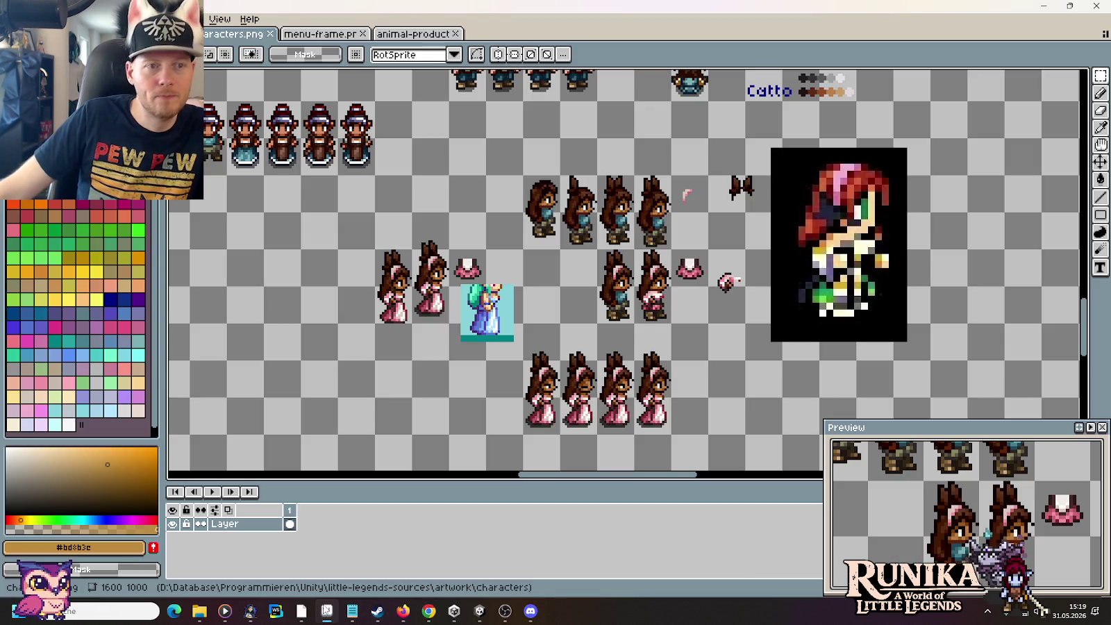
Step: Create a new 1024×1024 sprite
key(ctrl+n)
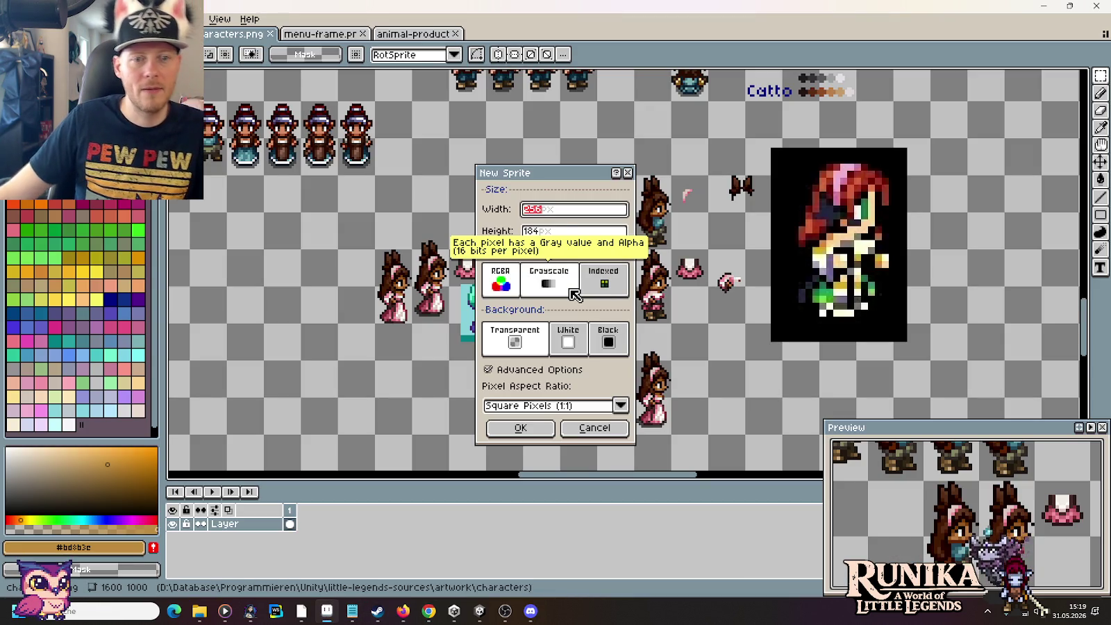
text(1024)
key(Tab)
text(1024)
key(Return)
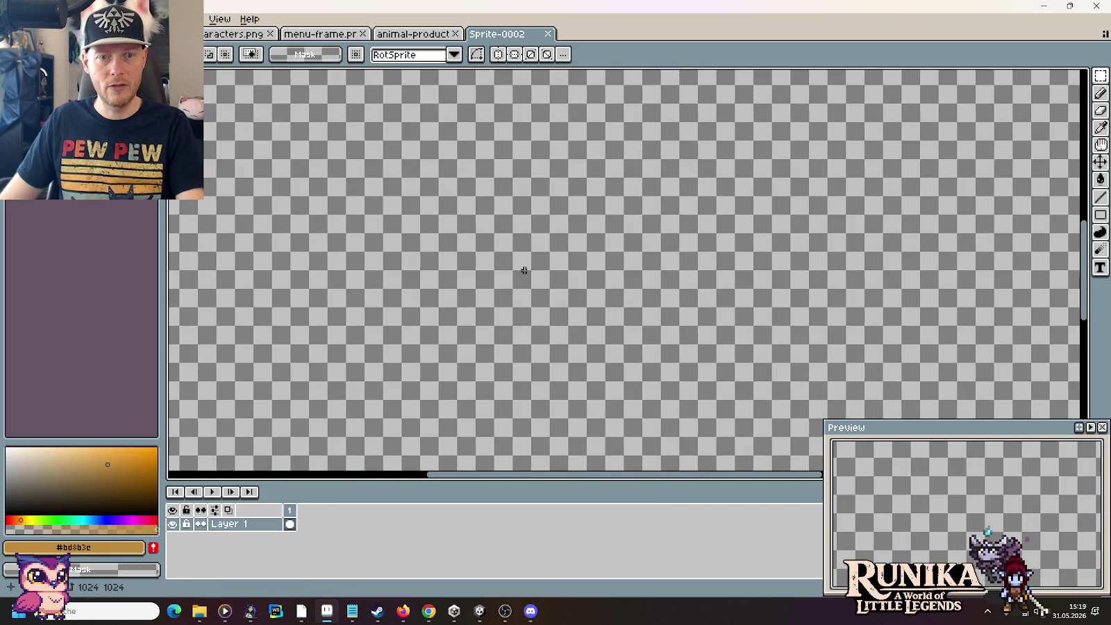
Step: Paste the copied Illusion of Gaia boss image near the canvas top-left and commit it
key(ctrl+v)
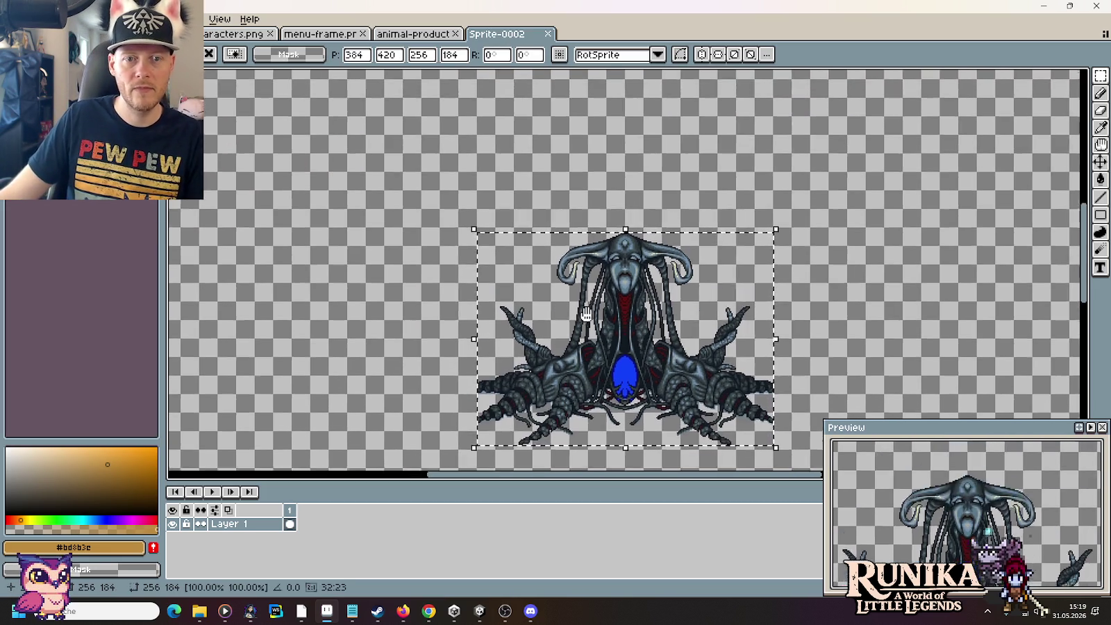
drag(580, 307, 622, 238)
mouse_move(576, 195)
mouse_down()
mouse_move(526, 285)
mouse_move(464, 295)
mouse_up()
click(666, 338)
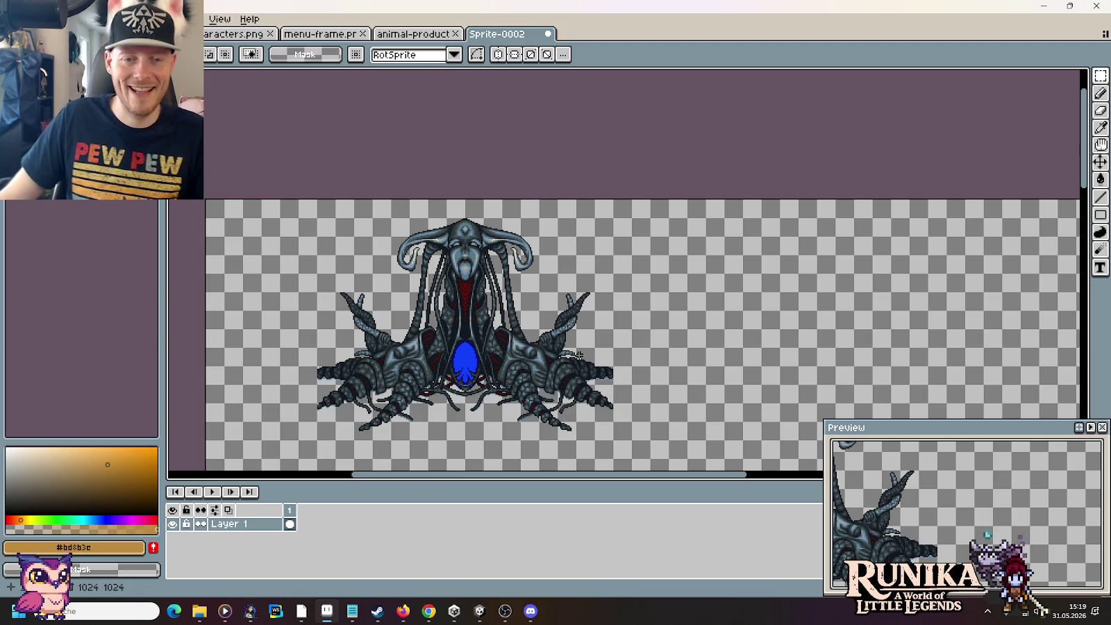
click(413, 33)
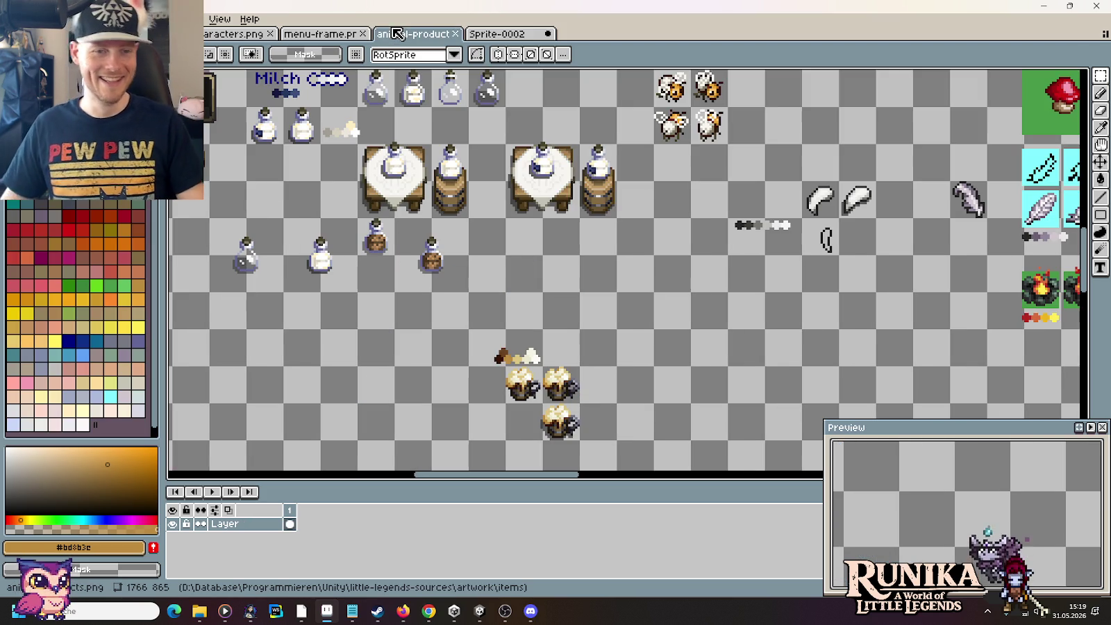
Step: Select the small red-haired character sprite on the characters sheet
click(321, 33)
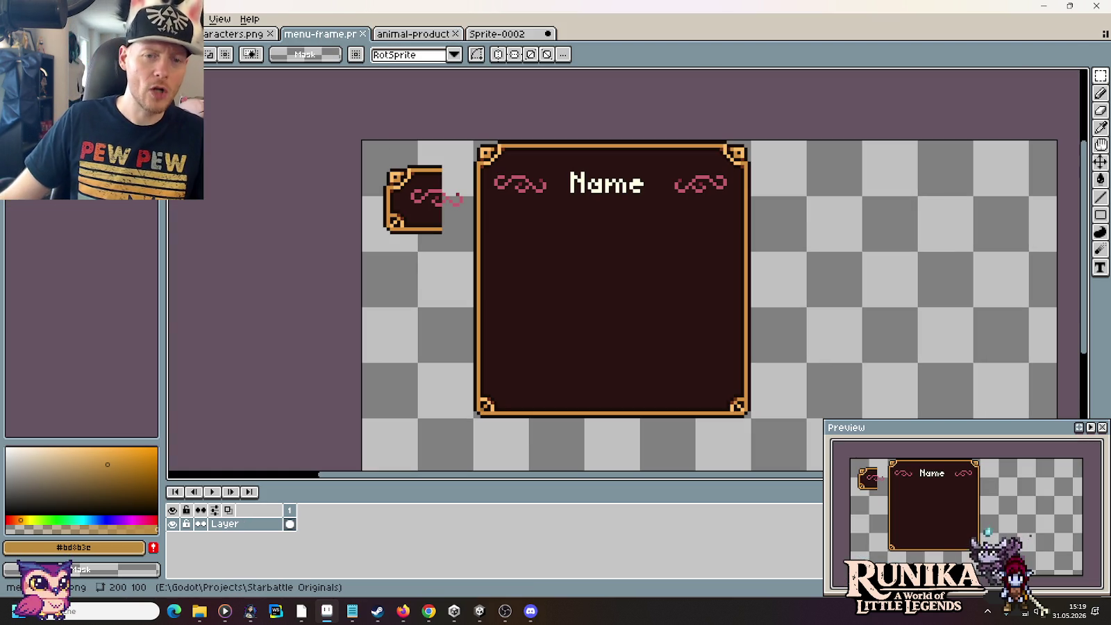
click(229, 33)
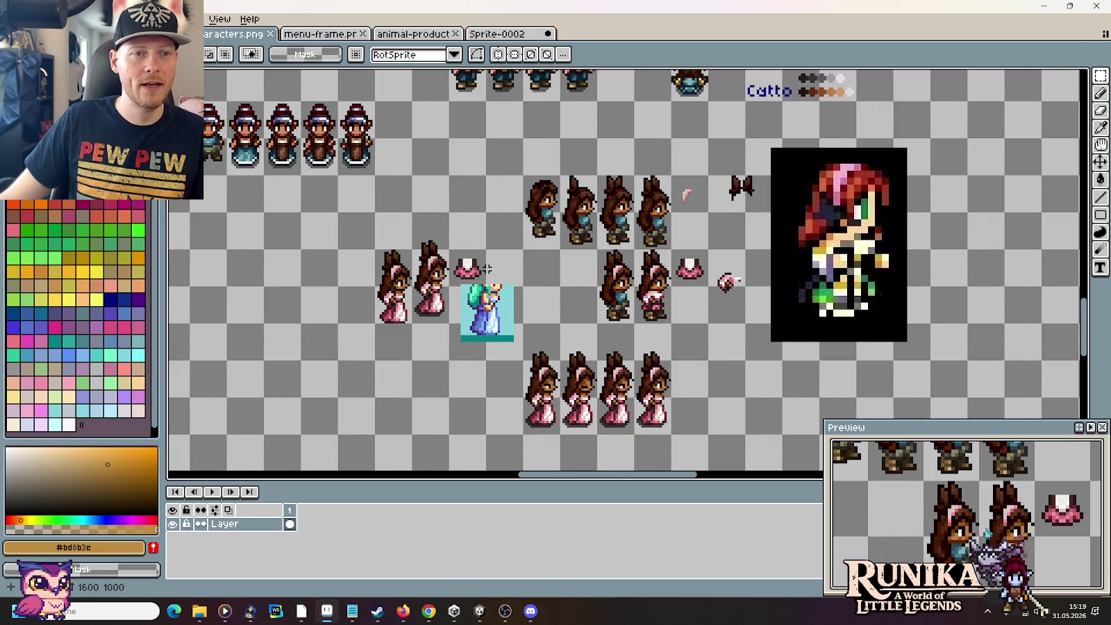
scroll(487, 269, down, 2)
drag(548, 150, 604, 347)
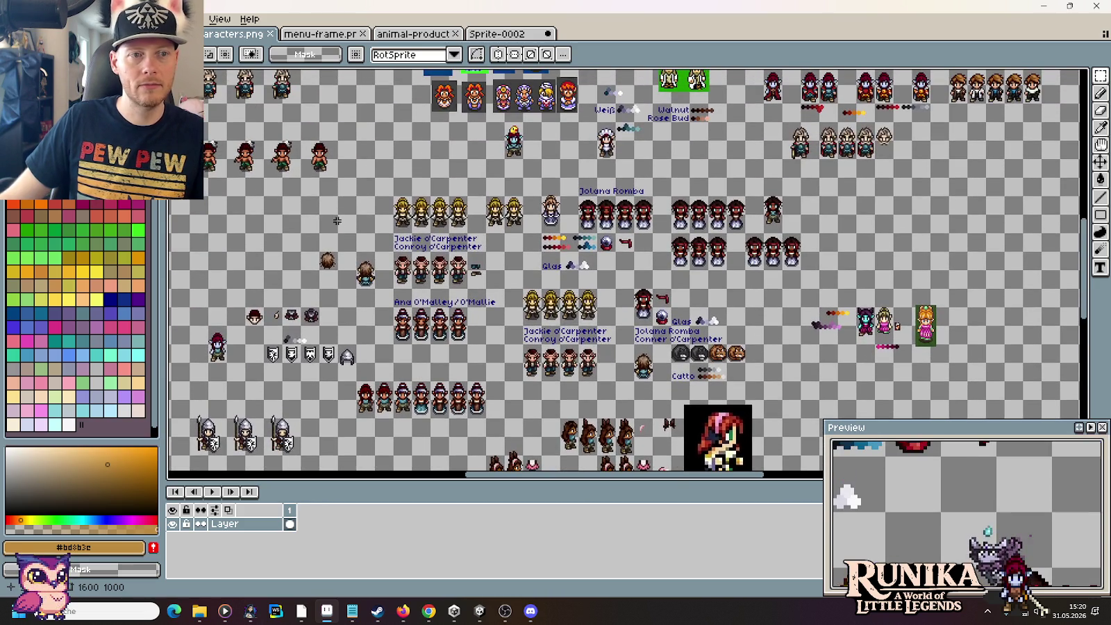
drag(337, 221, 549, 372)
scroll(832, 104, up, 3)
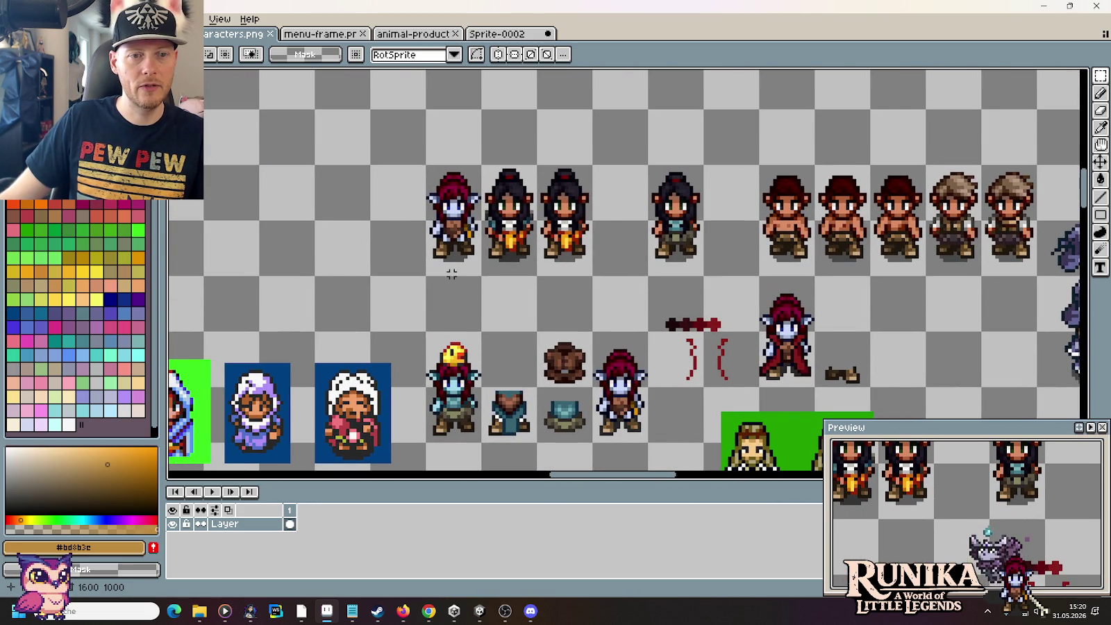
drag(452, 274, 455, 168)
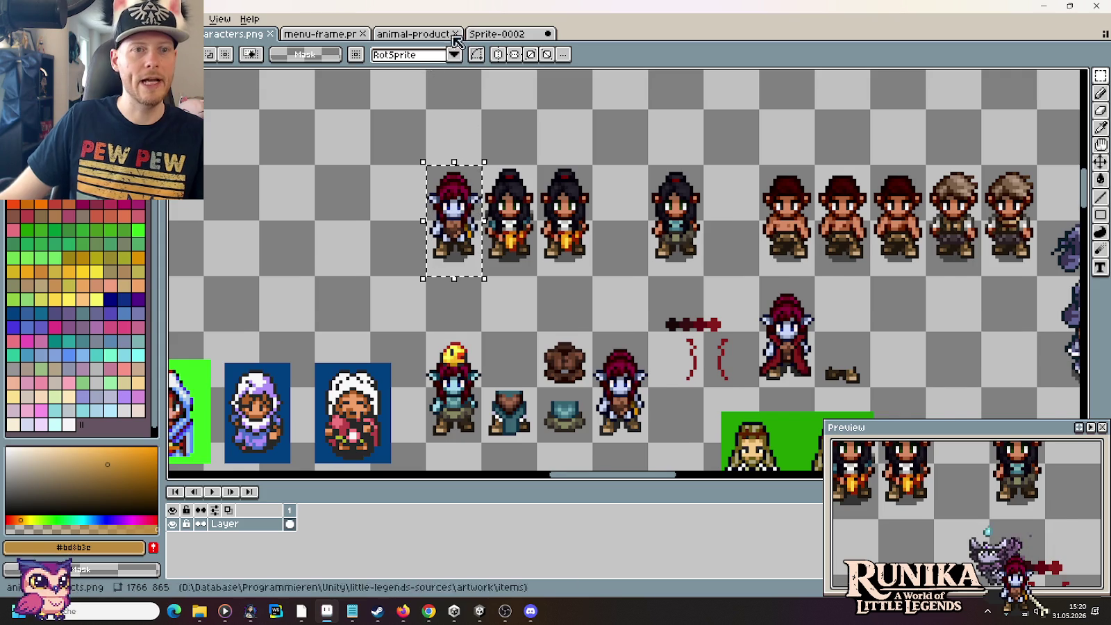
Step: Paste the red-haired character just right of the boss in Sprite-0002 and commit it
click(479, 34)
key(ctrl+v)
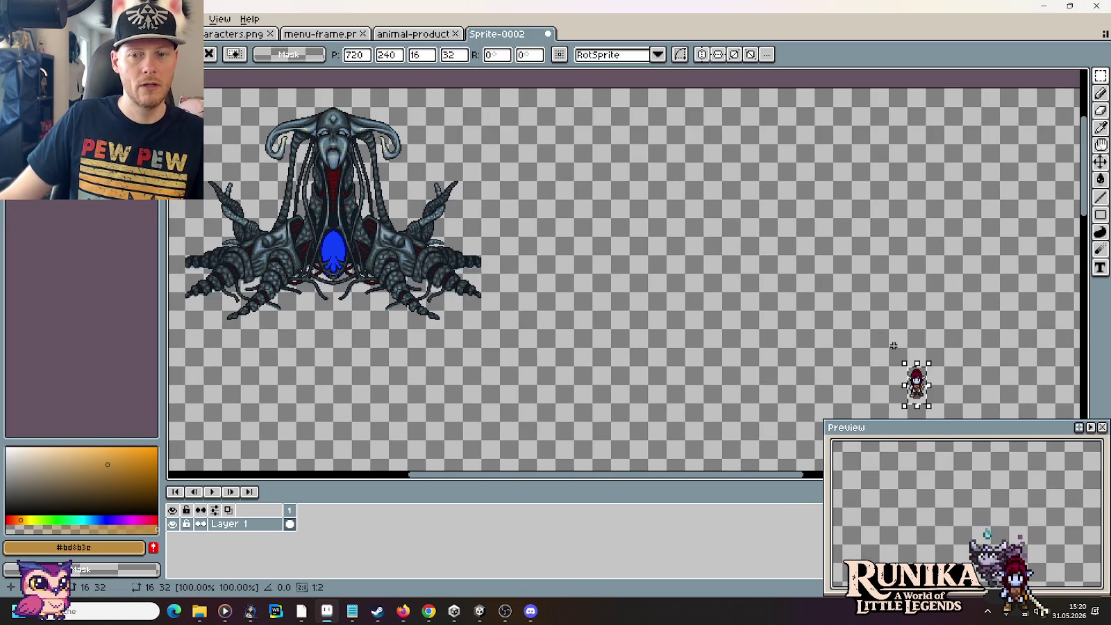
drag(919, 389, 510, 275)
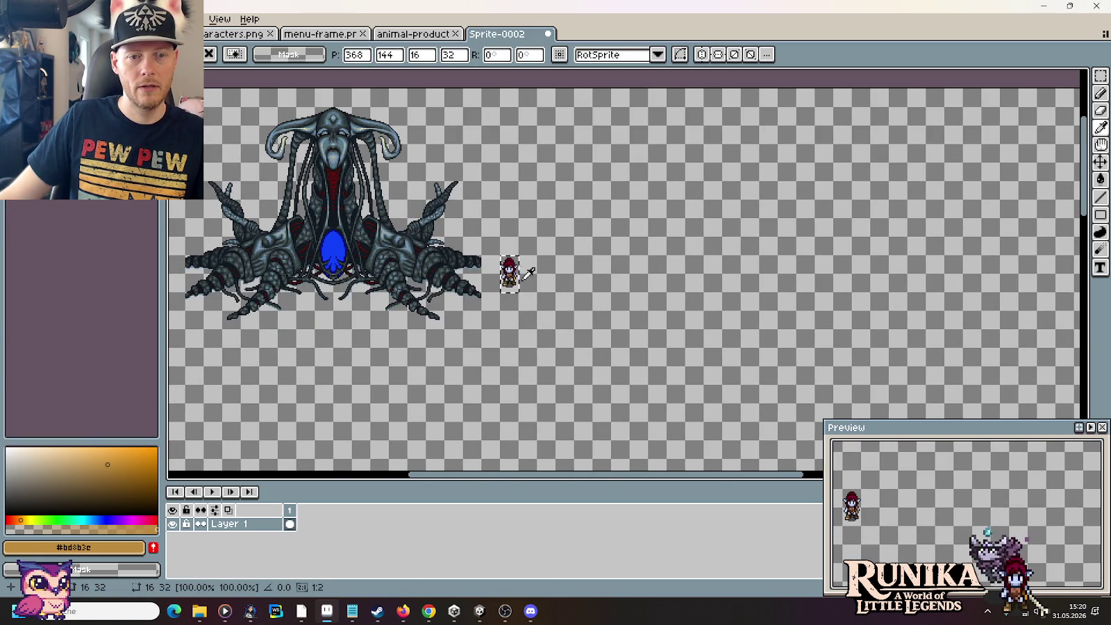
click(597, 287)
drag(596, 287, 757, 280)
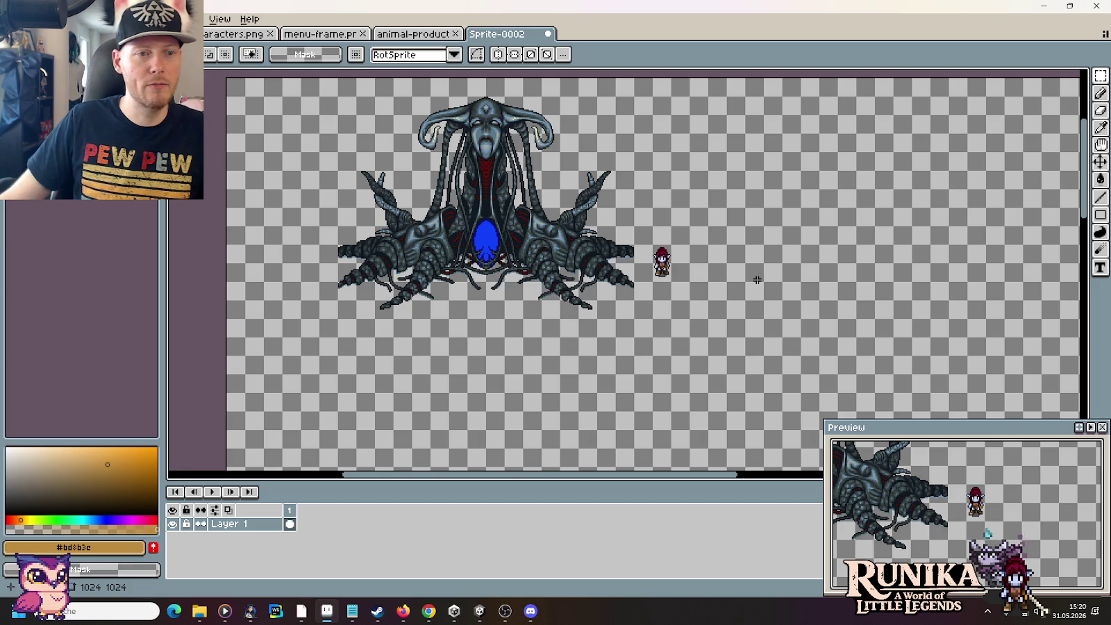
key(ctrl+Tab)
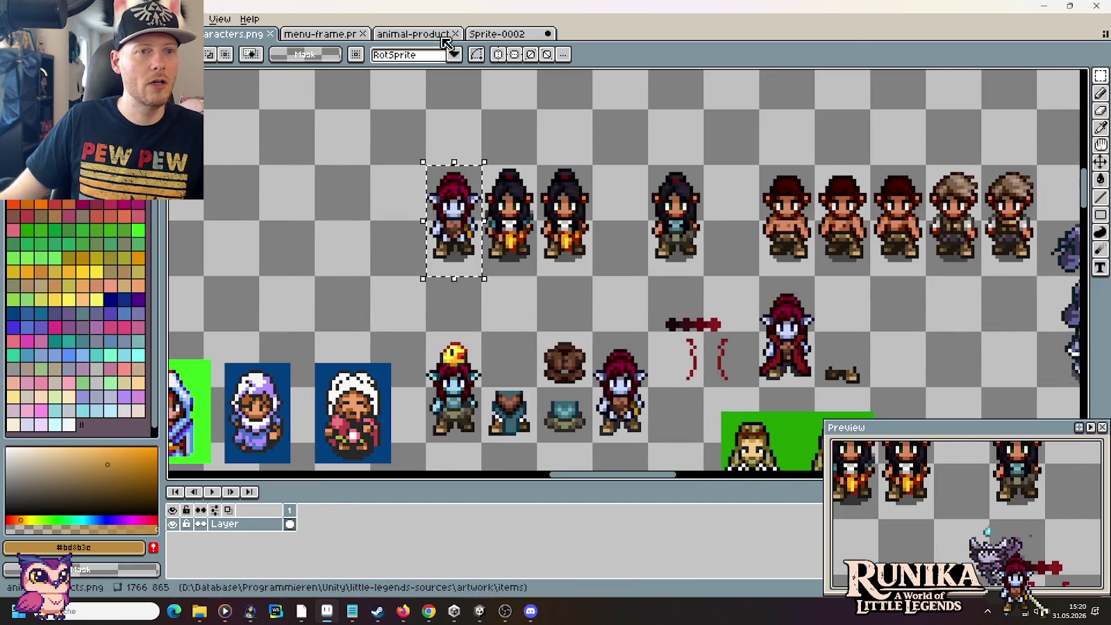
key(ctrl+shift+Tab)
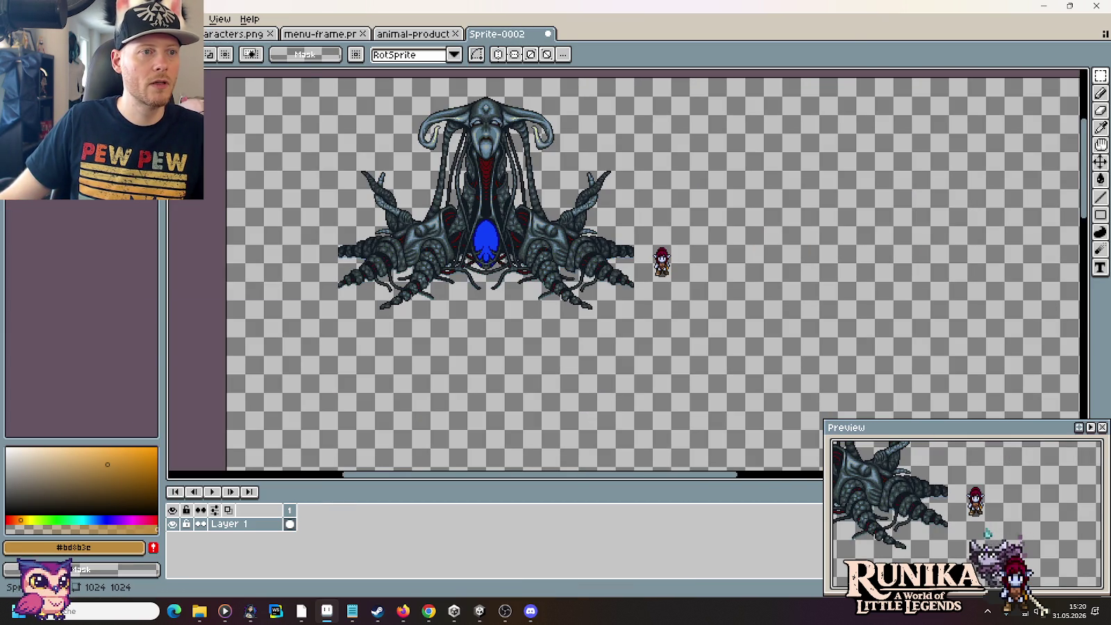
key(ctrl+o)
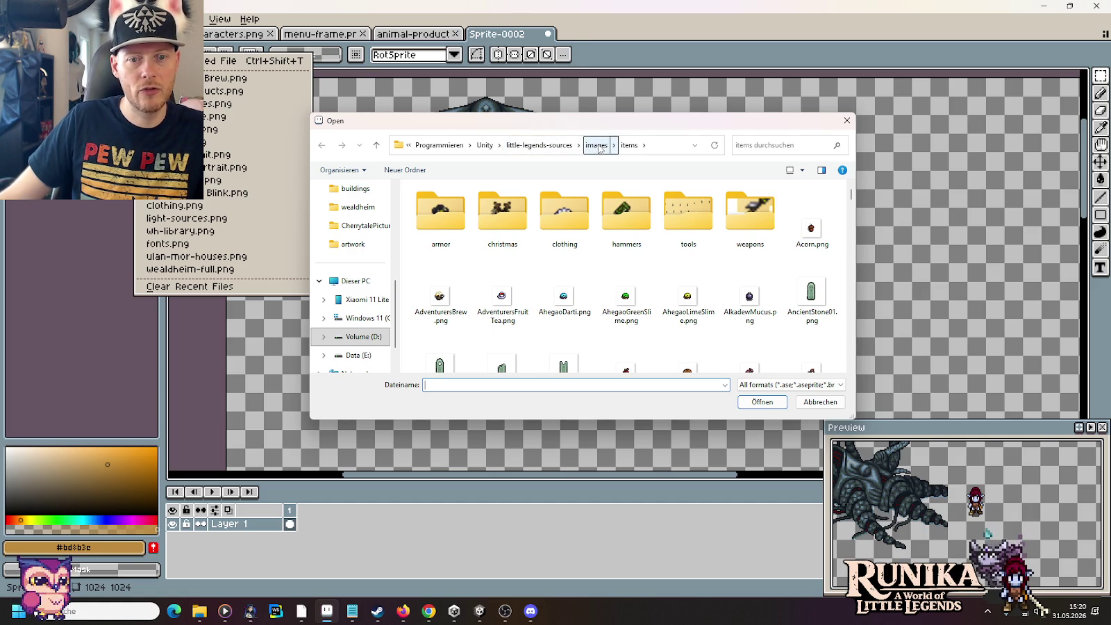
Step: Open one-screen-outline.png from little-legends-sources > artwork > buildings
click(598, 145)
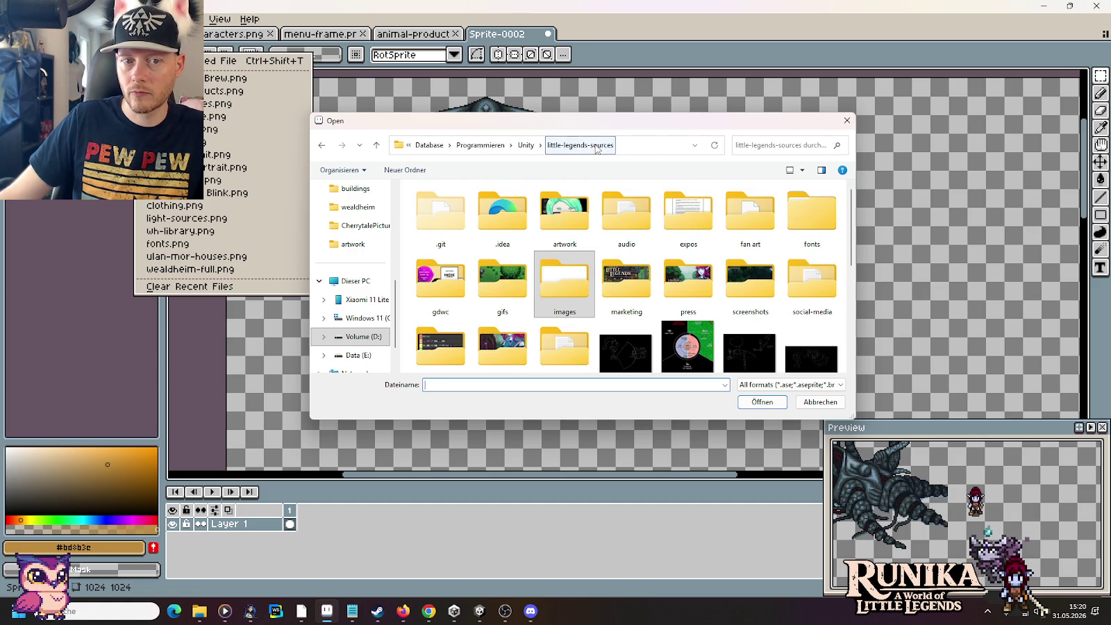
double_click(584, 216)
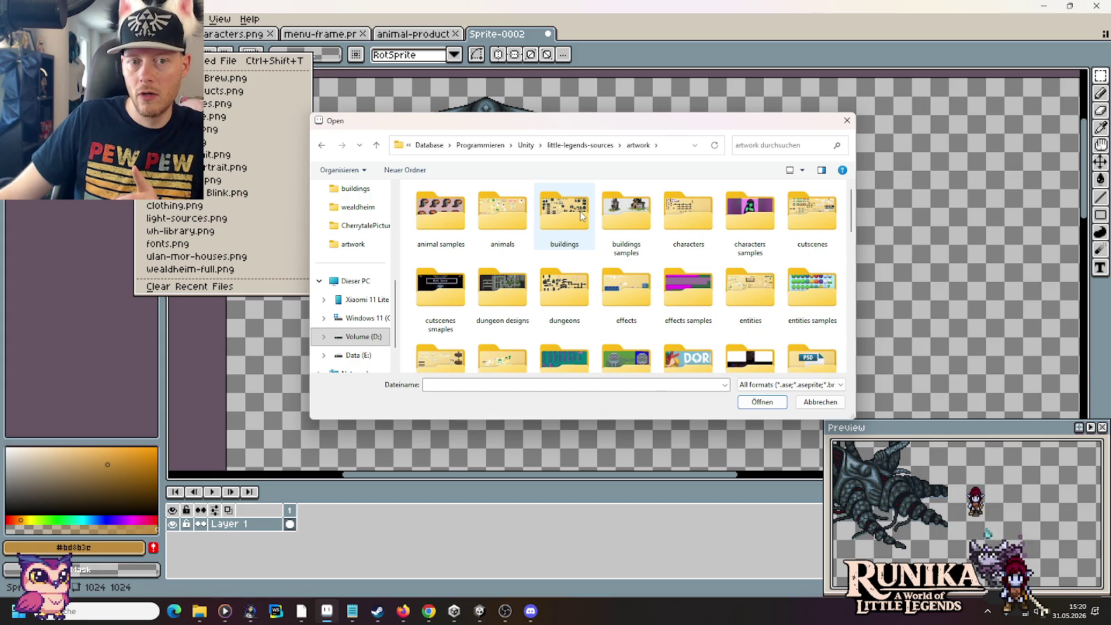
double_click(571, 217)
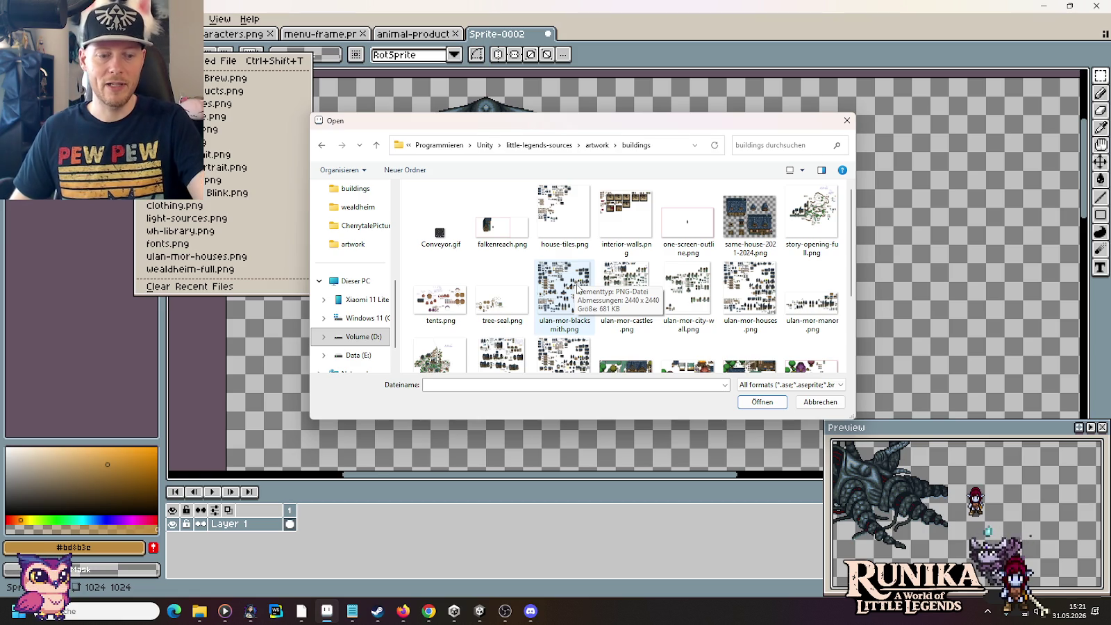
double_click(685, 217)
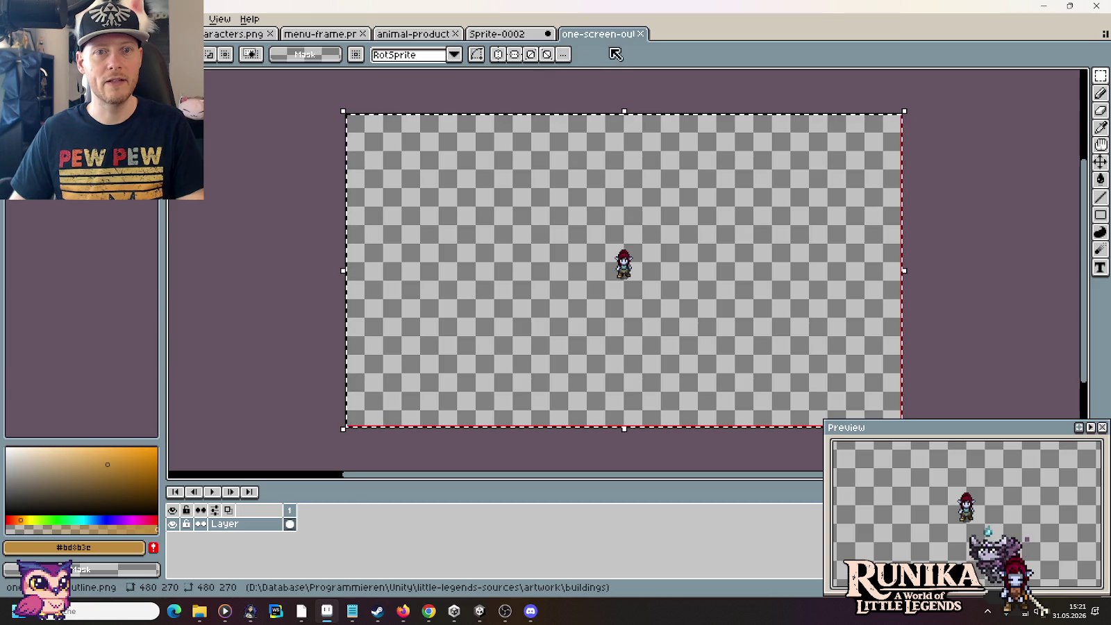
click(640, 33)
Step: Paste the 480×270 screen outline into Sprite-0002, committed right of the boss at 464,16
key(ctrl+v)
mouse_move(690, 290)
mouse_down()
mouse_move(747, 264)
mouse_move(597, 242)
mouse_up()
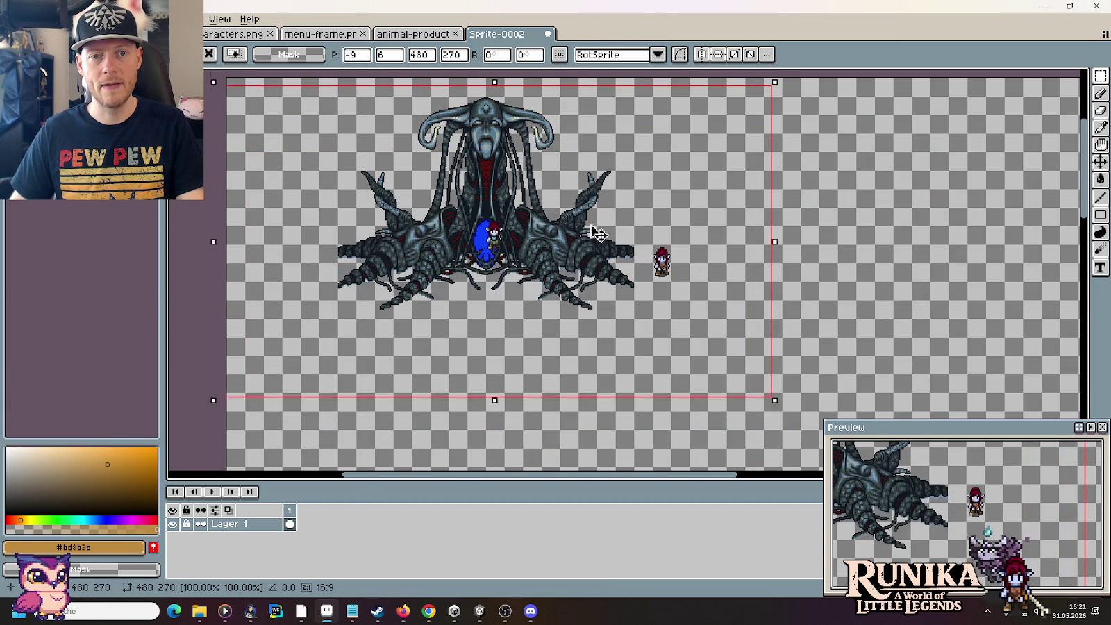
drag(598, 242, 601, 202)
drag(540, 176, 542, 198)
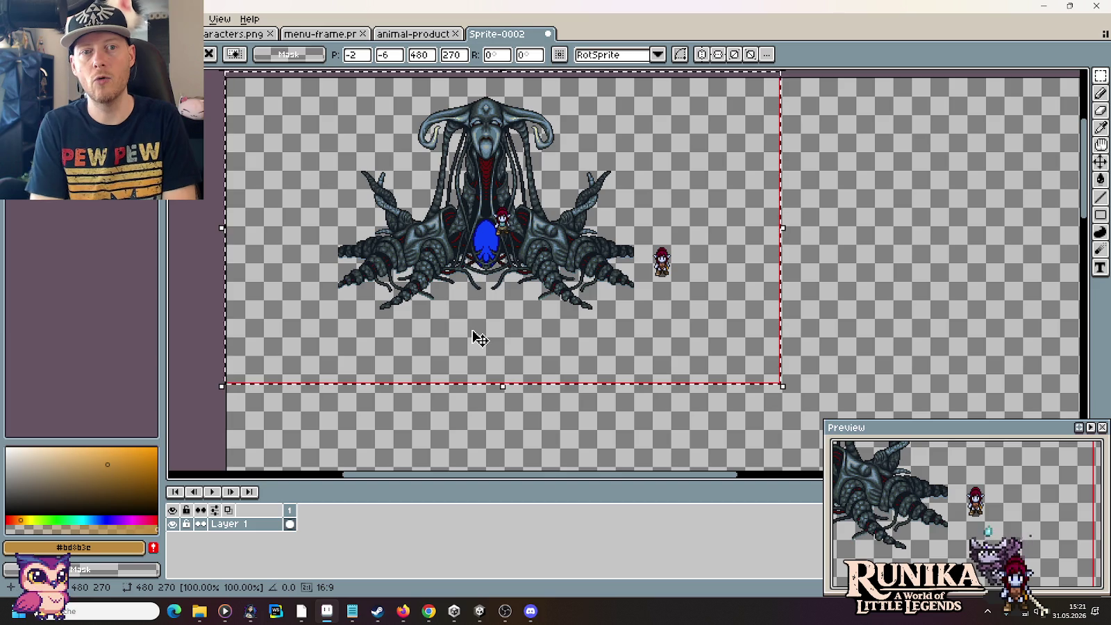
mouse_move(479, 339)
mouse_down()
mouse_move(683, 305)
mouse_move(953, 286)
mouse_up()
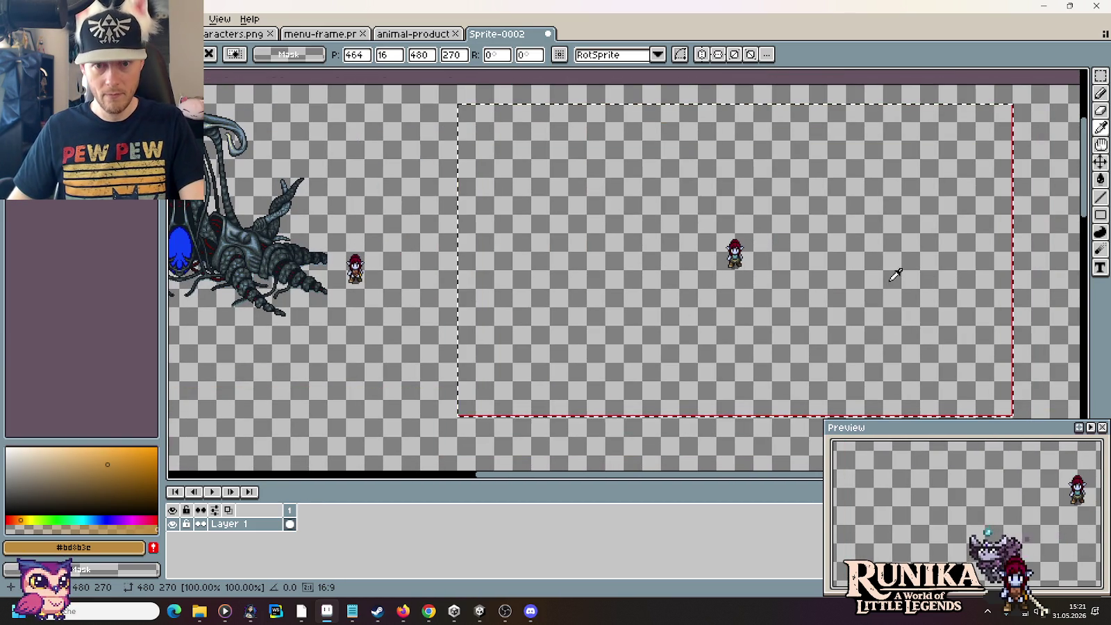
click(442, 265)
mouse_move(392, 248)
mouse_down()
mouse_move(681, 326)
mouse_move(359, 132)
mouse_up()
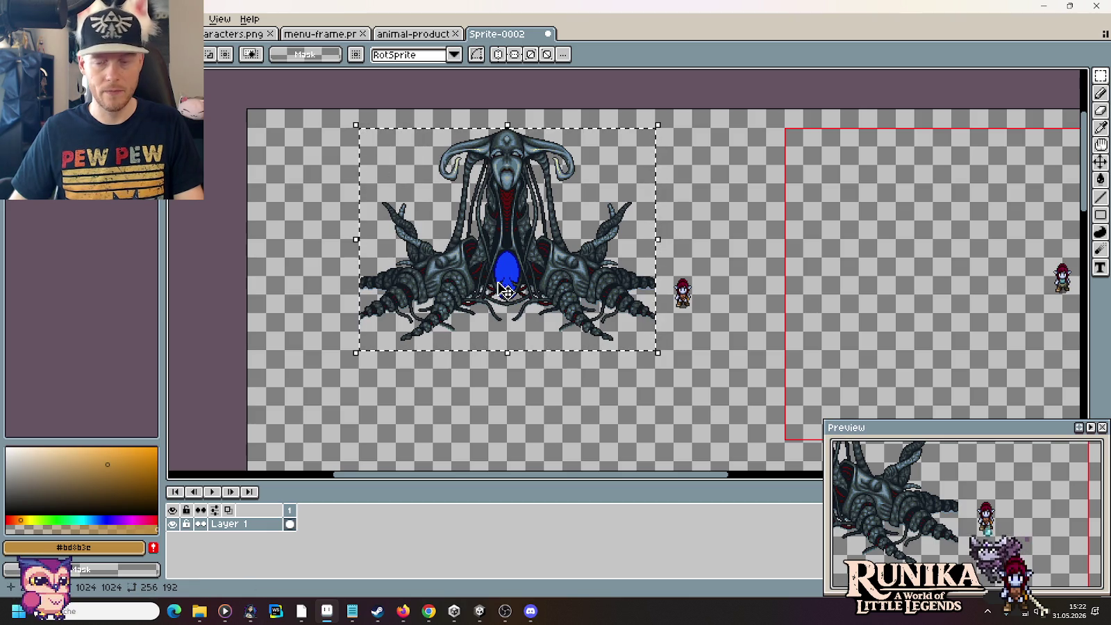
Step: Duplicate the boss and place the copy inside the red screen frame
key(ctrl+c)
key(ctrl+v)
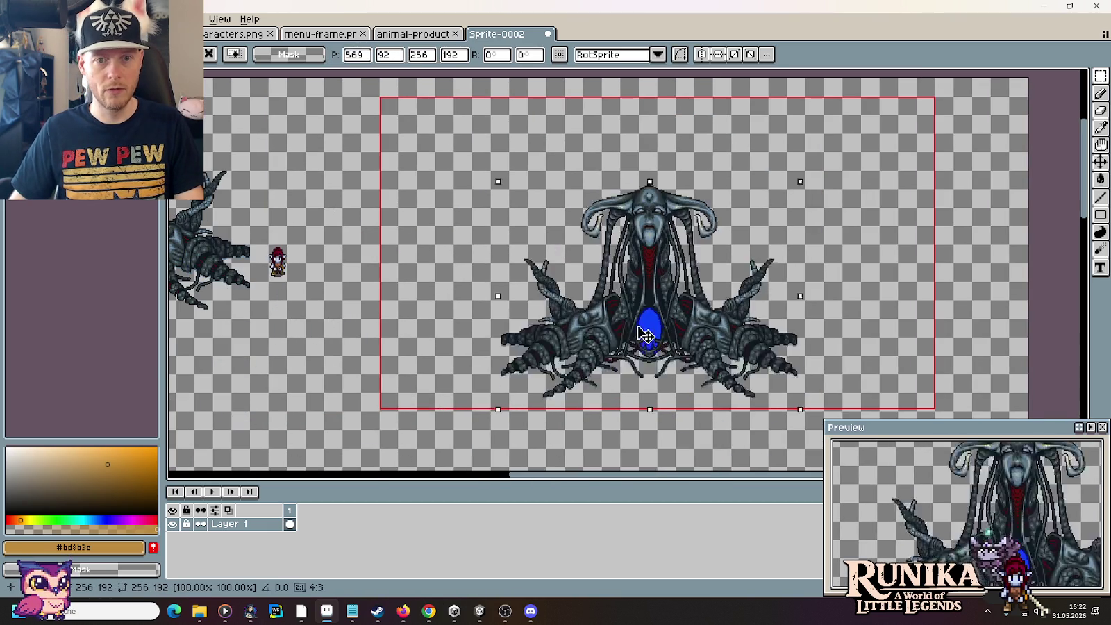
drag(645, 336, 653, 289)
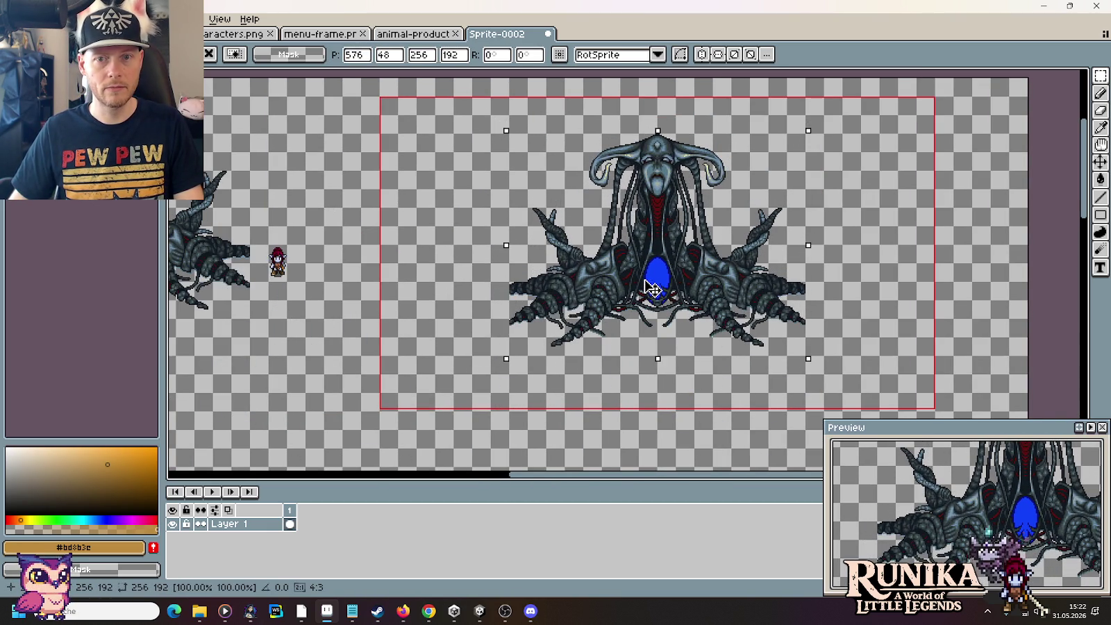
click(287, 274)
Step: Duplicate the small character and stand the copy just below the boss copy
click(292, 269)
key(ctrl+c)
key(ctrl+v)
mouse_move(299, 269)
mouse_down()
mouse_move(694, 362)
mouse_move(667, 370)
mouse_move(666, 351)
mouse_up()
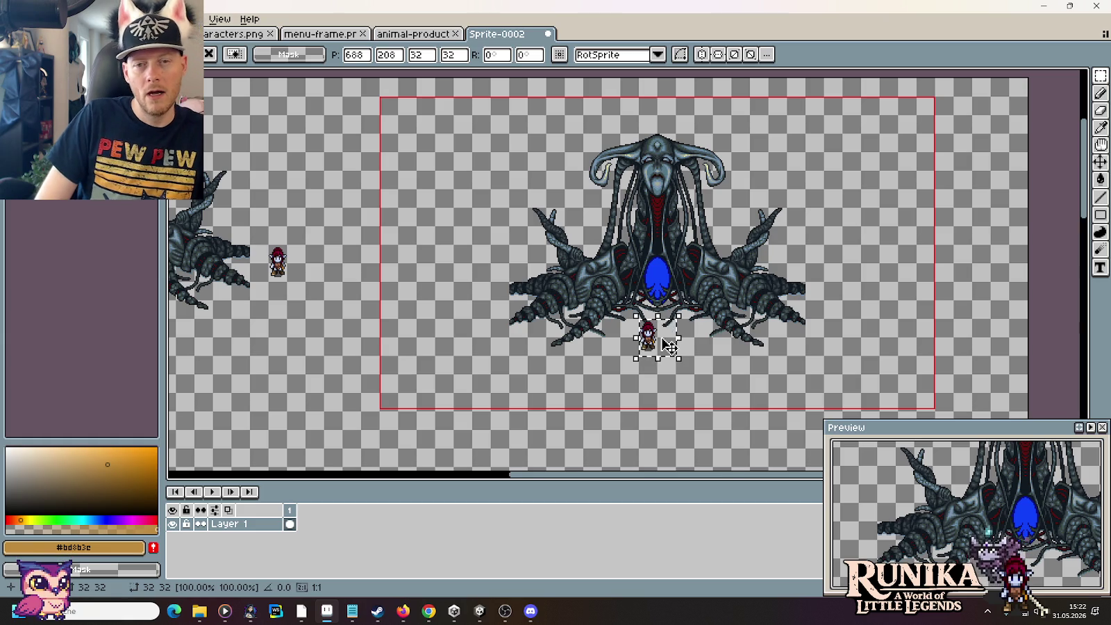
scroll(667, 346, down, 2)
mouse_move(664, 341)
mouse_down()
mouse_move(648, 159)
mouse_move(648, 259)
mouse_up()
scroll(632, 228, up, 2)
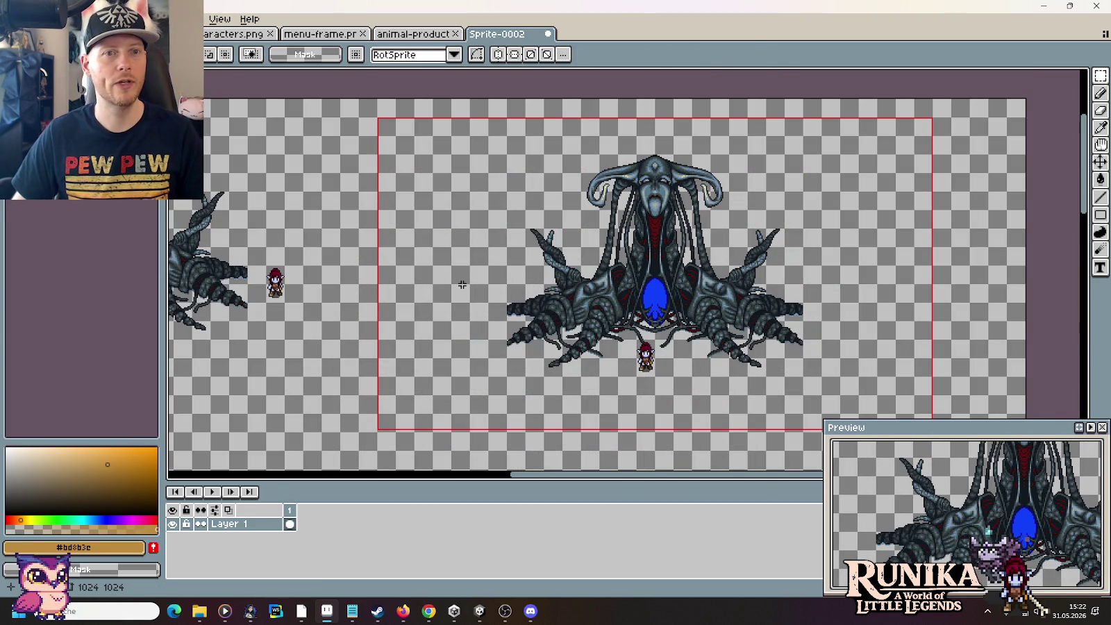
key(ctrl+s)
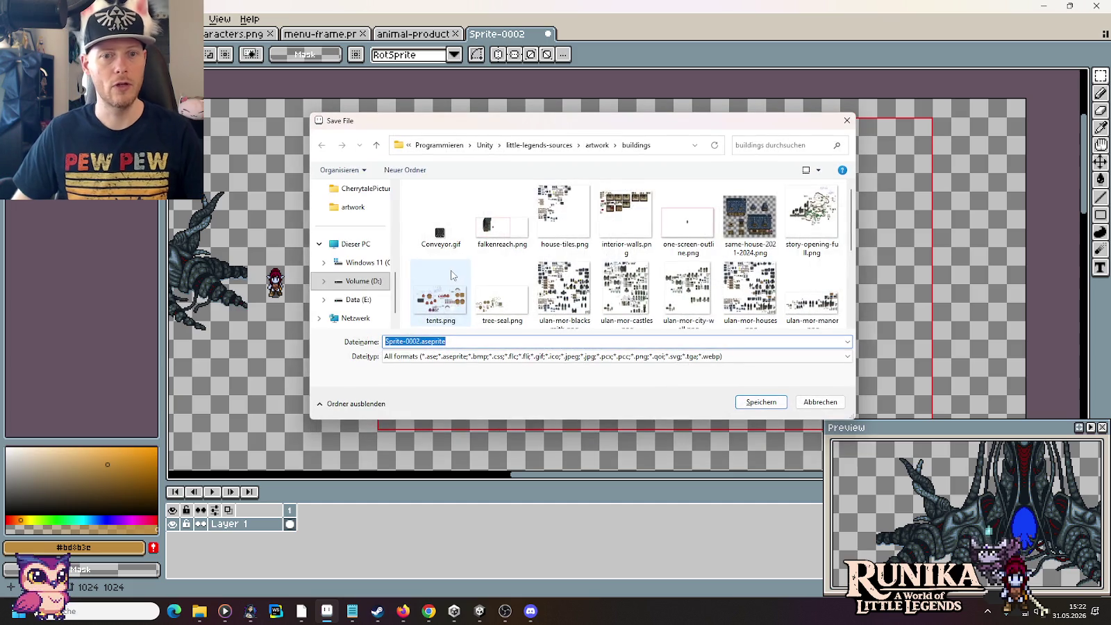
Step: Save the sprite as final-boss.png in the artwork/mobs folder
click(591, 147)
scroll(589, 225, down, 3)
scroll(589, 225, down, 3)
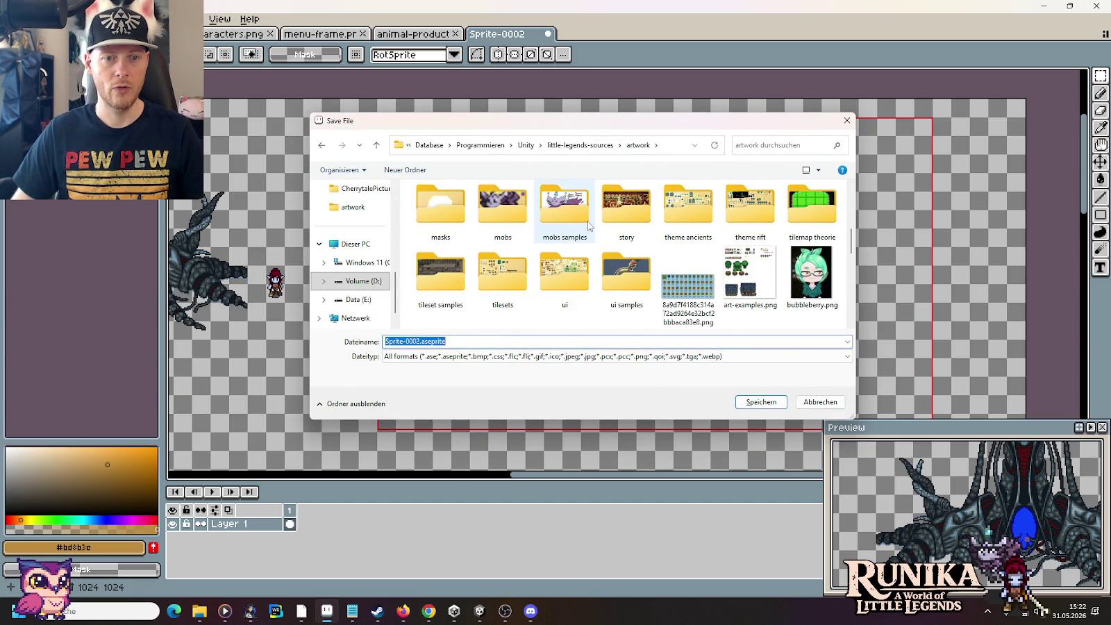
double_click(499, 209)
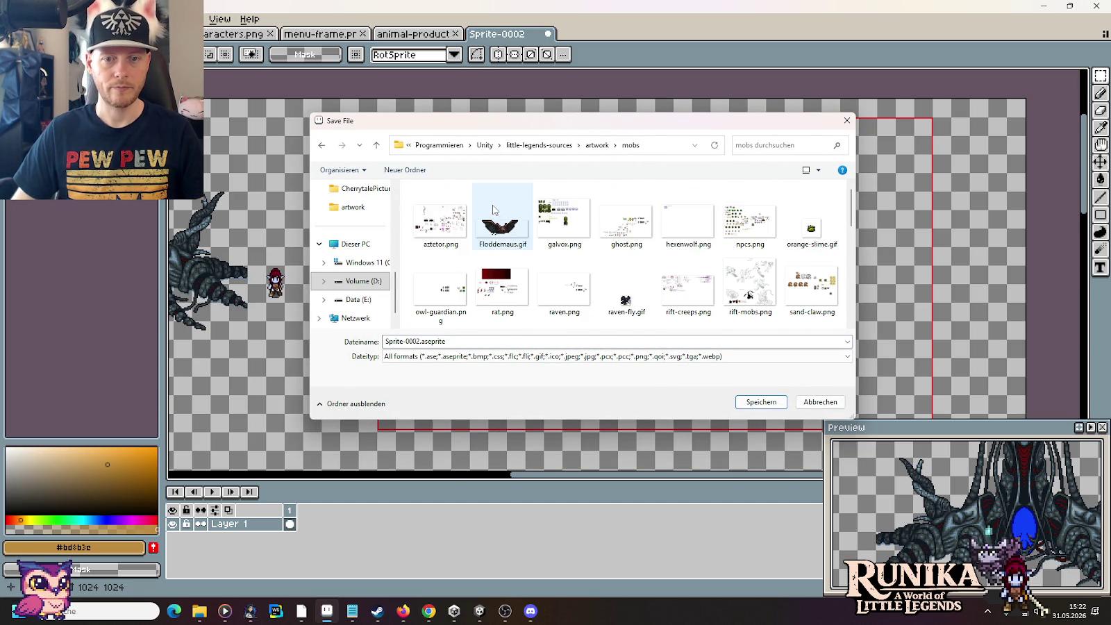
scroll(494, 222, down, 3)
scroll(507, 278, down, 3)
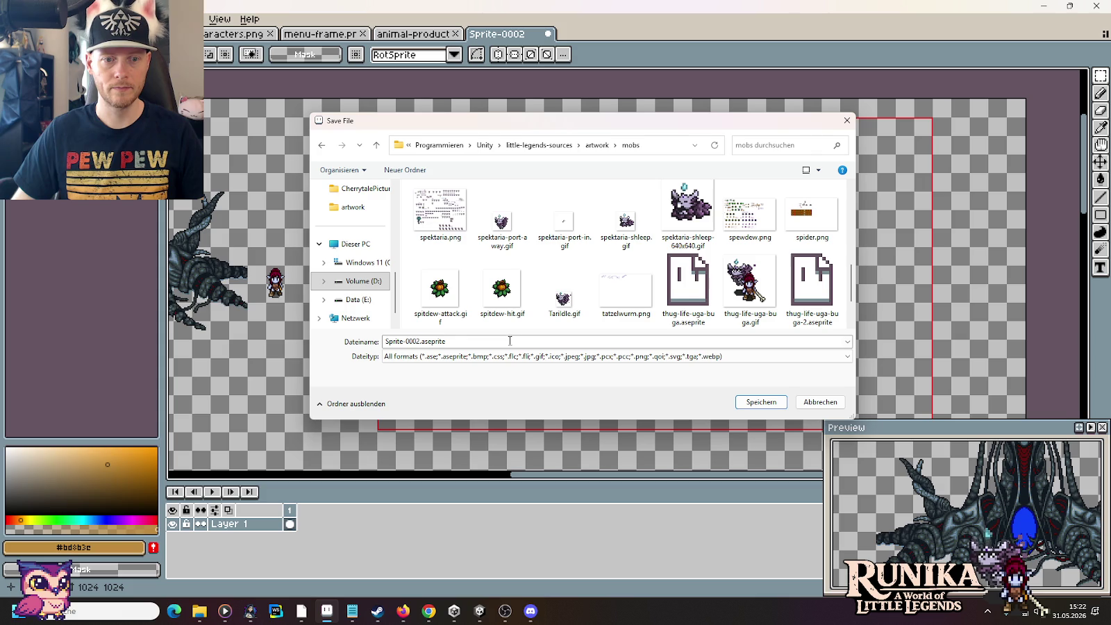
text(final-boss.png)
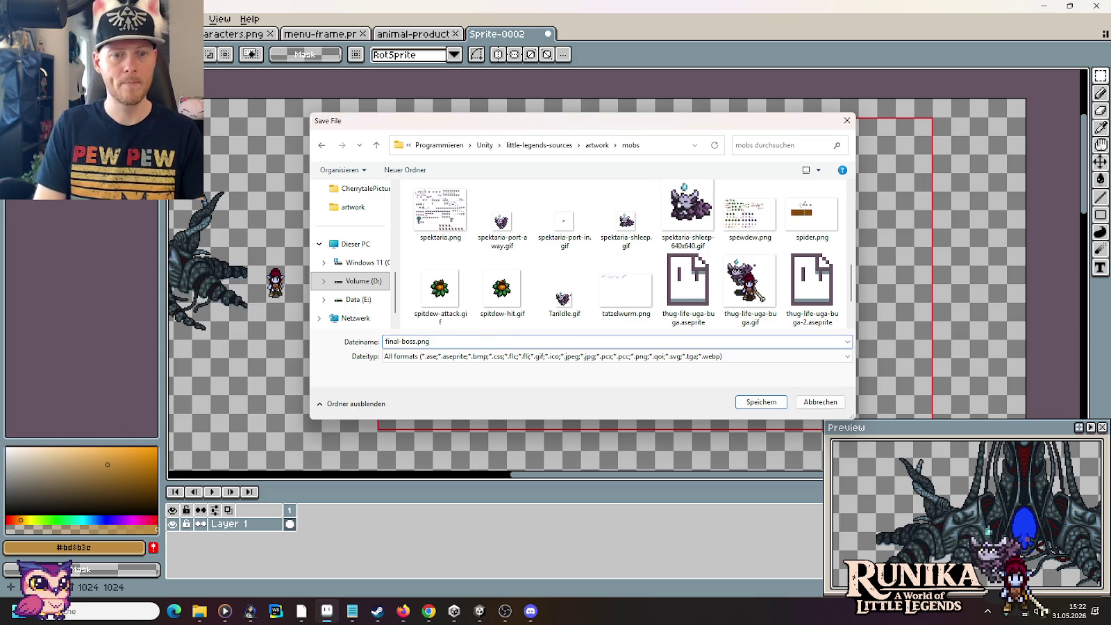
key(Return)
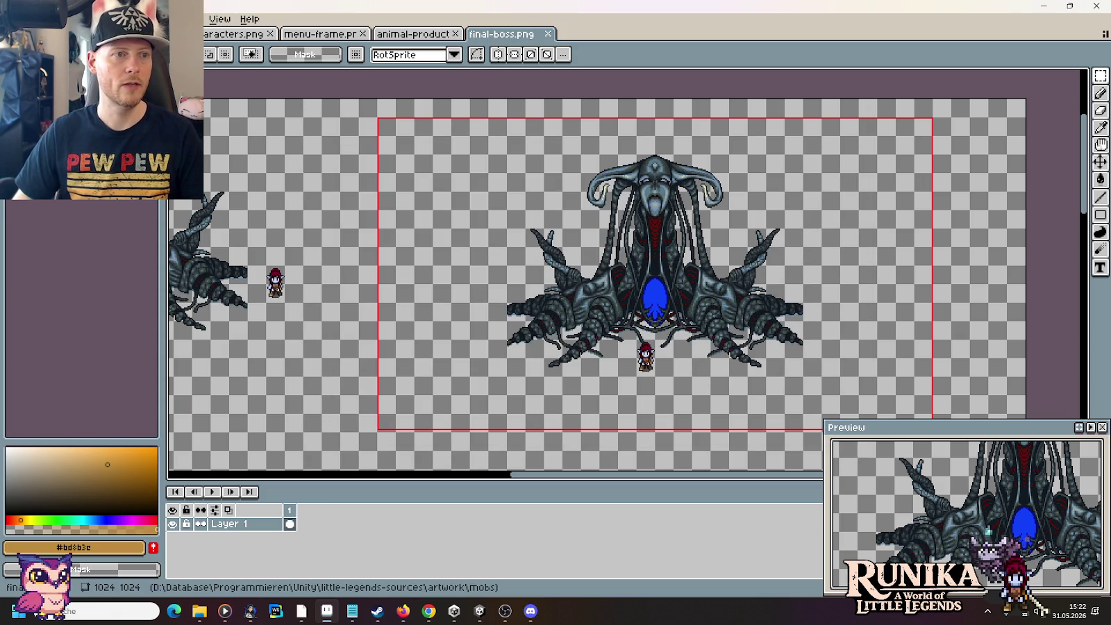
key(ctrl+o)
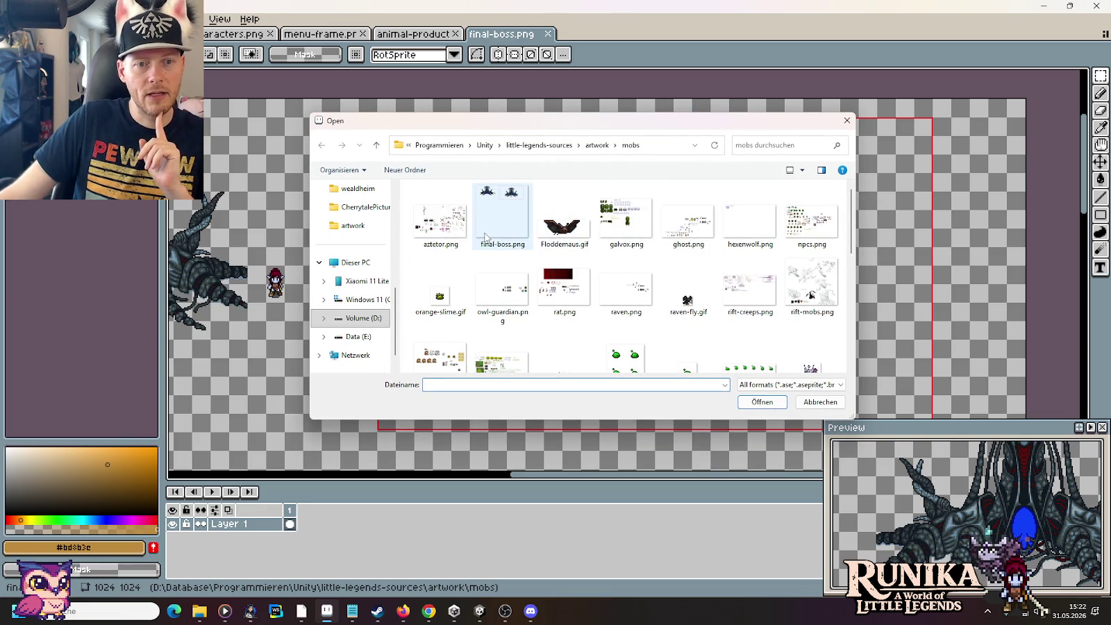
Step: Open rift-mobs.png and paste its dark tentacled creature (208×160) into final-boss.png
scroll(486, 240, down, 1)
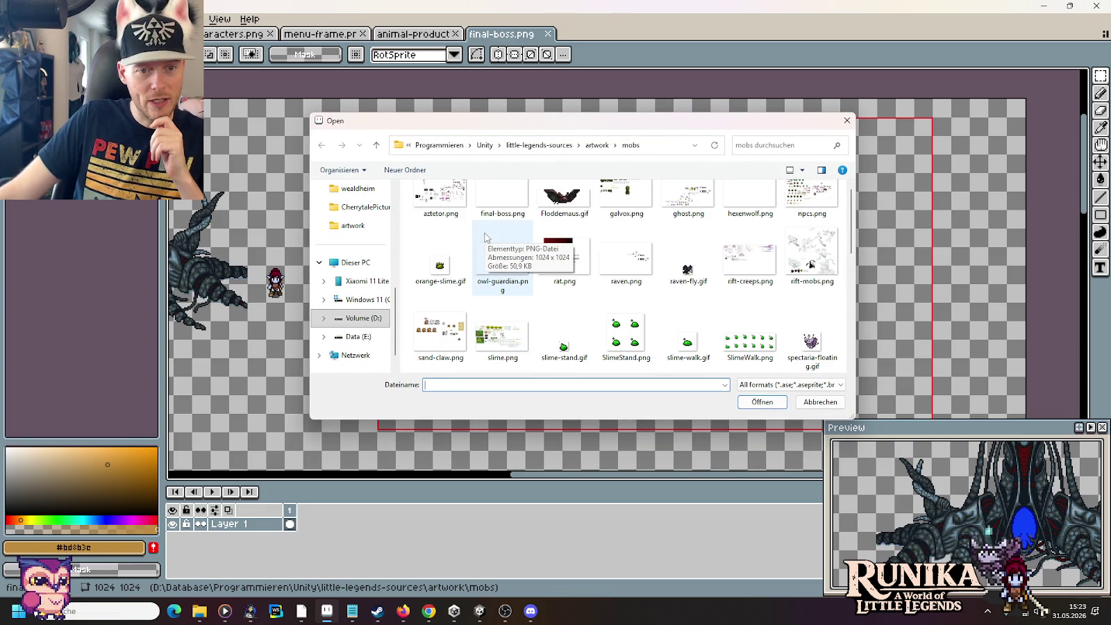
double_click(809, 264)
drag(466, 355, 503, 291)
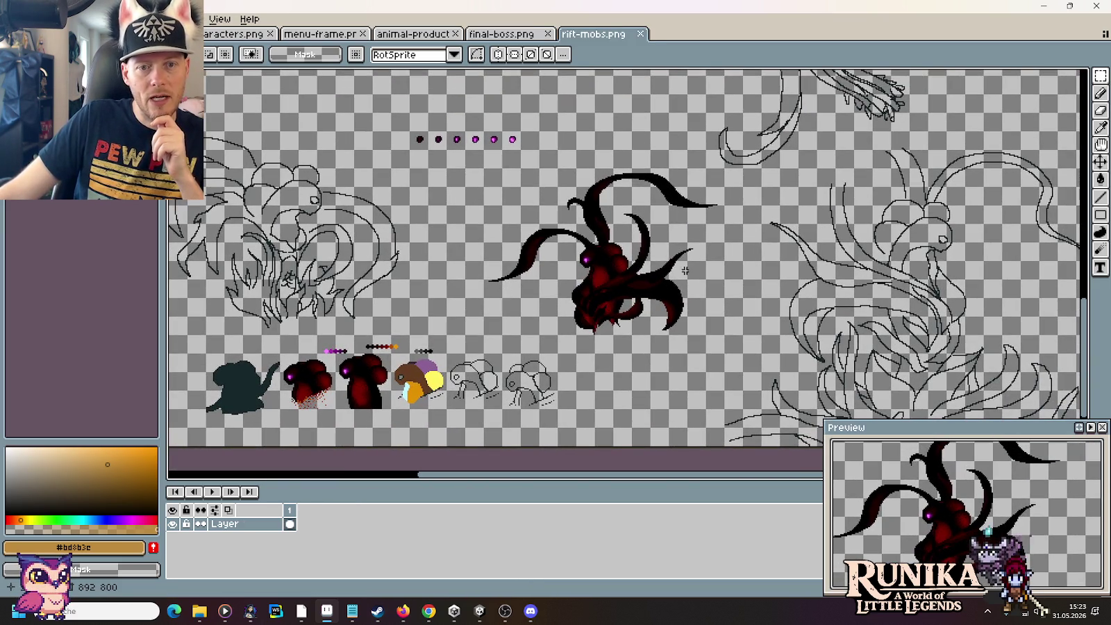
drag(721, 173, 500, 348)
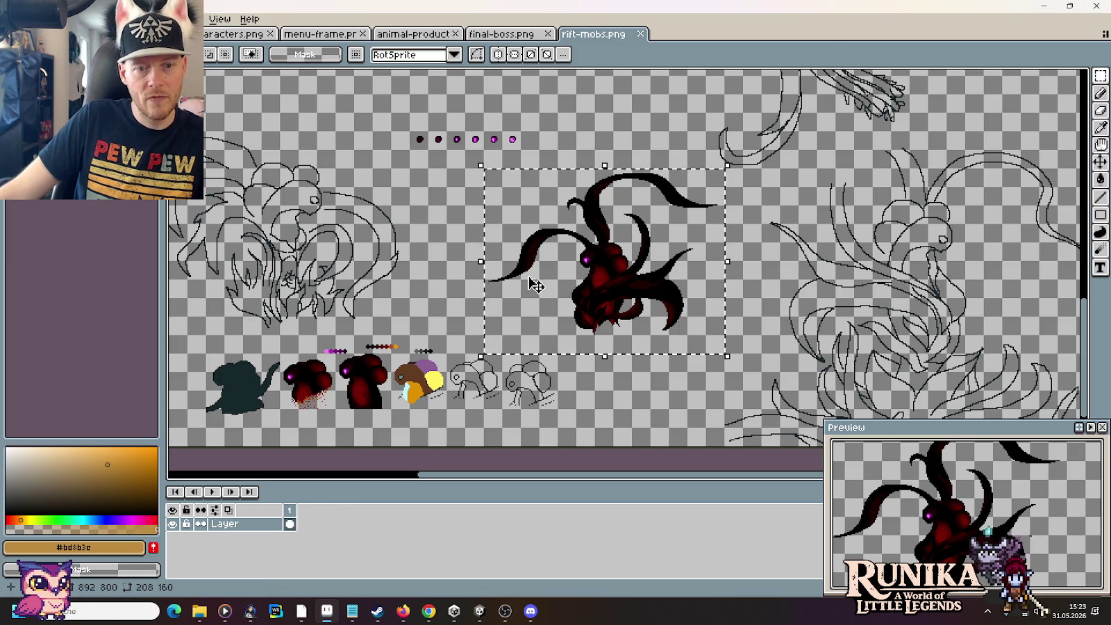
click(484, 35)
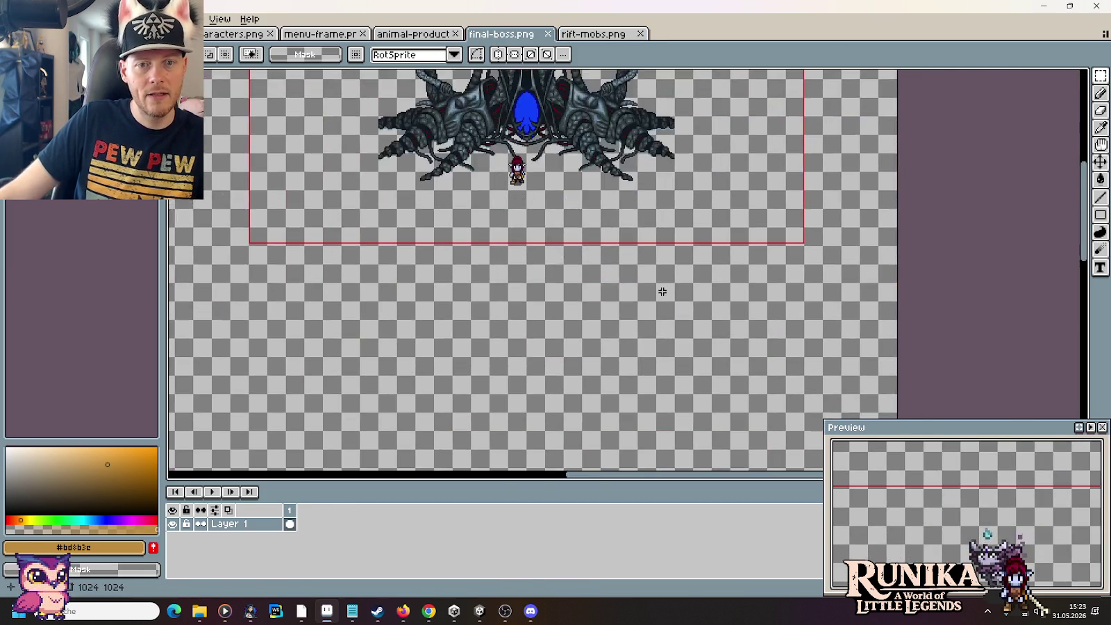
key(ctrl+v)
drag(667, 226, 691, 211)
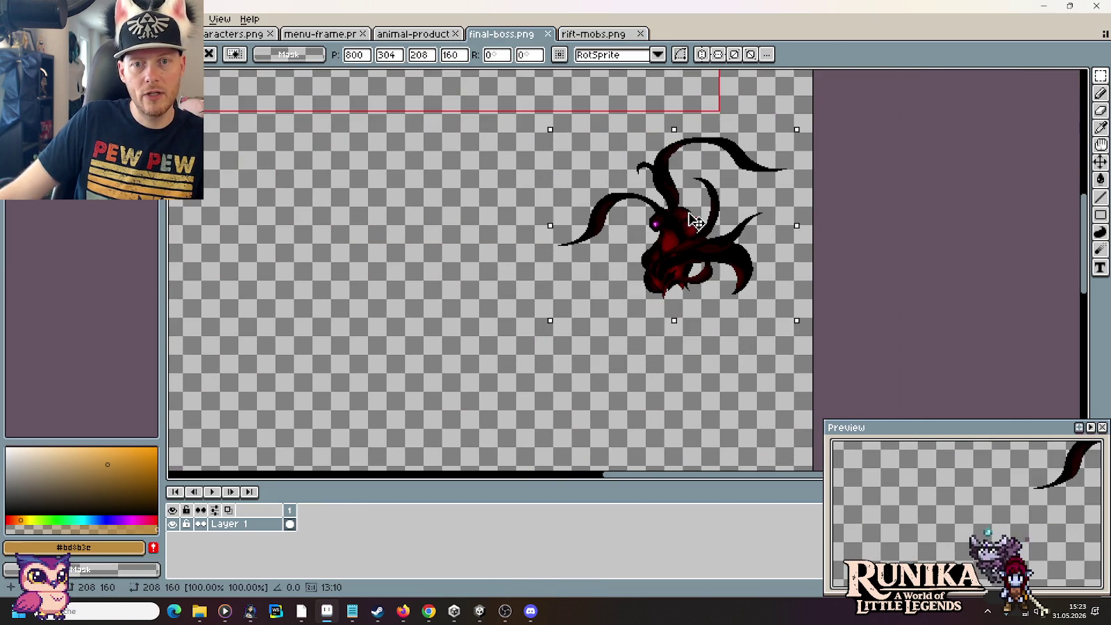
Step: Place rift-mobs' row of small creature sprites beneath the tentacled boss and save final-boss.png
click(594, 34)
drag(557, 408, 221, 357)
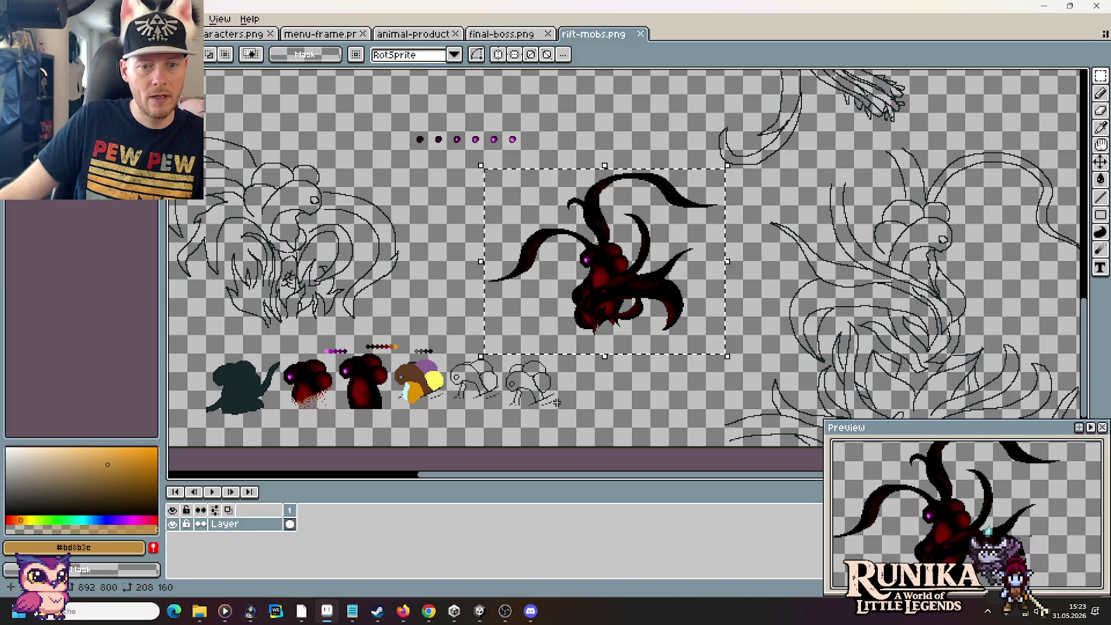
click(191, 420)
mouse_move(188, 411)
mouse_down()
mouse_move(200, 424)
mouse_move(579, 333)
mouse_up()
key(ctrl+c)
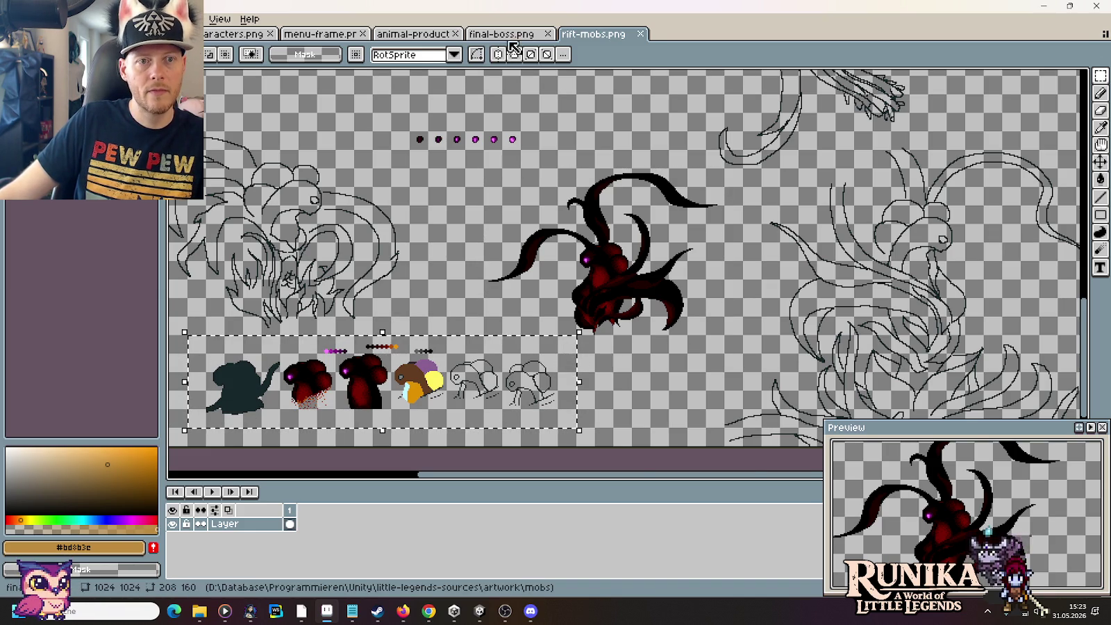
key(ctrl+shift+Tab)
key(ctrl+v)
mouse_move(642, 271)
mouse_down()
mouse_move(643, 375)
mouse_move(643, 356)
mouse_up()
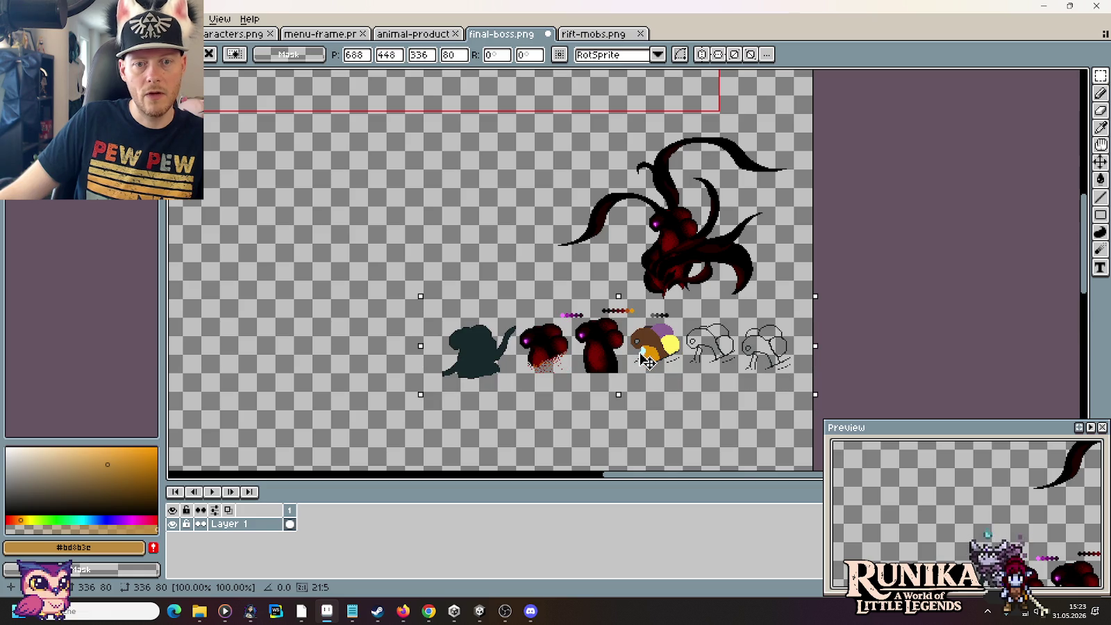
key(Return)
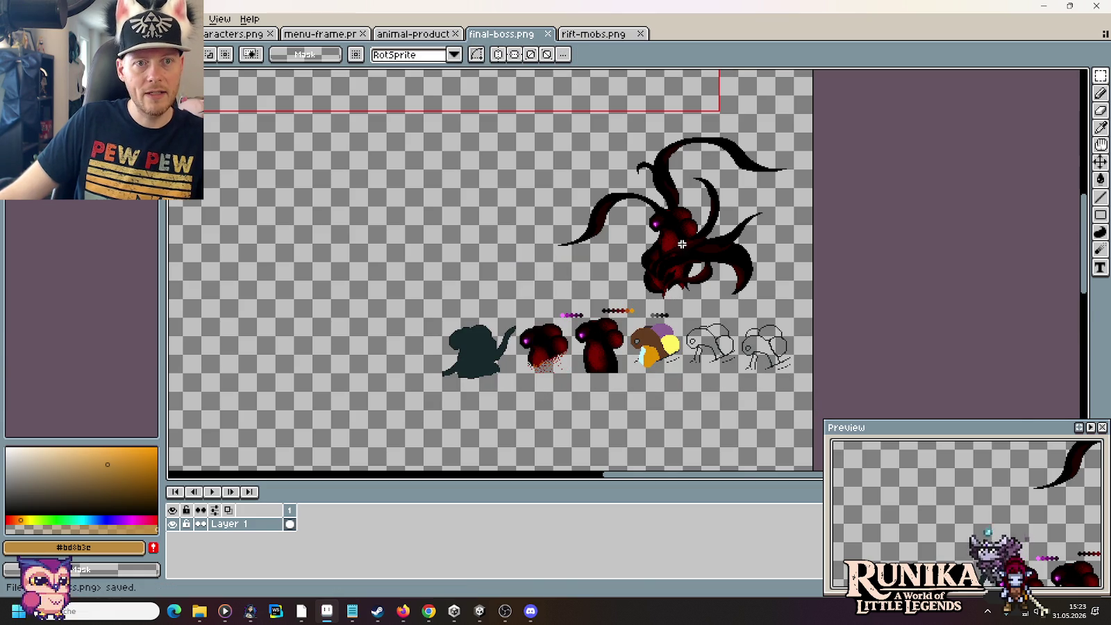
key(alt+Tab)
key(alt+Tab)
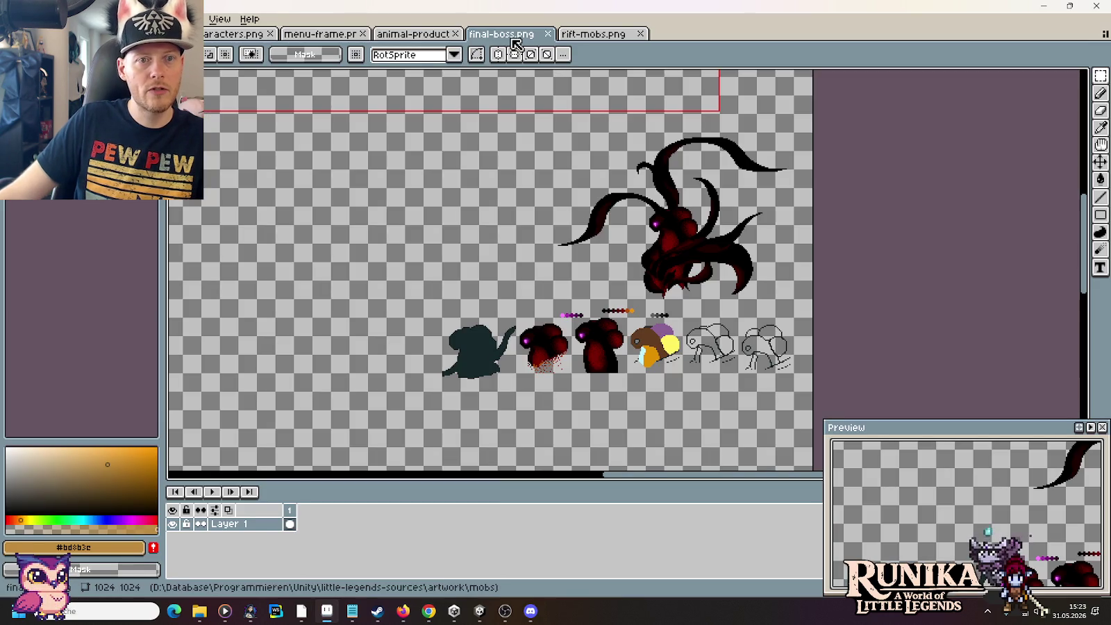
key(ctrl+o)
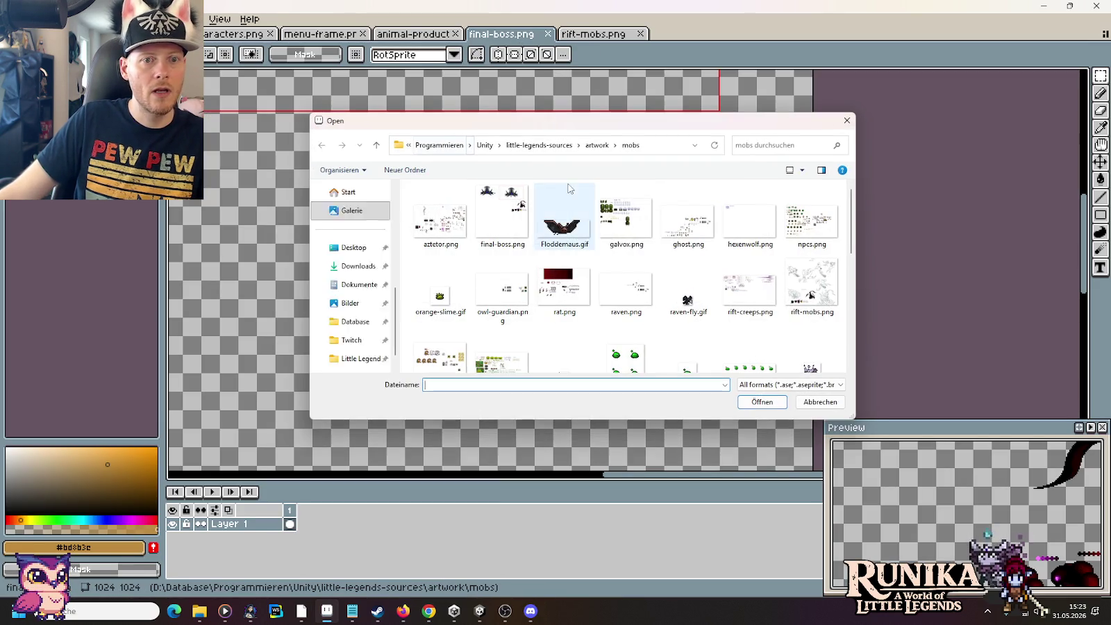
Step: Browse from artwork into the cutscenes folder and open story-screens.png
click(598, 145)
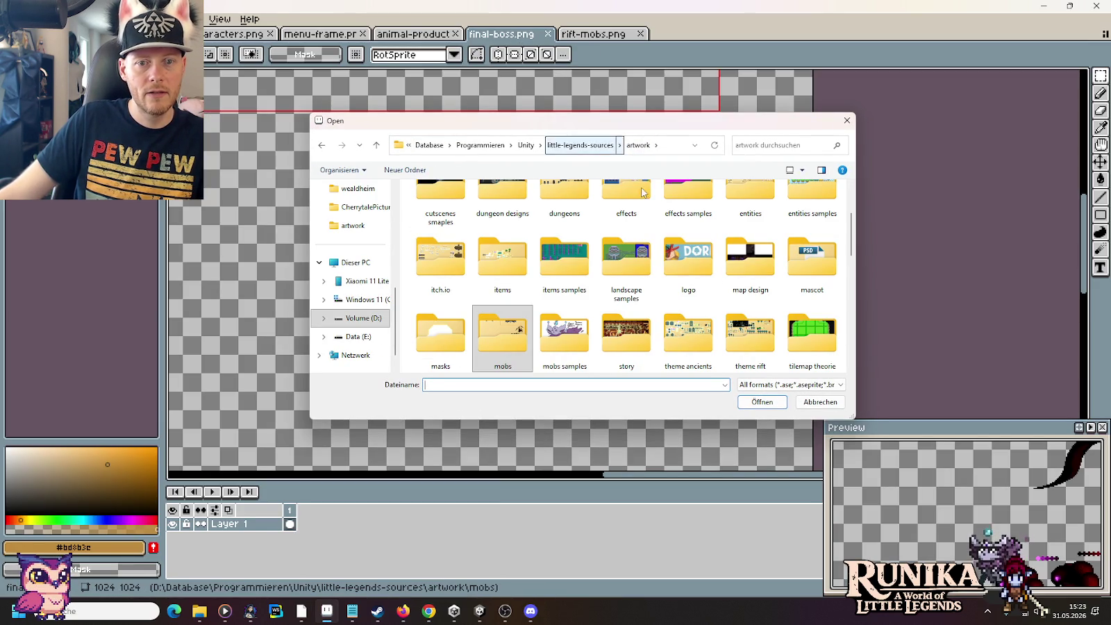
scroll(680, 299, up, 1)
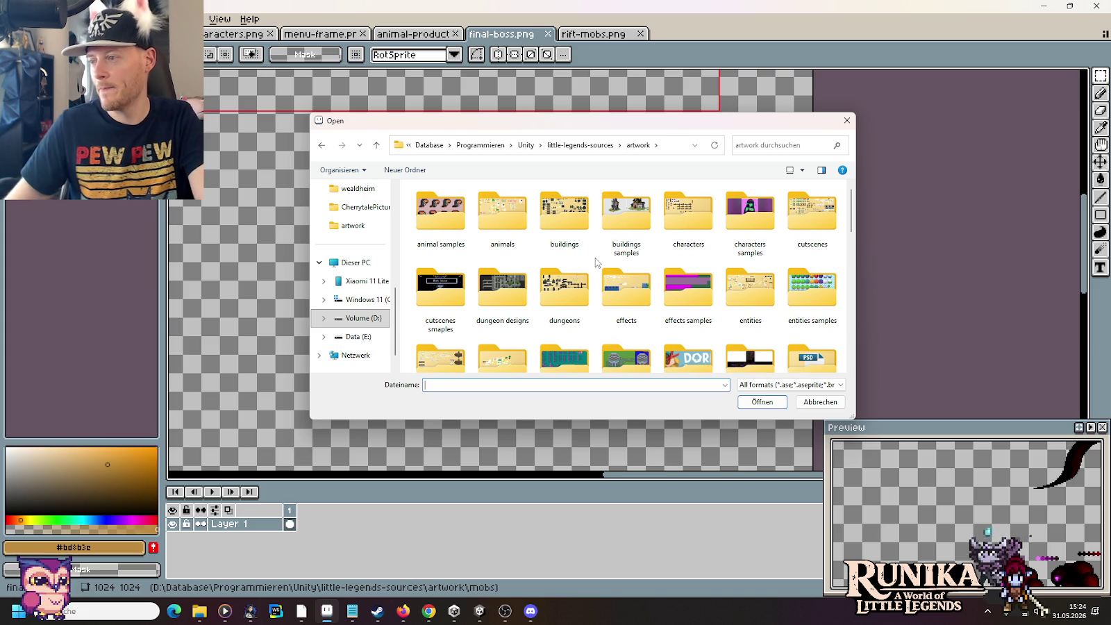
scroll(556, 260, down, 1)
scroll(548, 253, down, 1)
scroll(541, 247, down, 1)
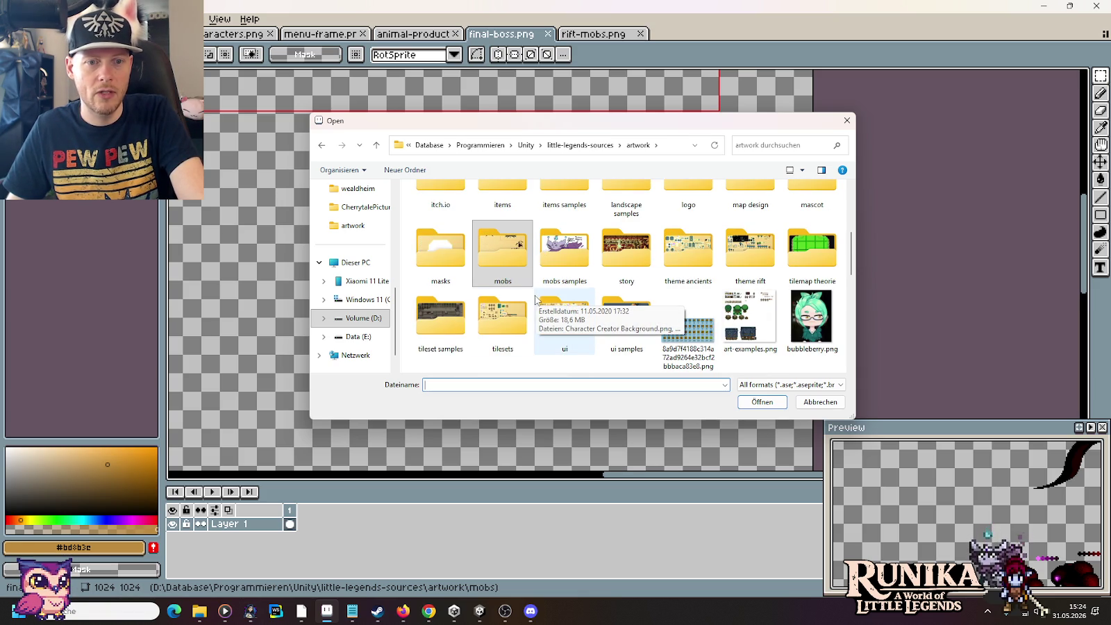
mouse_move(564, 323)
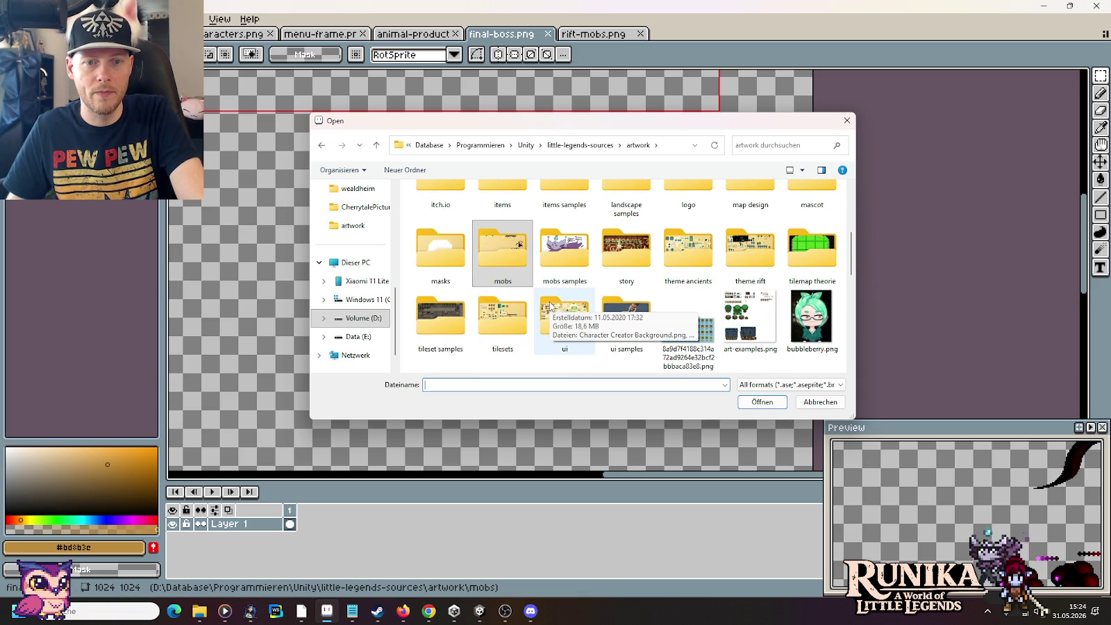
double_click(627, 254)
key(alt+Left)
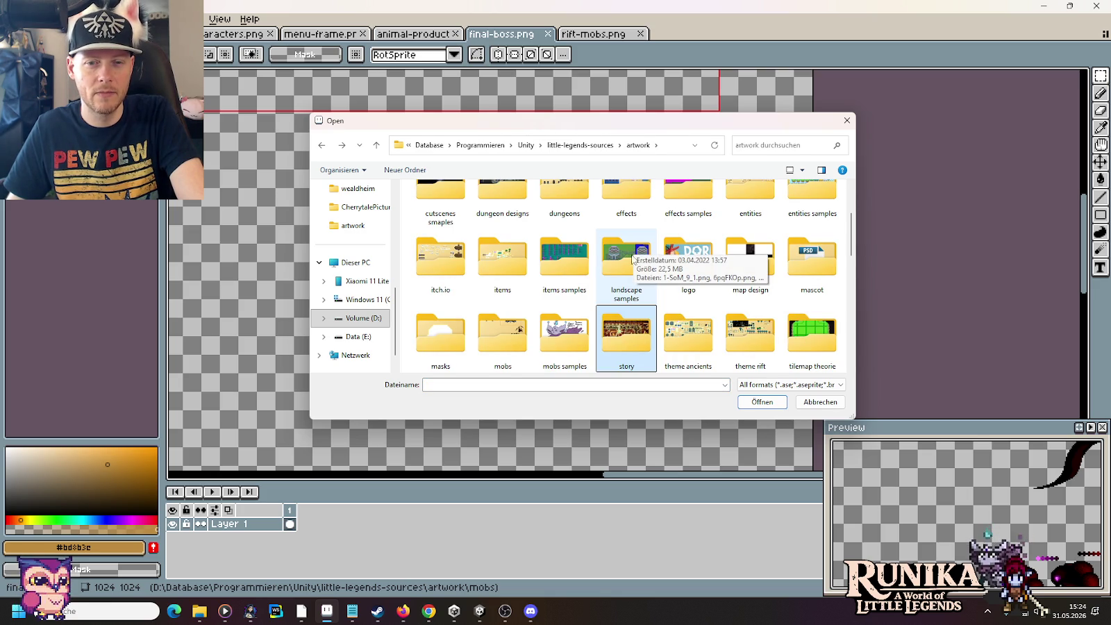
mouse_move(688, 259)
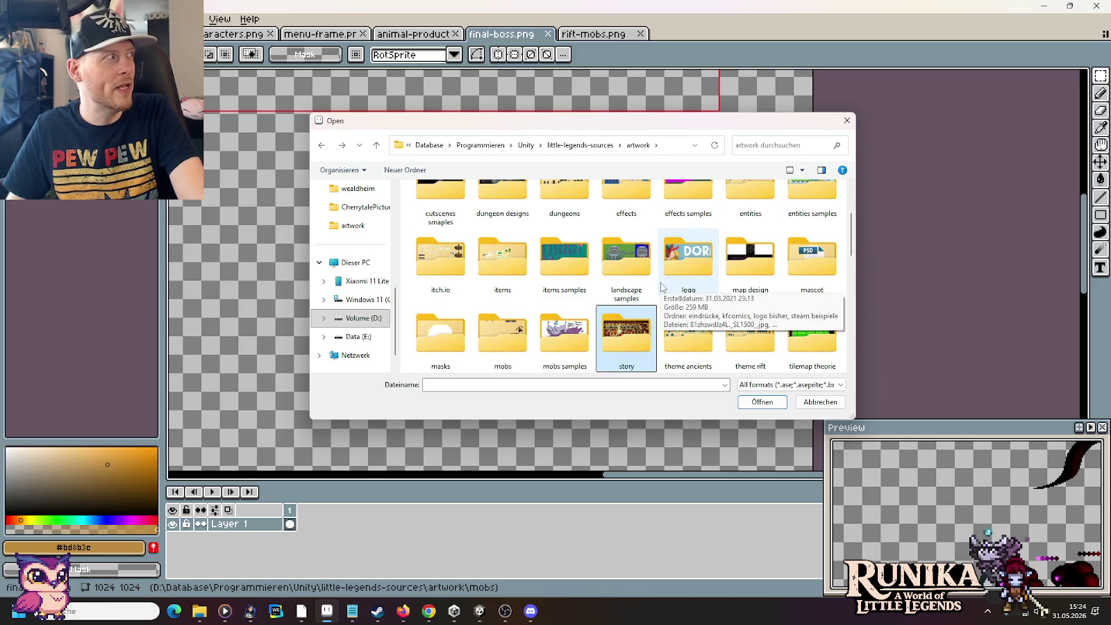
scroll(736, 250, up, 2)
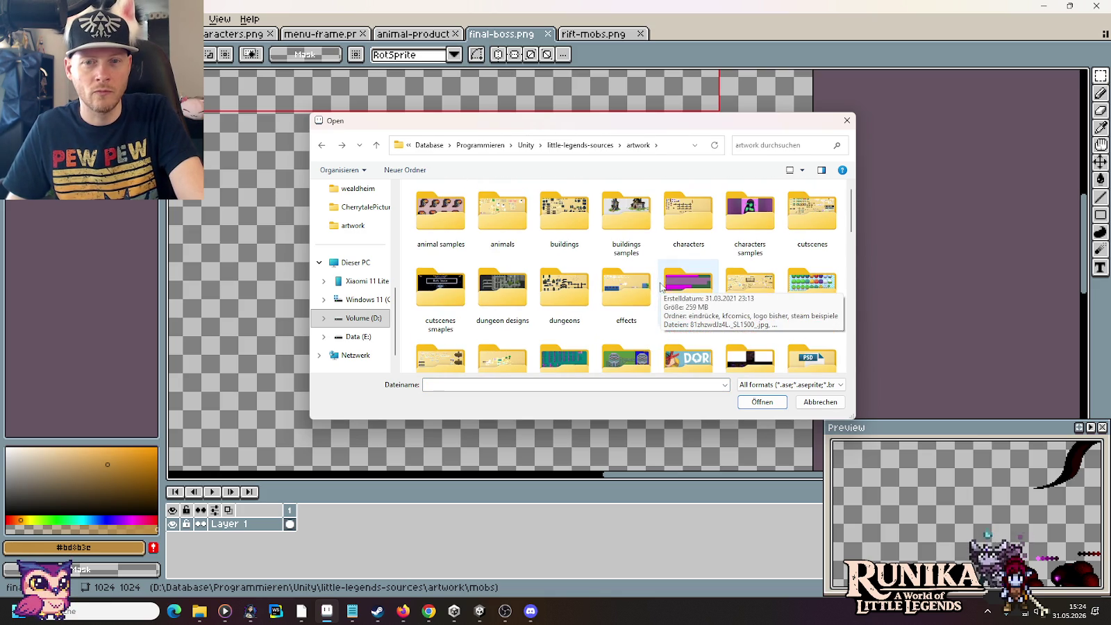
double_click(809, 221)
double_click(628, 240)
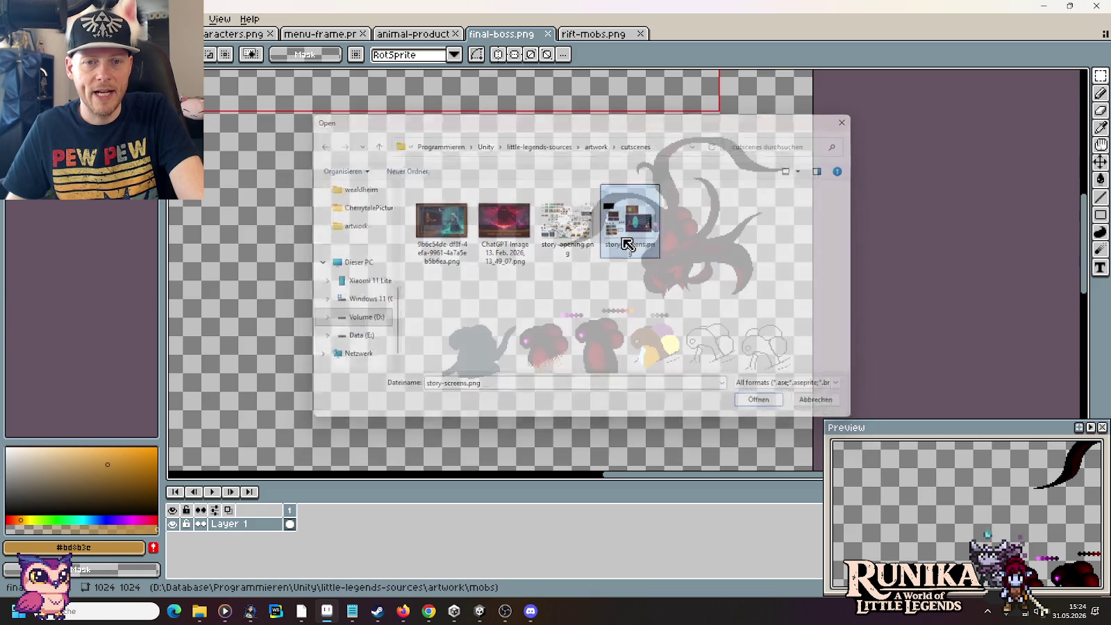
Step: Zoom in and select the framed glowing-eye cutscene image in story-screens.png
scroll(542, 356, down, 1)
scroll(542, 356, down, 3)
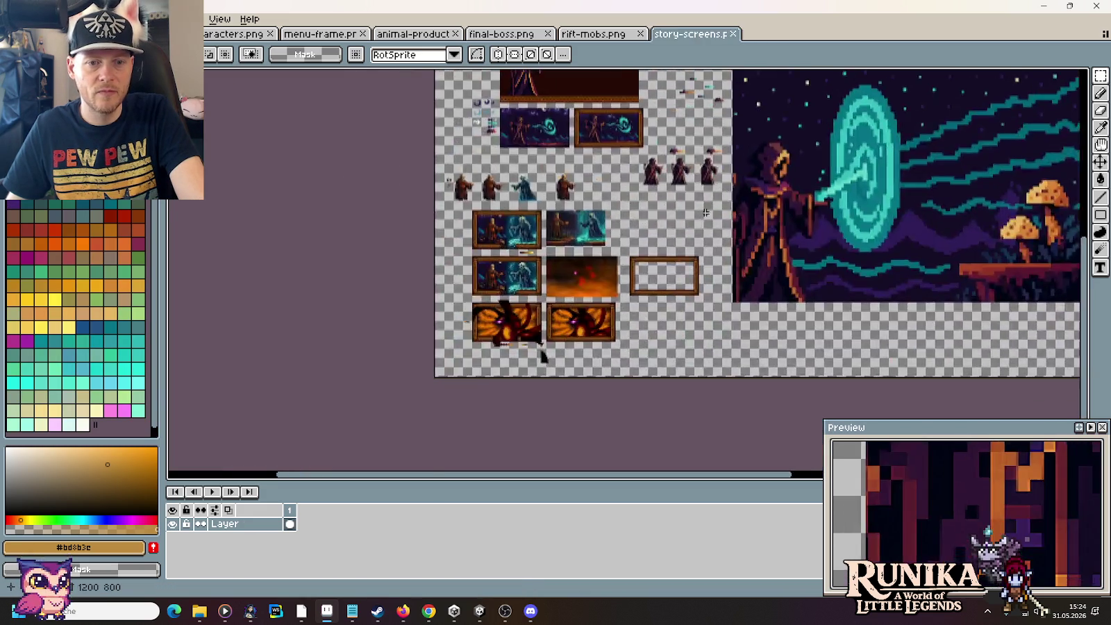
scroll(637, 284, up, 1)
scroll(638, 284, up, 1)
scroll(637, 284, up, 1)
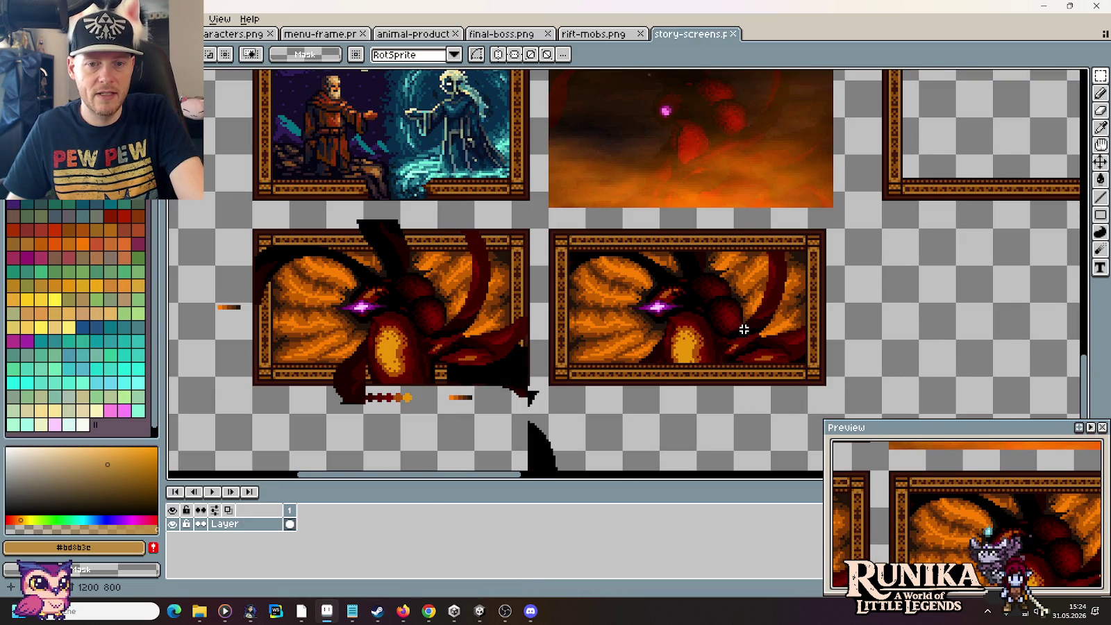
scroll(737, 334, up, 1)
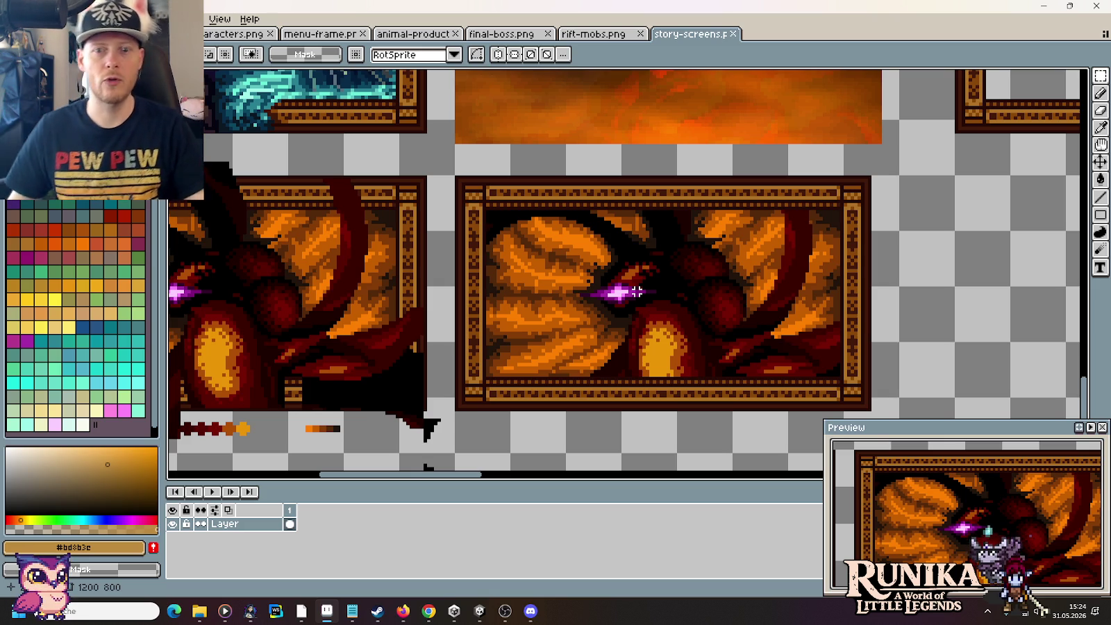
drag(854, 406, 489, 216)
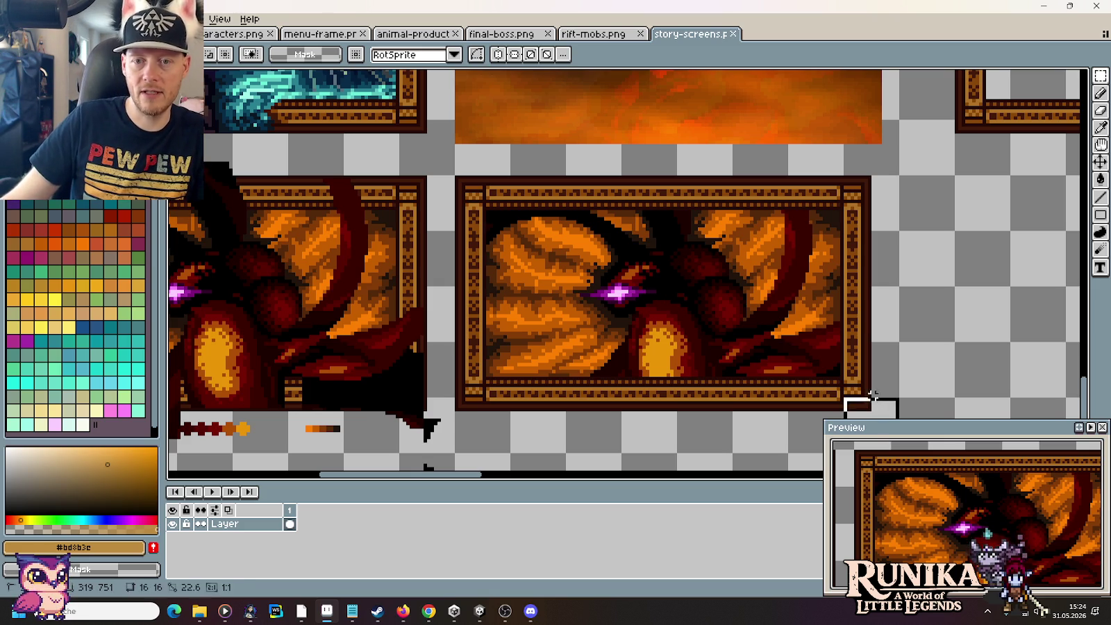
Step: Paste the 128×80 cutscene panel into final-boss.png, left of the tentacled boss
click(598, 36)
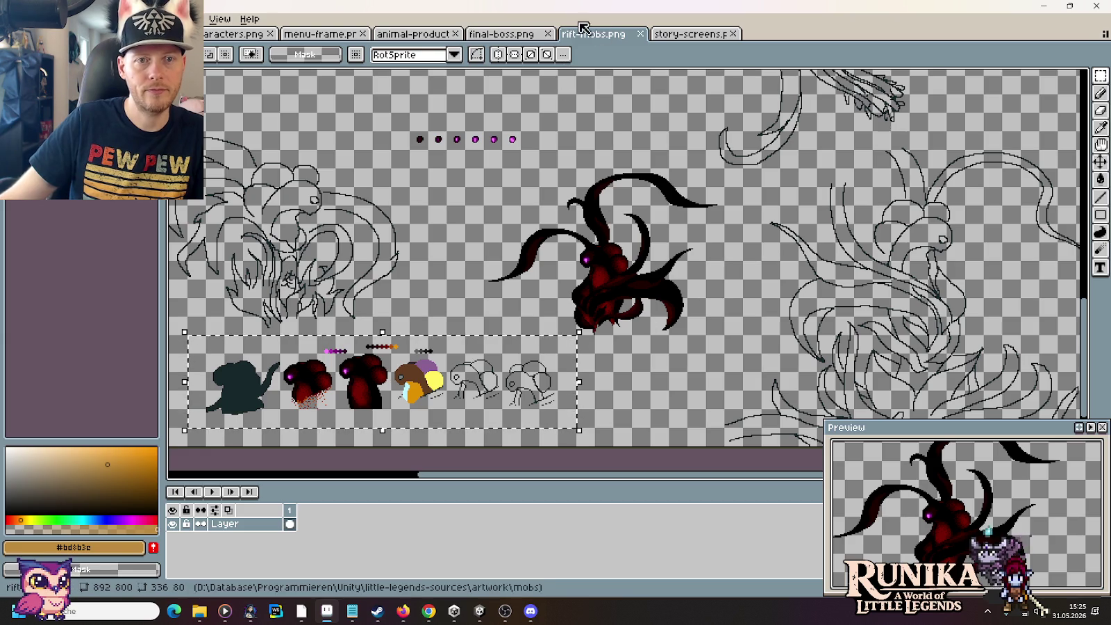
click(503, 34)
key(ctrl+v)
mouse_move(607, 435)
mouse_down()
mouse_move(384, 260)
mouse_move(445, 375)
mouse_move(468, 376)
mouse_up()
scroll(384, 260, up, 3)
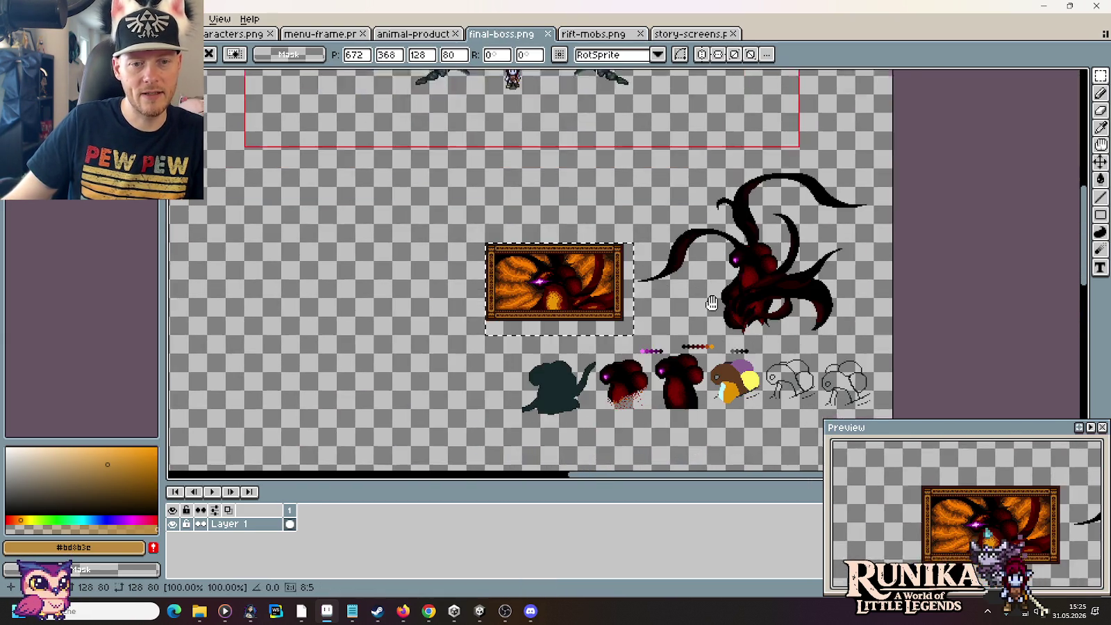
drag(629, 407, 731, 286)
key(ctrl+d)
click(665, 265)
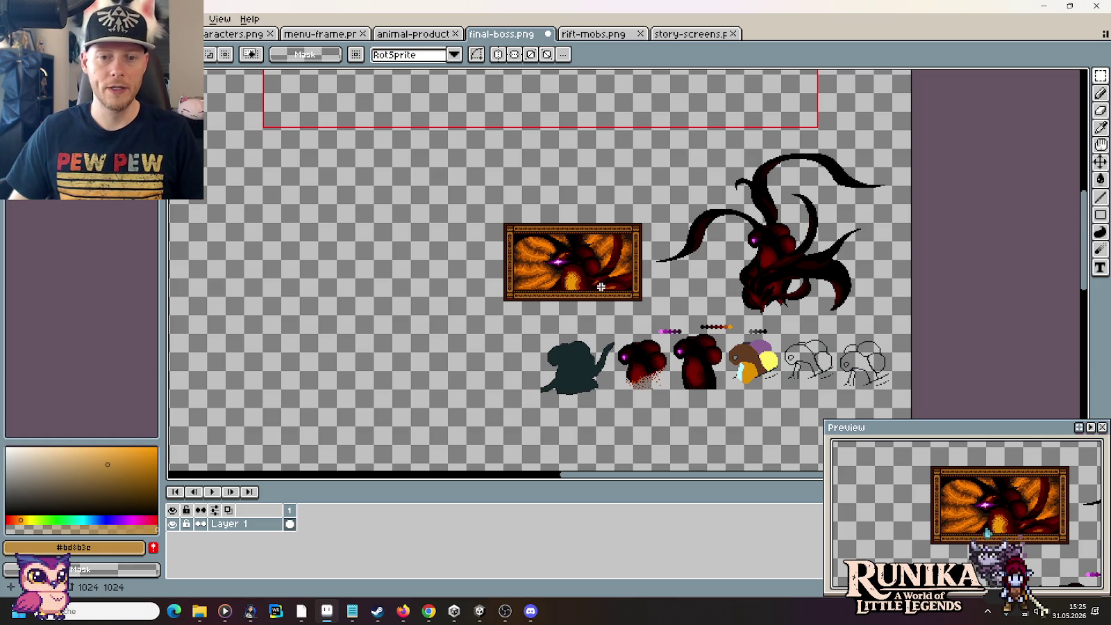
Step: Zoom out and pan the canvas to bring the large horned boss into view
scroll(562, 258, up, 1)
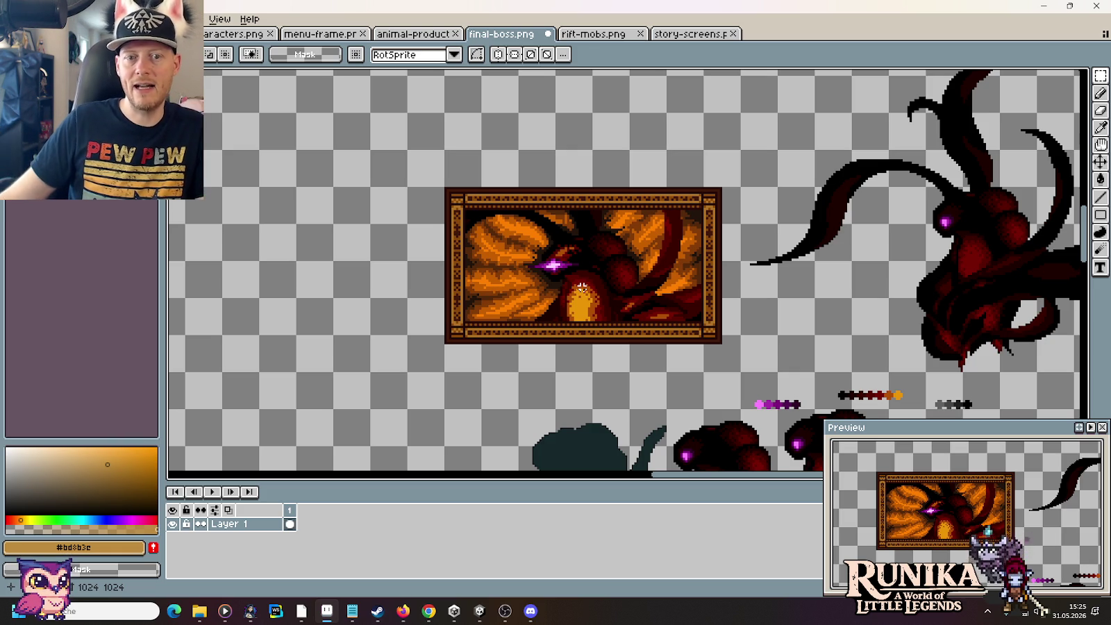
drag(953, 206, 991, 262)
click(1006, 353)
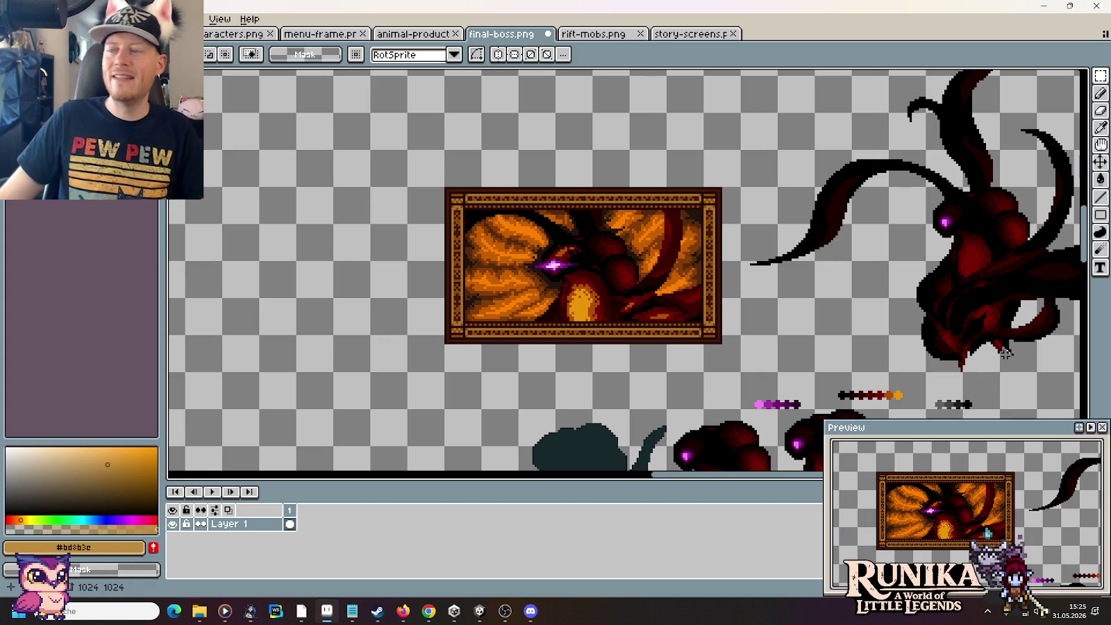
scroll(985, 297, down, 1)
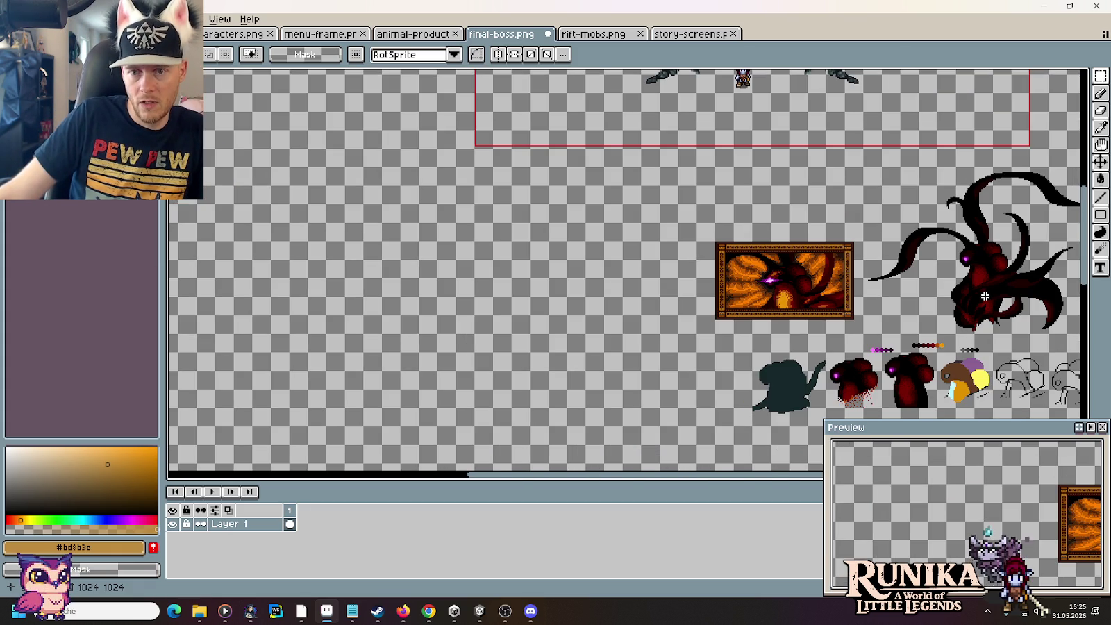
drag(887, 174, 714, 315)
drag(784, 210, 855, 355)
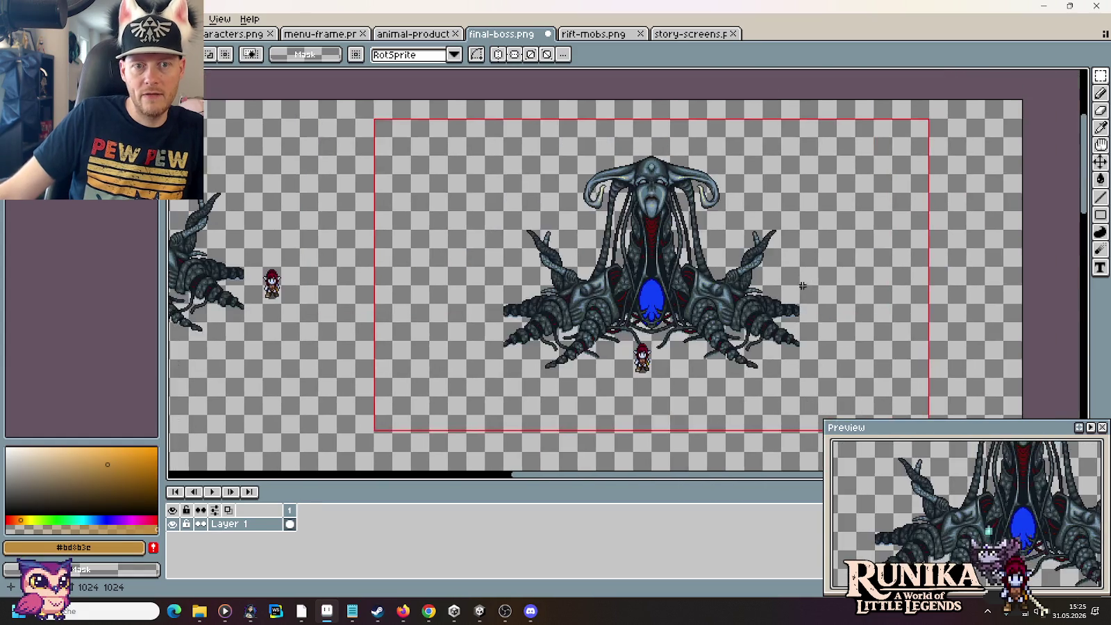
Step: Pick slate-blue #587888 from the boss's face, then bring up the Open dialog
scroll(604, 211, up, 2)
key(i)
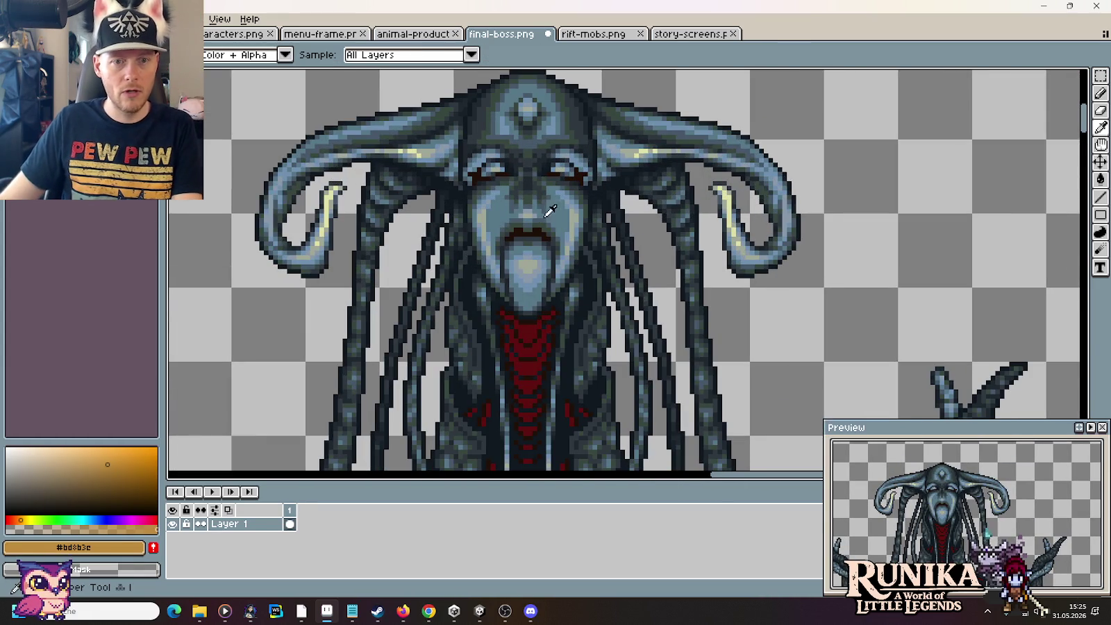
click(564, 211)
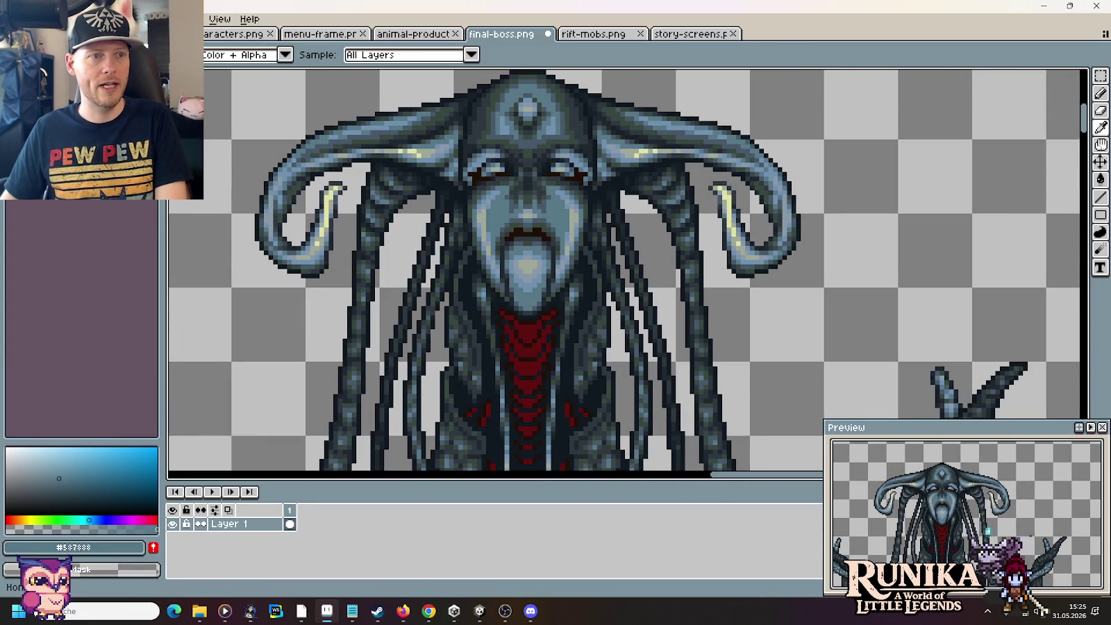
key(ctrl+o)
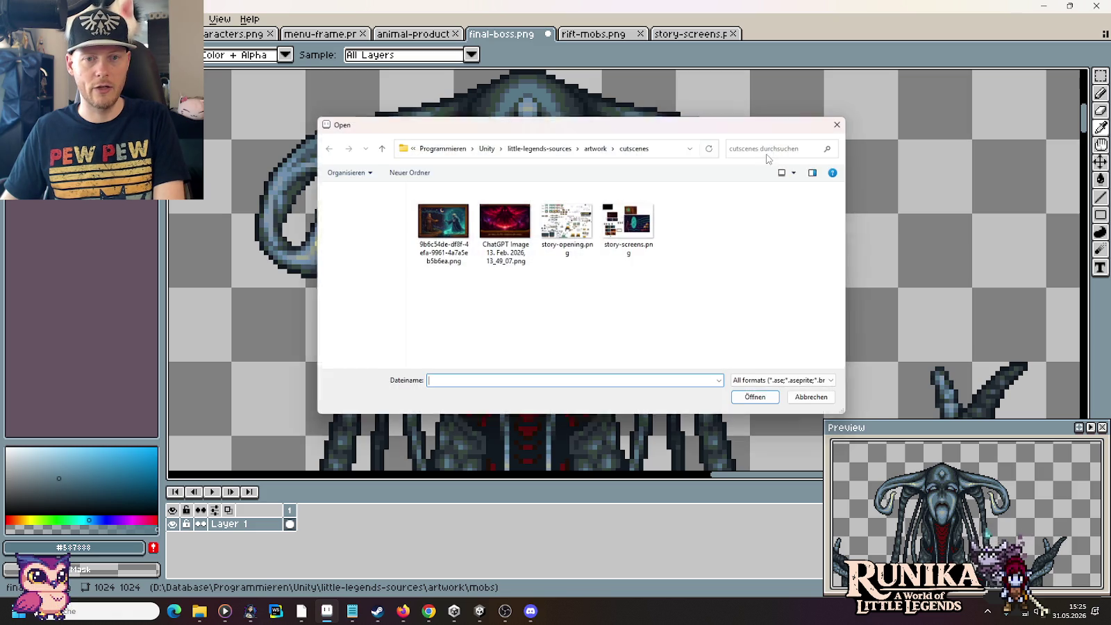
Step: Browse from the artwork folder into the theme rift folder and open Interdimensional-rift.png
click(609, 144)
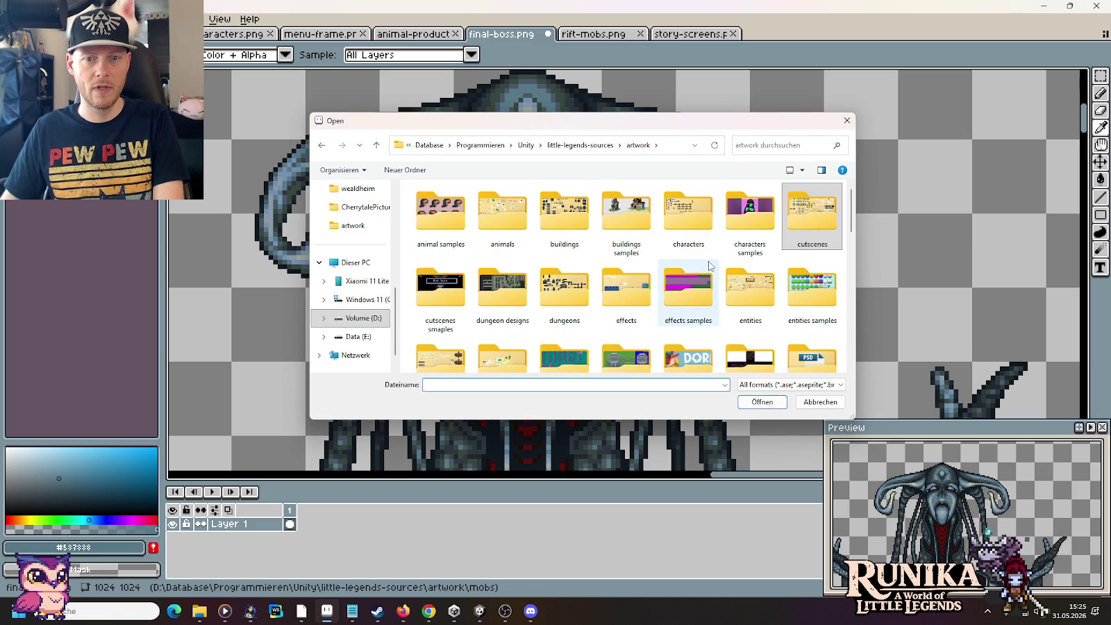
scroll(684, 278, down, 2)
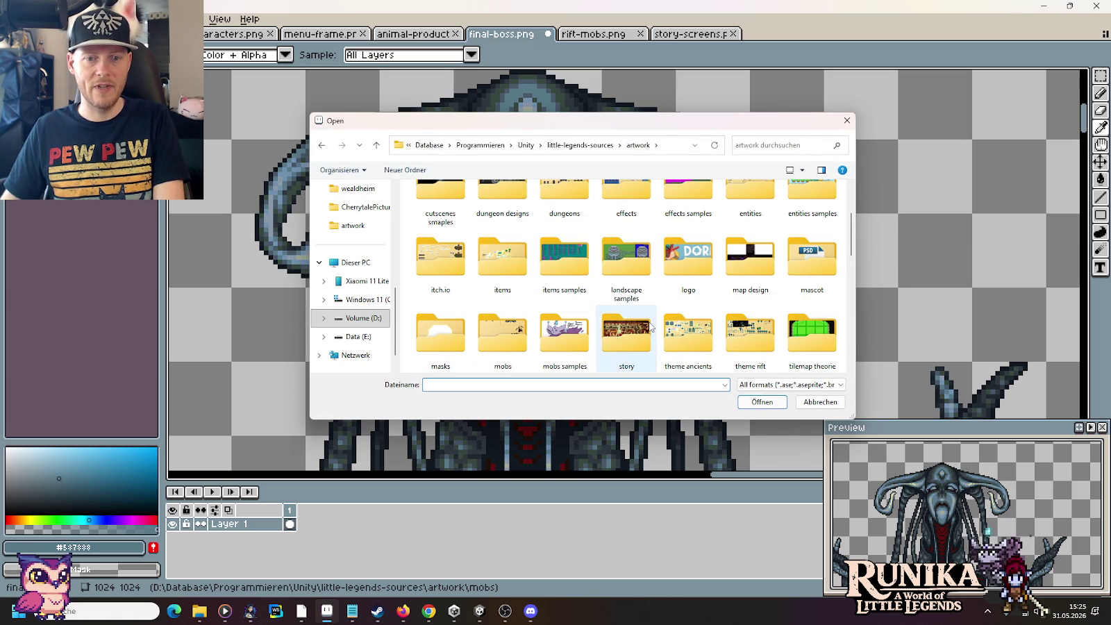
scroll(650, 326, down, 1)
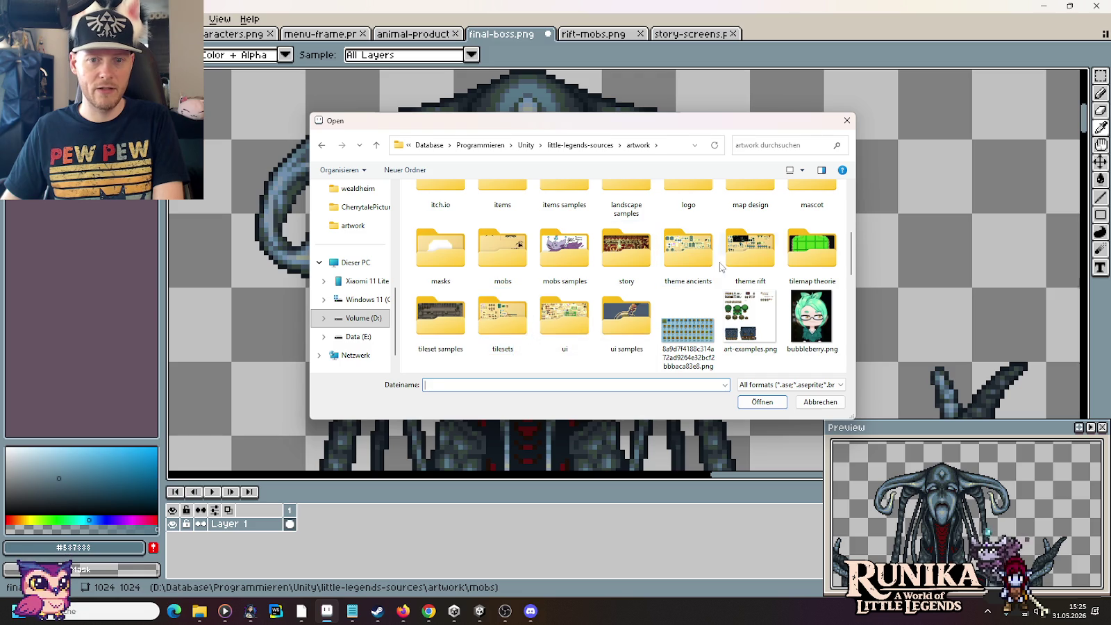
double_click(744, 262)
double_click(441, 219)
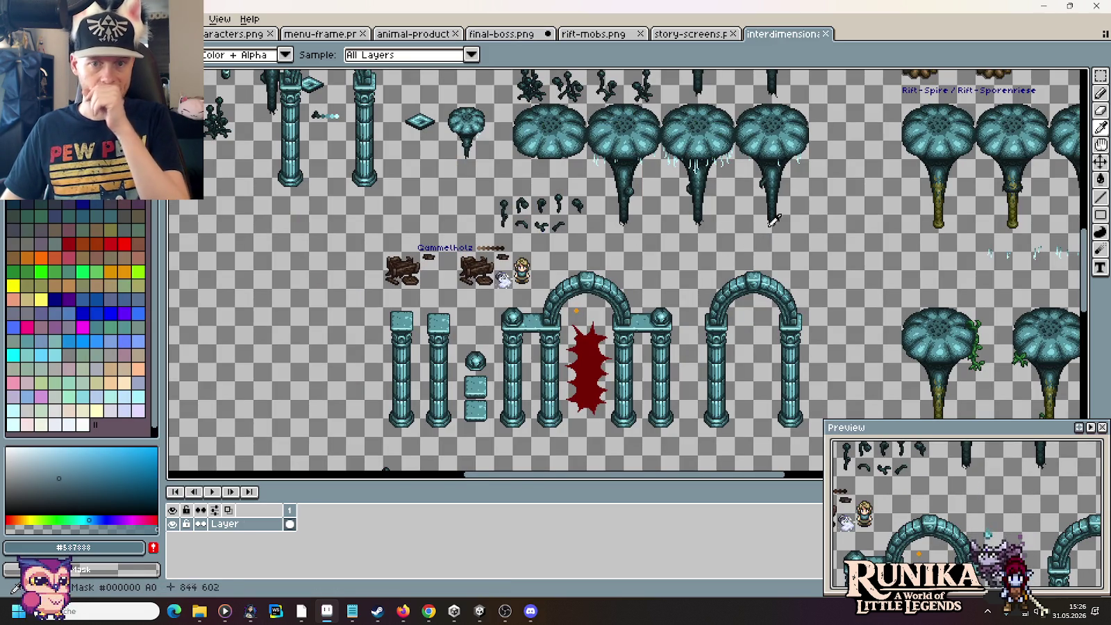
Step: Copy the middle 64×112 teal mushroom tree from the rift sheet and paste it into final-boss.png
drag(773, 221, 608, 359)
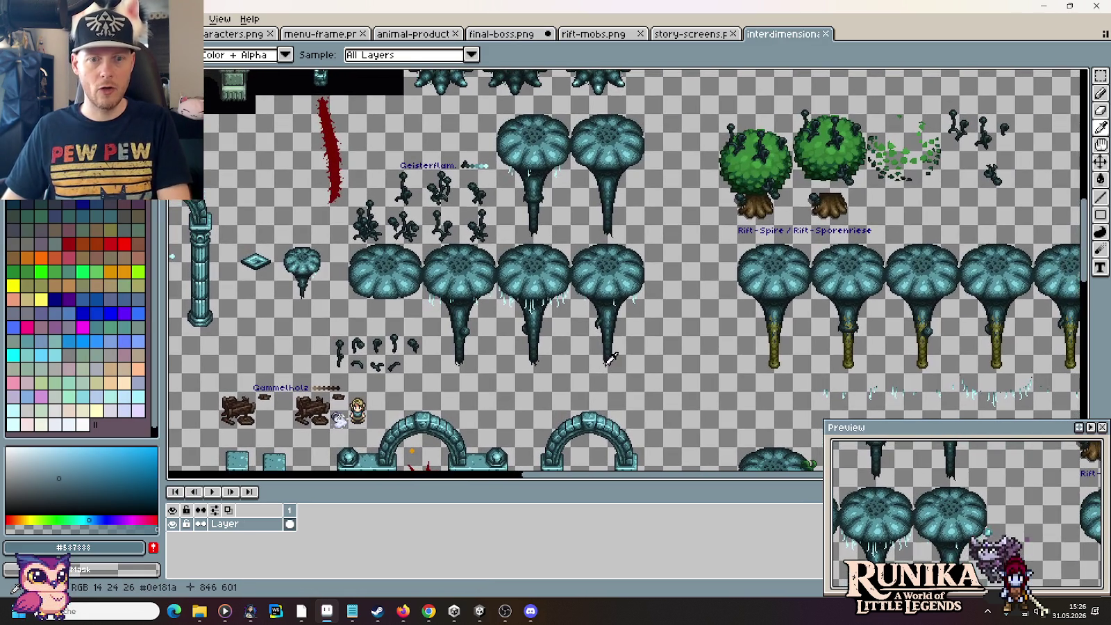
key(m)
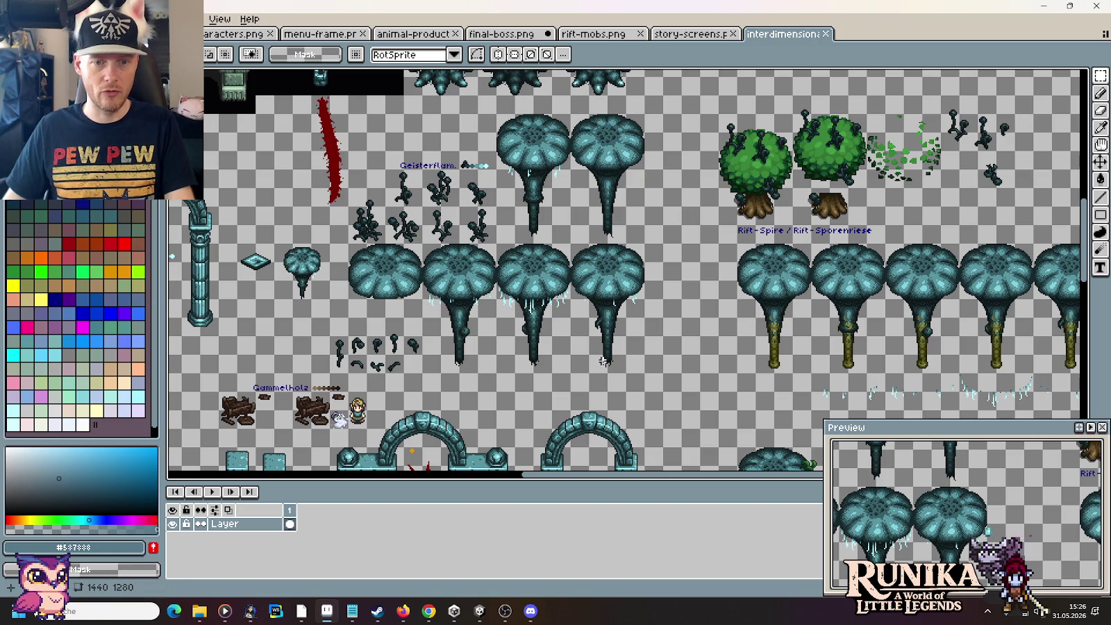
drag(561, 367, 495, 244)
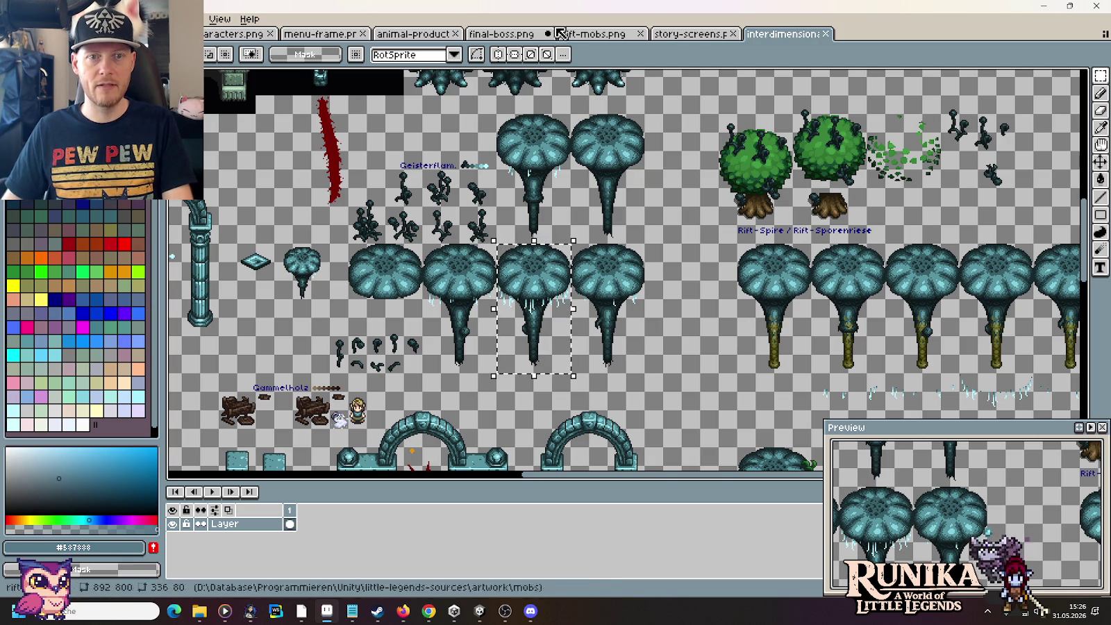
key(ctrl+c)
click(549, 34)
key(ctrl+v)
mouse_move(888, 167)
mouse_down()
mouse_move(705, 295)
mouse_move(696, 286)
mouse_up()
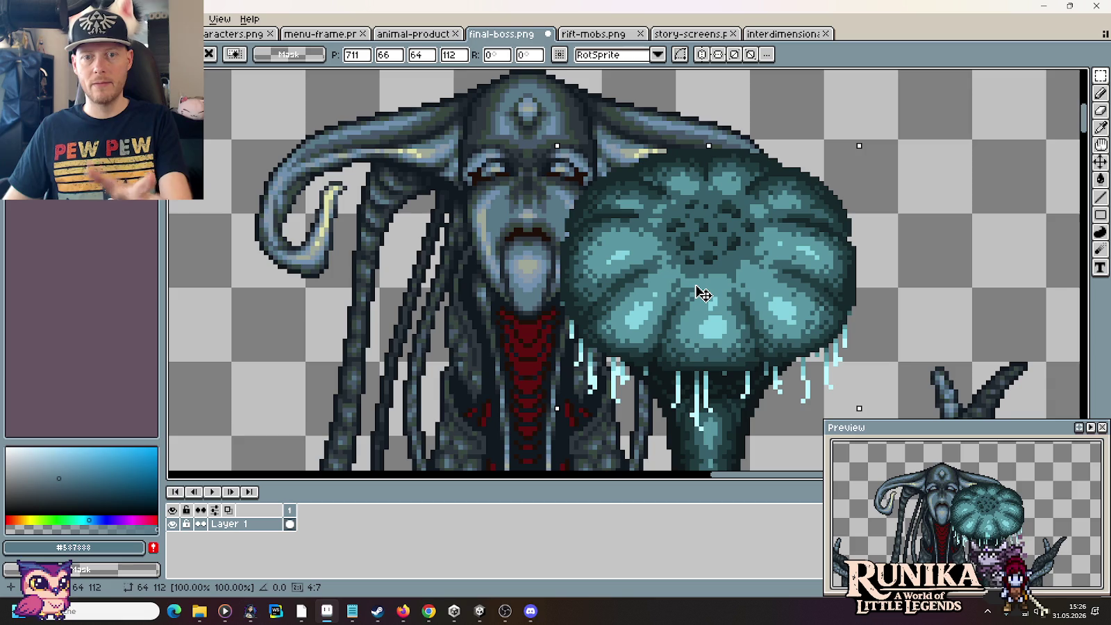
Step: Move the pasted mushroom tree off the boss to just left of the framed cutscene panel
scroll(698, 290, down, 1)
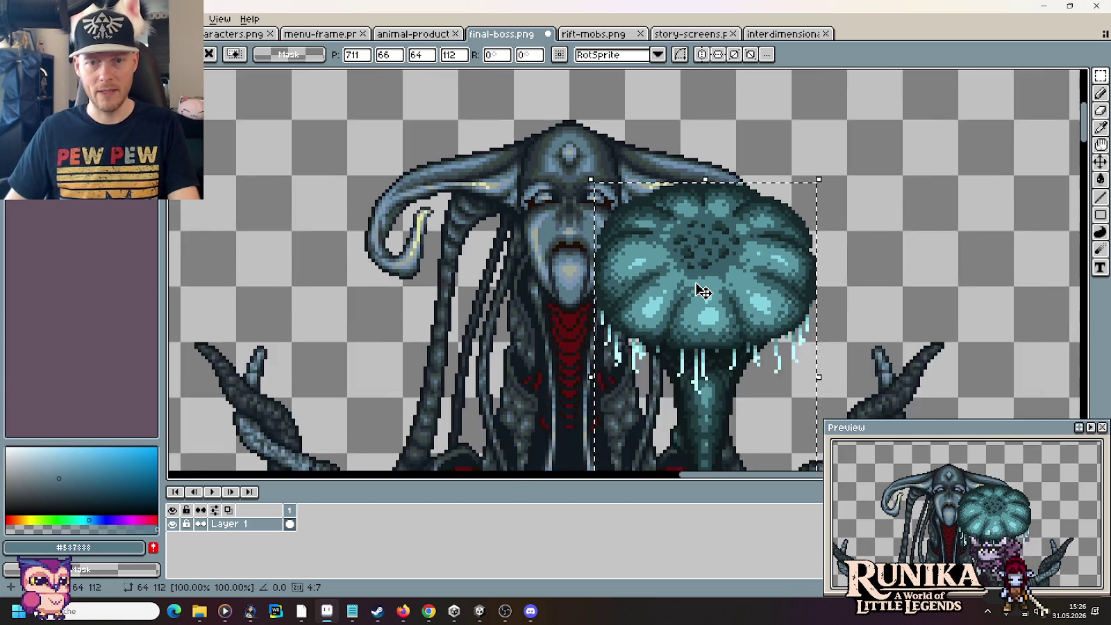
scroll(697, 290, down, 3)
drag(697, 290, 705, 481)
mouse_move(750, 478)
mouse_down()
mouse_move(691, 336)
mouse_move(564, 194)
mouse_up()
scroll(757, 310, up, 5)
scroll(692, 335, down, 5)
key(Return)
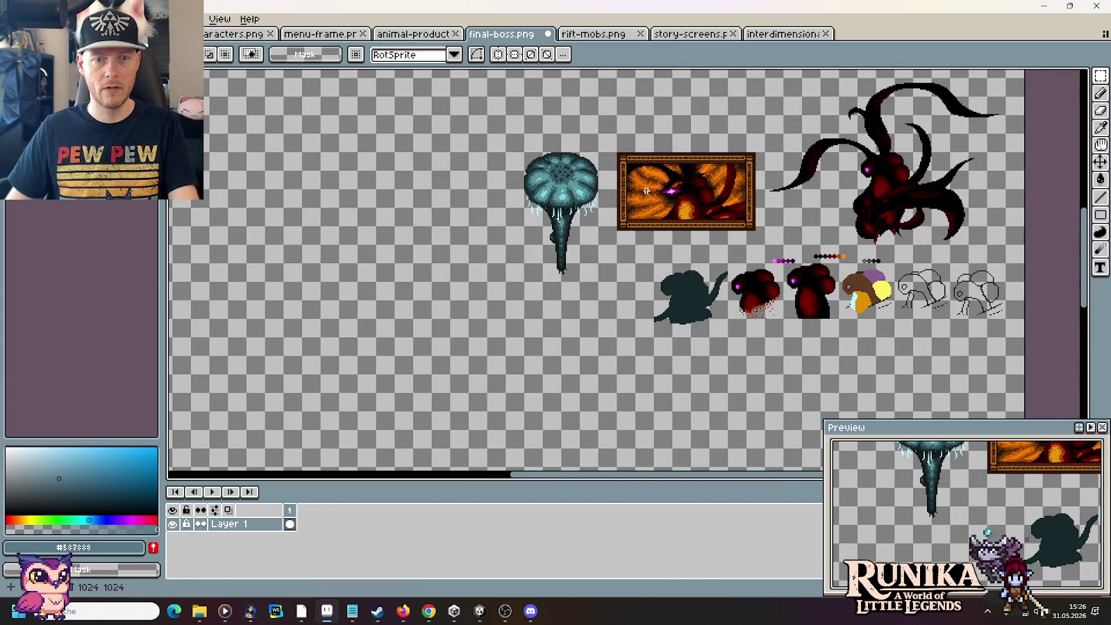
Step: Pick the teal of the mushroom cap as the drawing colour
scroll(504, 135, up, 2)
key(i)
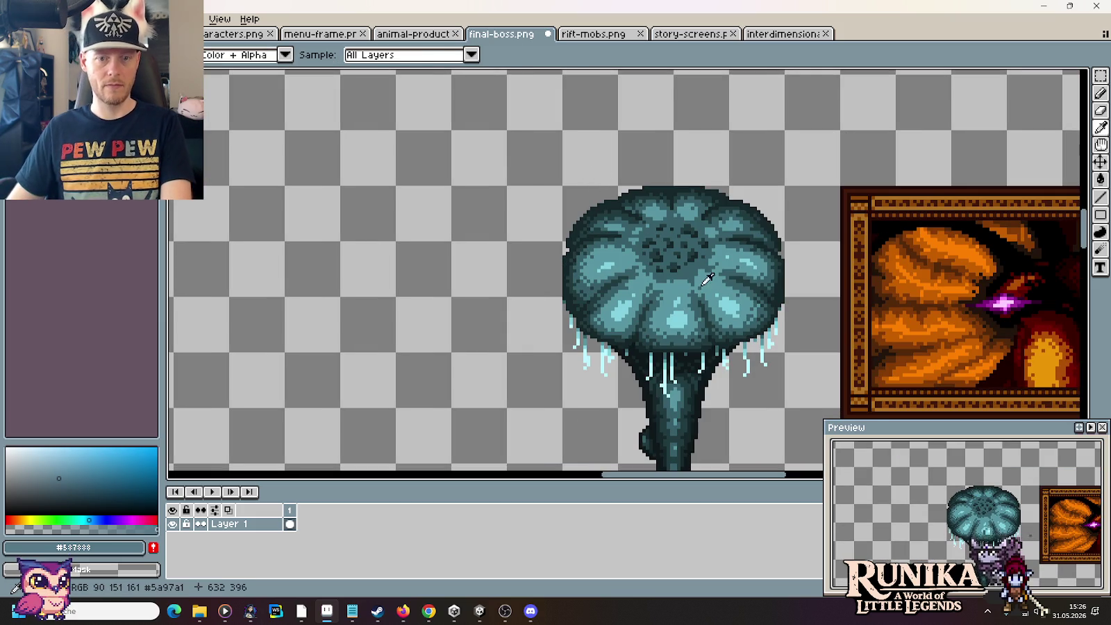
click(703, 283)
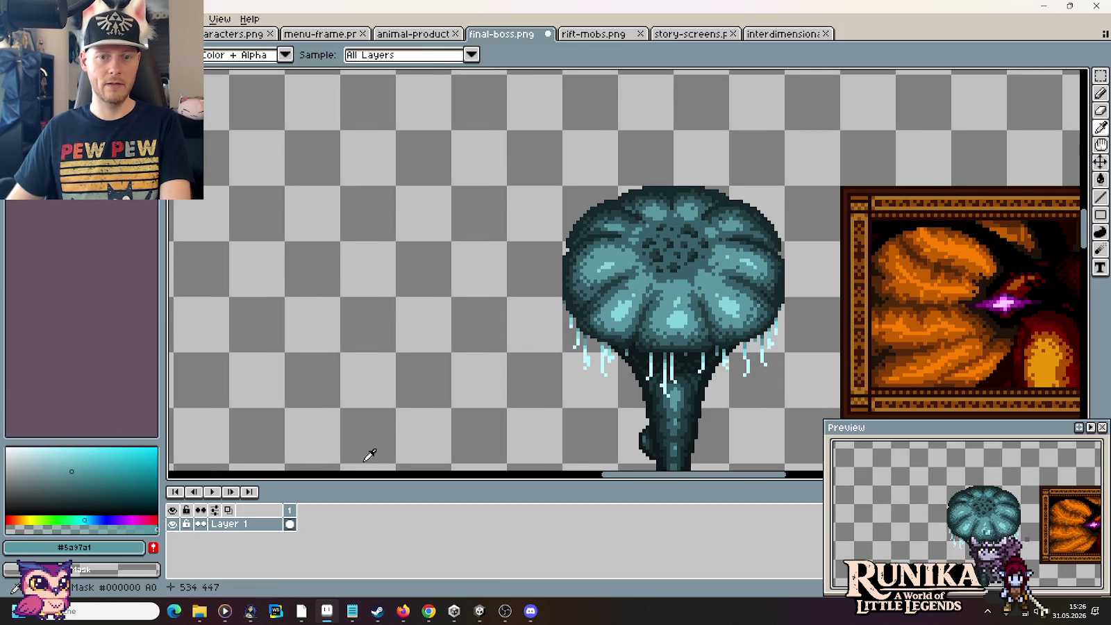
scroll(384, 425, down, 1)
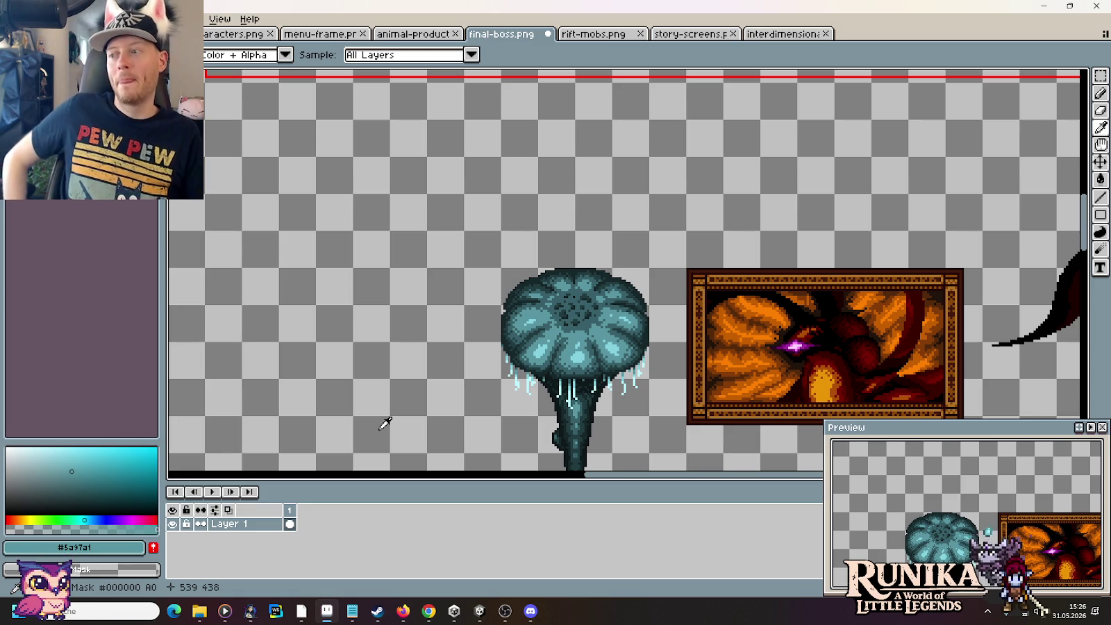
scroll(445, 340, down, 2)
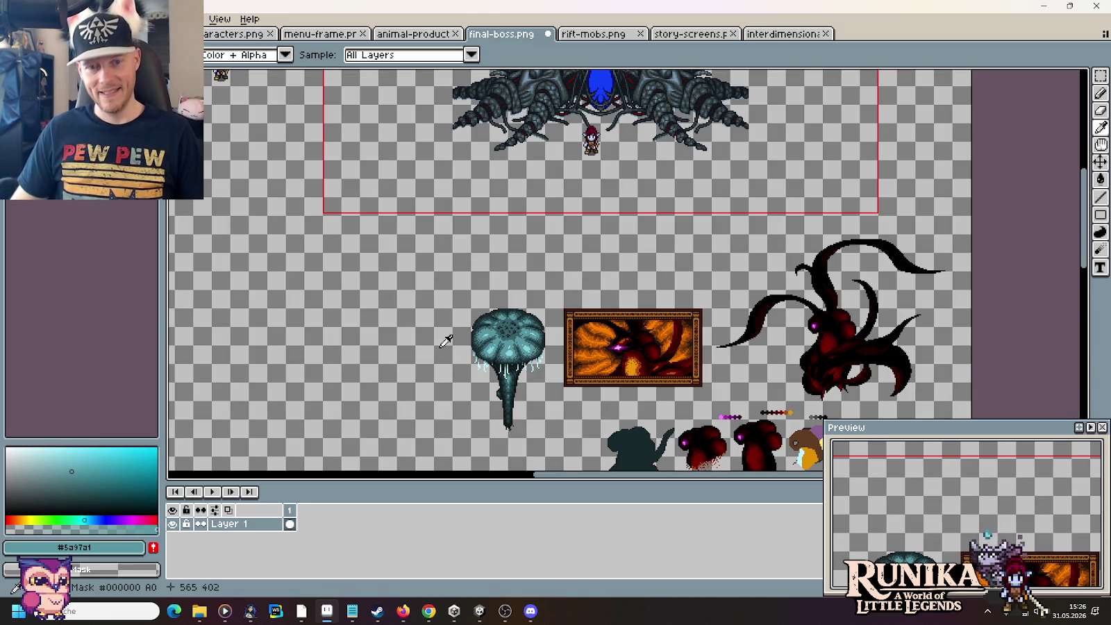
scroll(549, 250, up, 3)
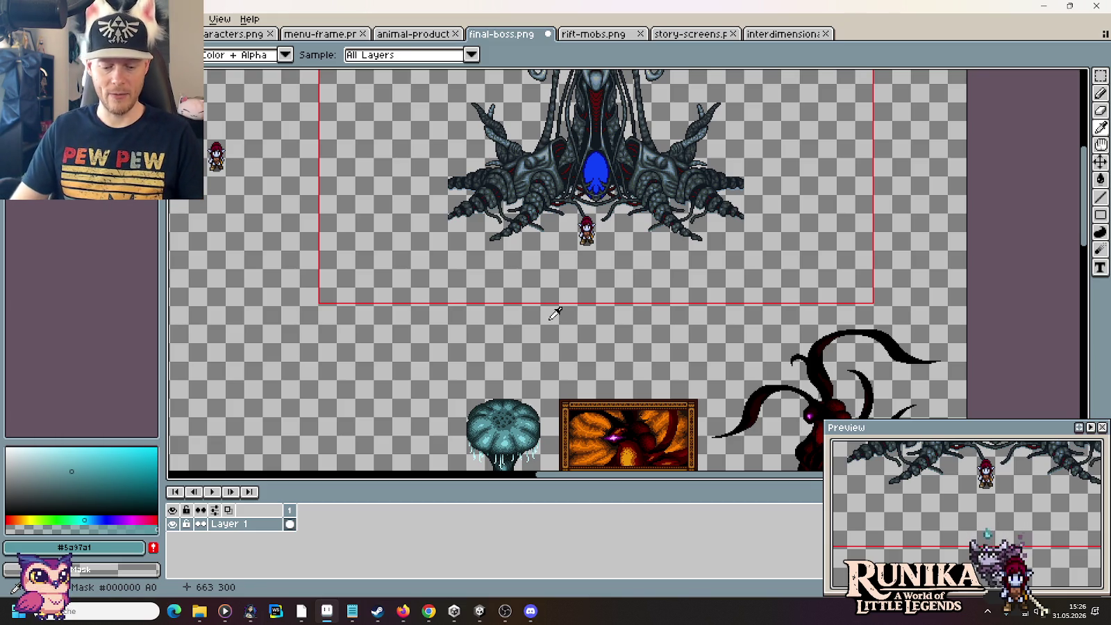
scroll(551, 293, up, 3)
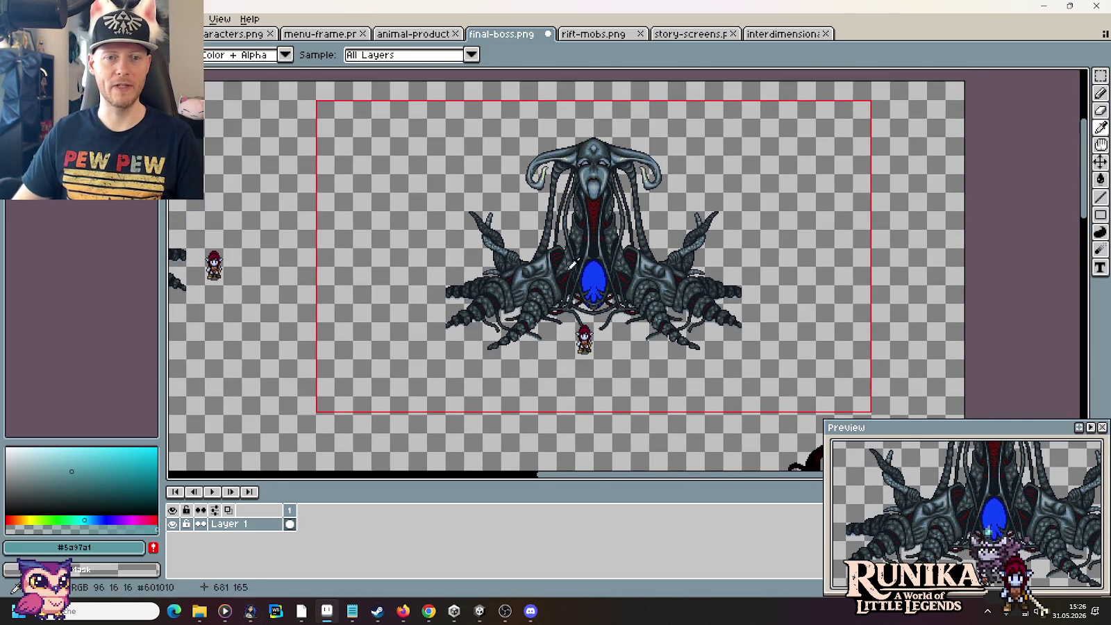
scroll(618, 157, up, 2)
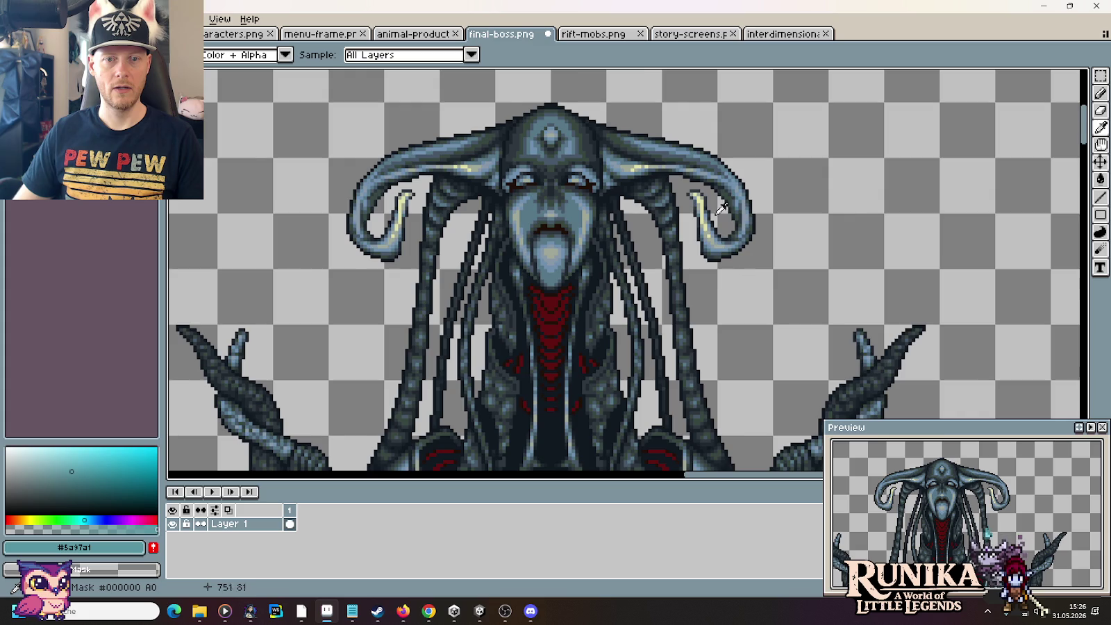
Step: Sample the horn's shades: pale yellow highlight, dark outline, blue-grey mid and lighter tones
scroll(721, 209, up, 2)
click(691, 213)
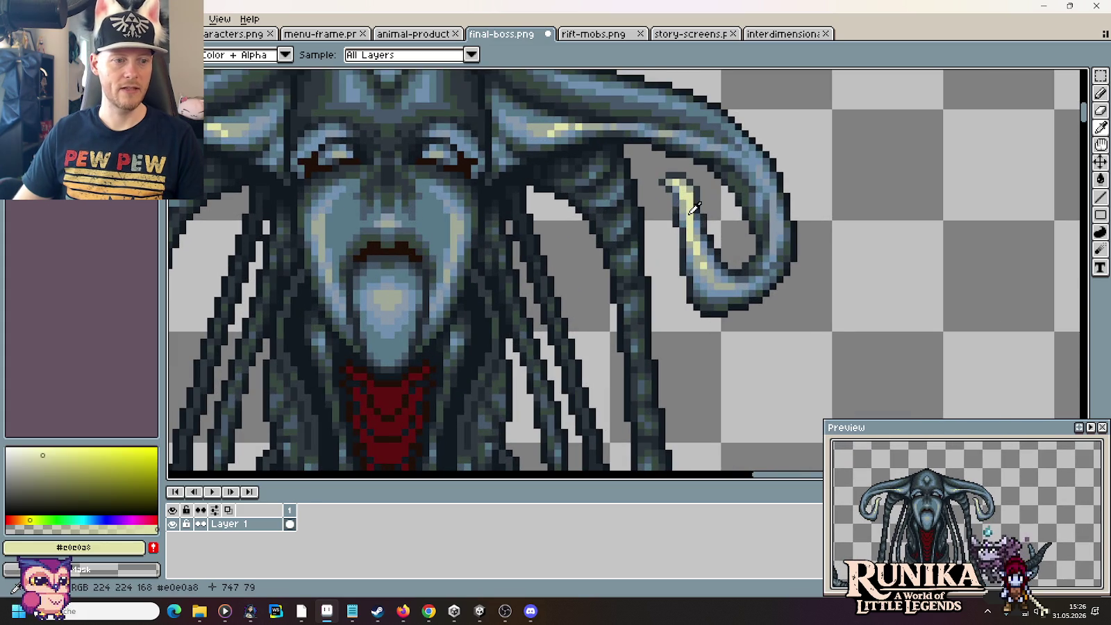
click(648, 217)
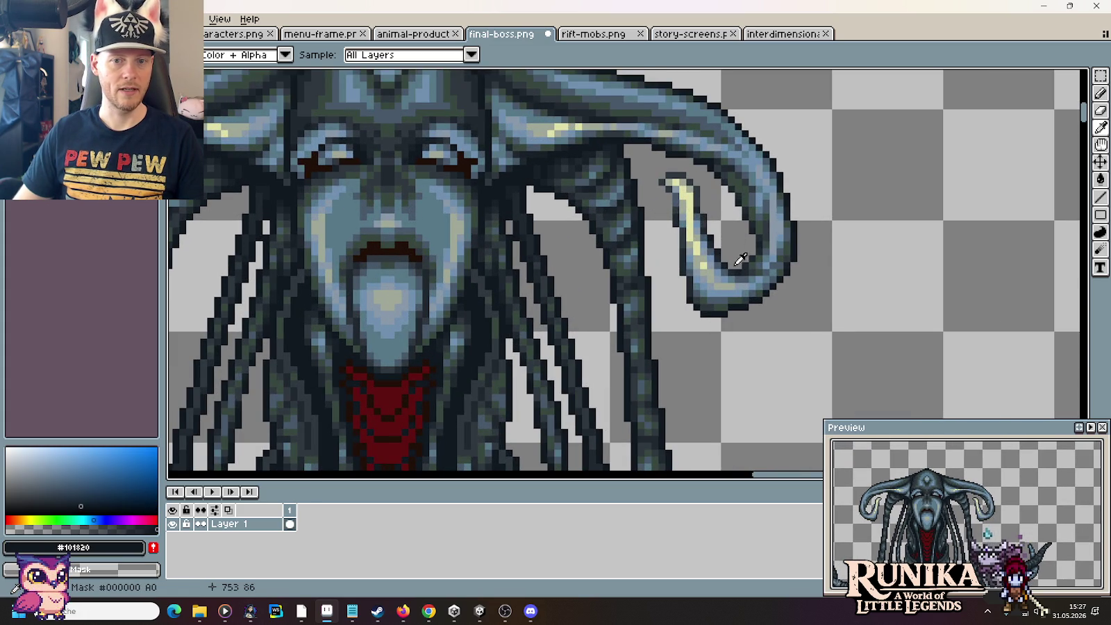
click(729, 286)
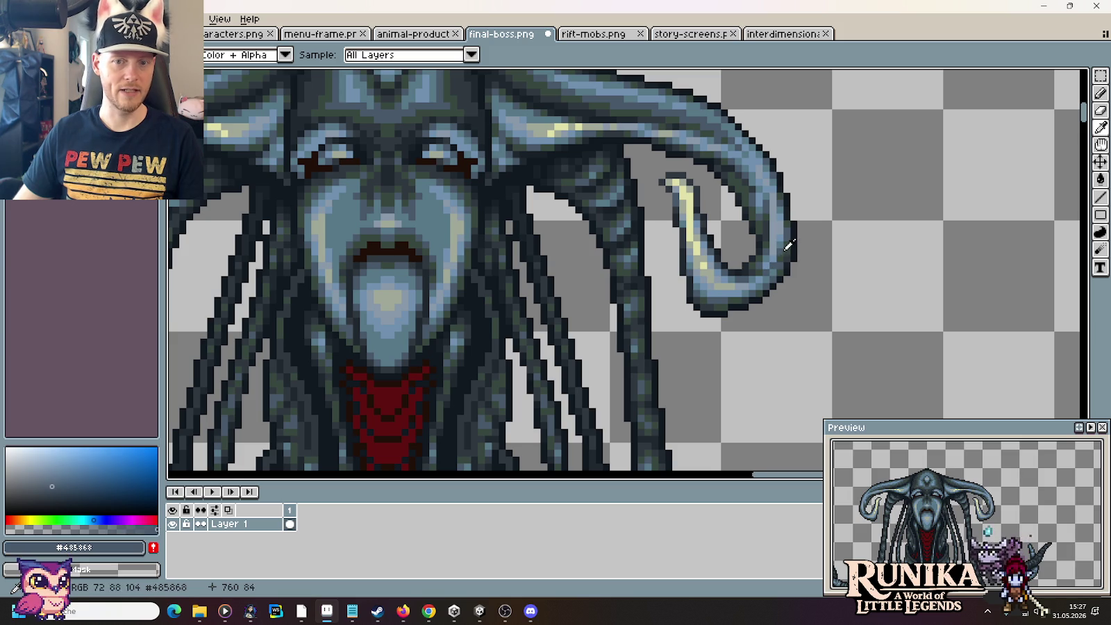
click(790, 242)
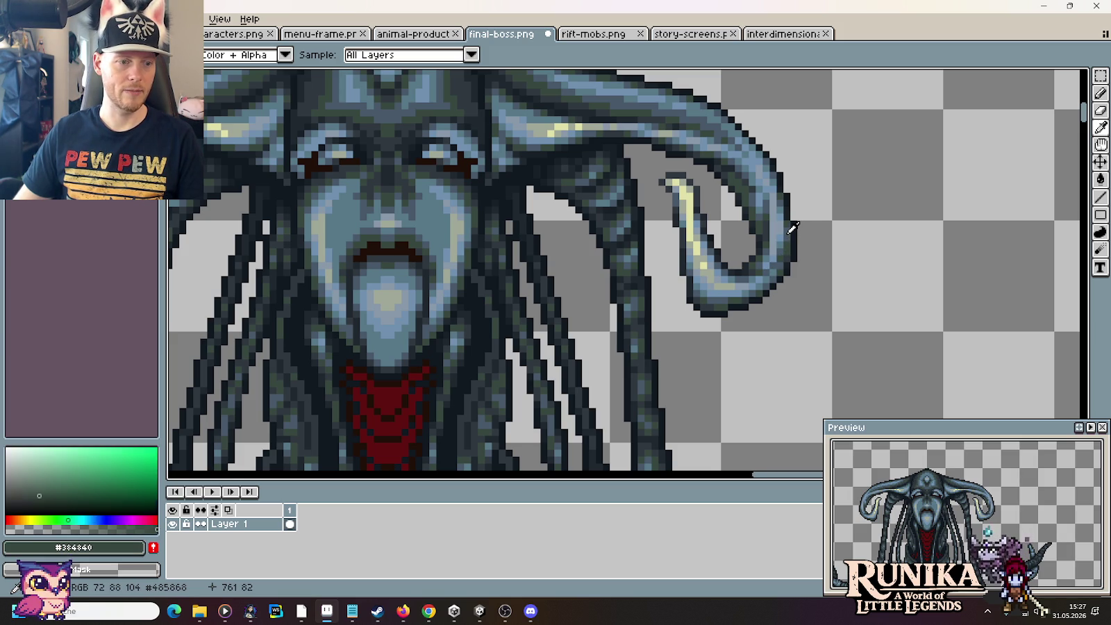
click(792, 229)
click(775, 220)
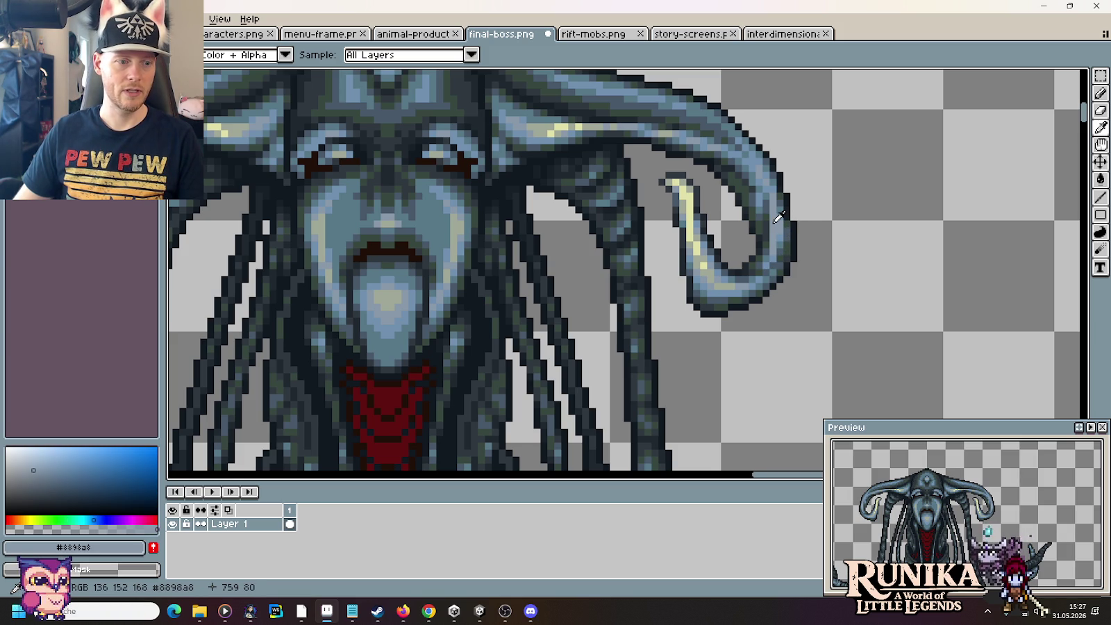
Step: Sample the face's pale grey-green and bring the boss's body and blue core into view
click(461, 228)
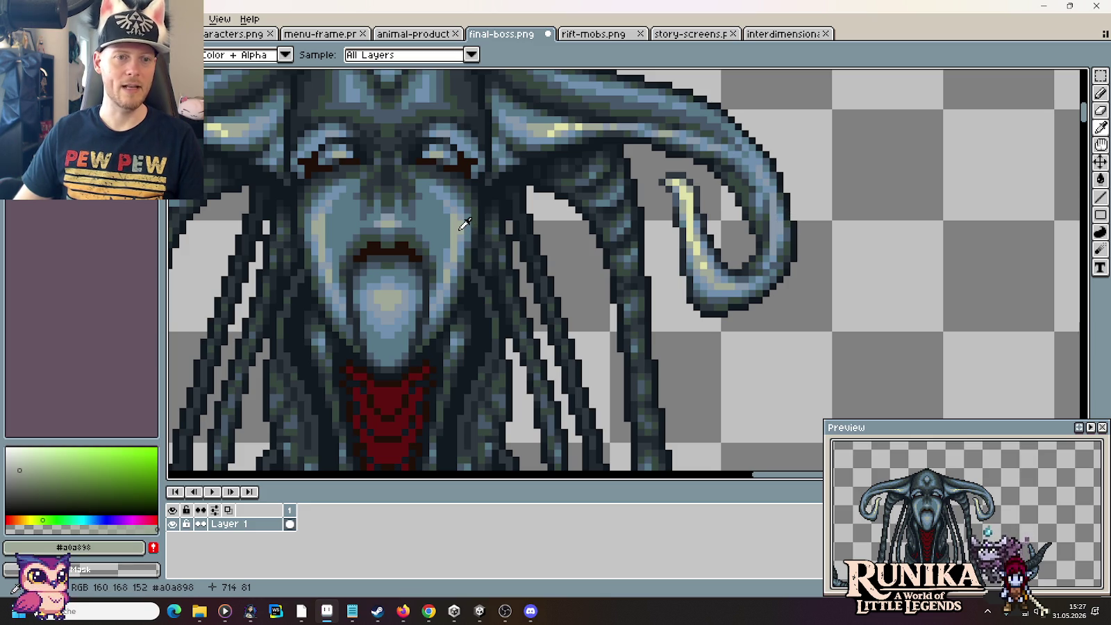
scroll(657, 282, down, 2)
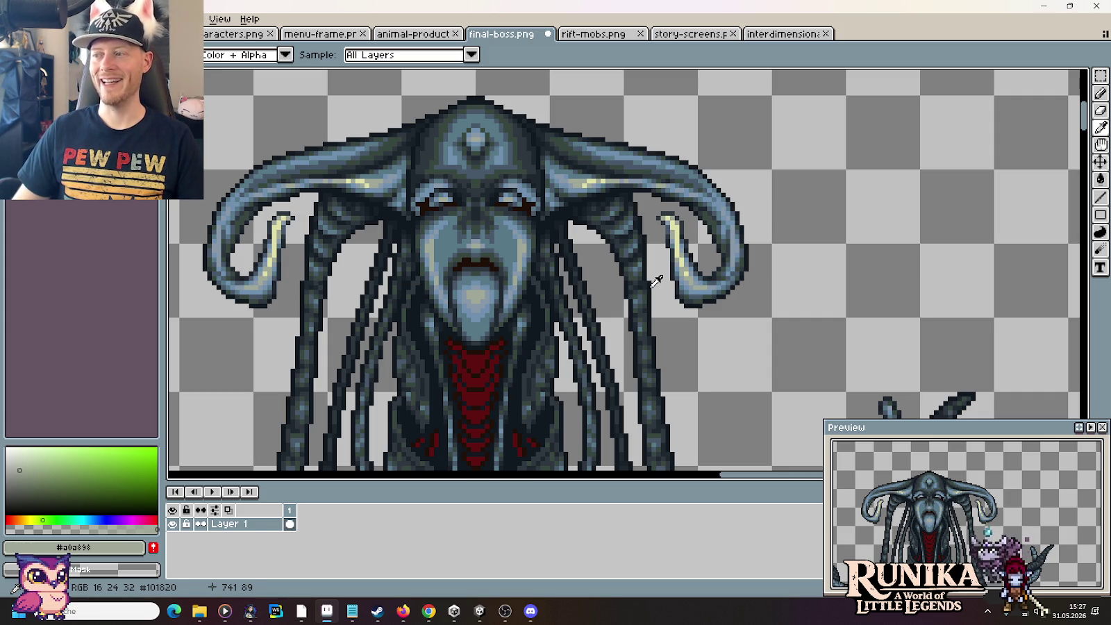
scroll(592, 283, down, 1)
drag(475, 326, 614, 217)
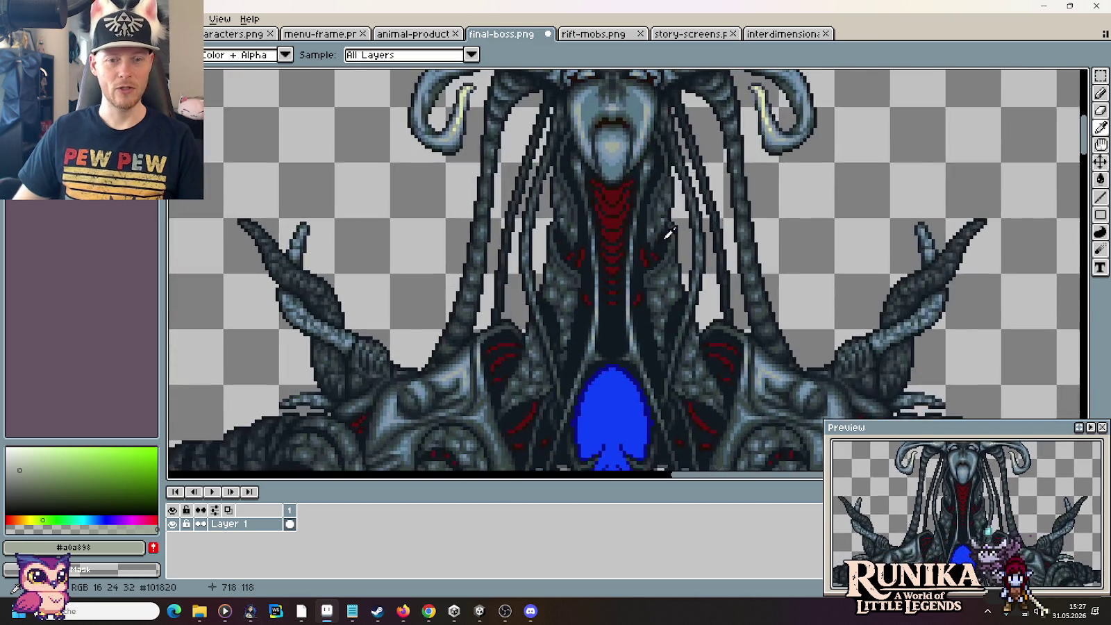
Step: Pick dark red #601010 from the boss's chest pattern and zoom out to the whole boss
click(614, 217)
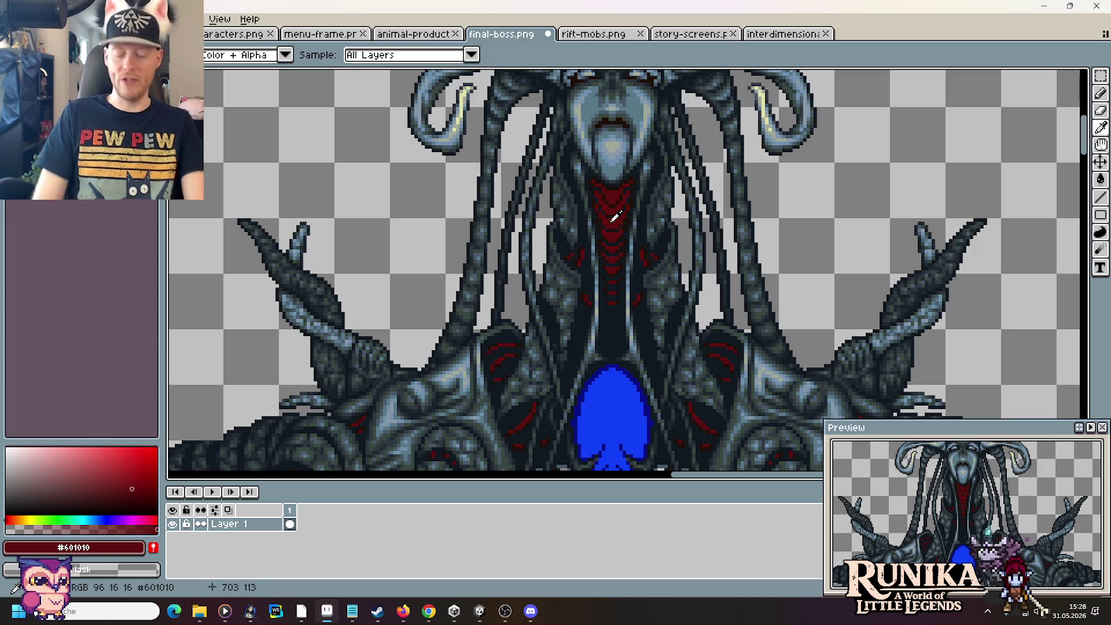
scroll(617, 163, down, 1)
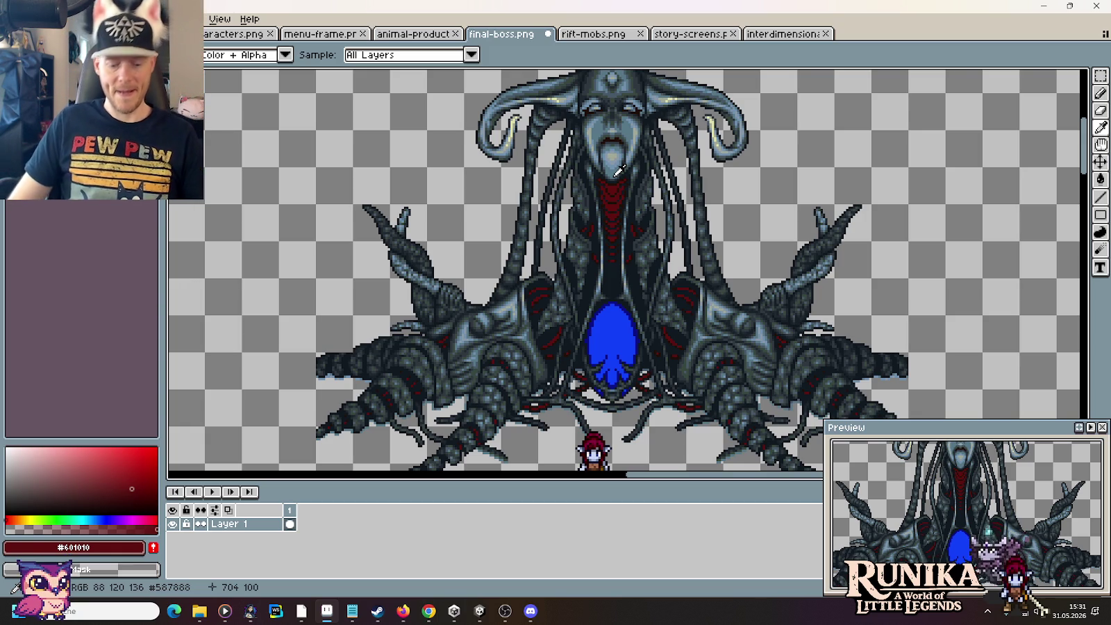
scroll(558, 295, down, 1)
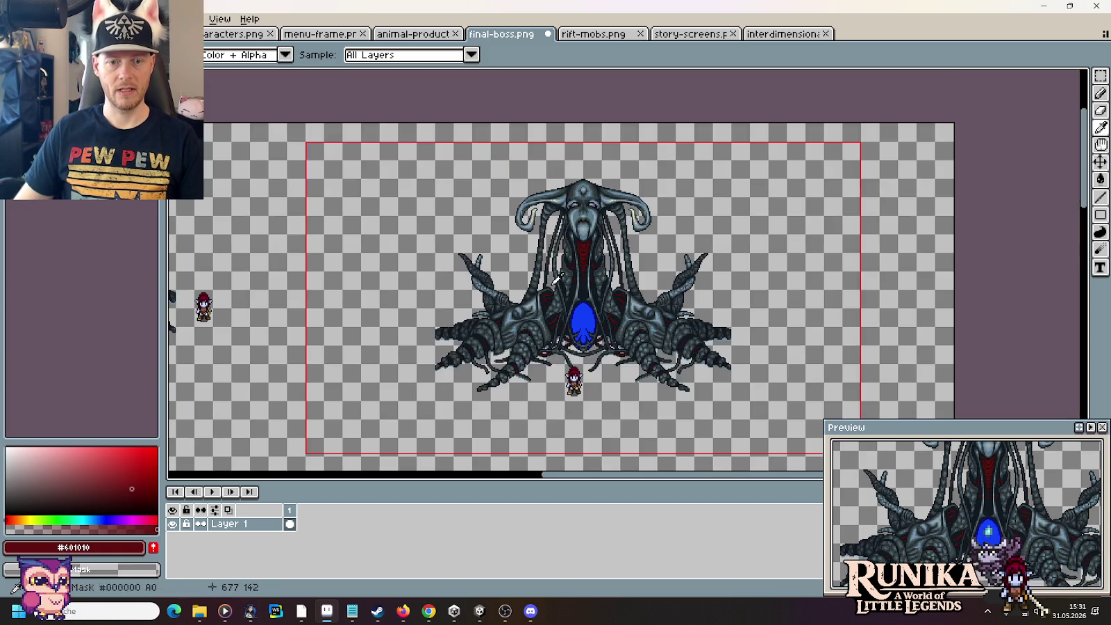
Step: Switch from final-boss.png to the interdimensional-rift.png sheet with the mushroom trees
scroll(541, 257, down, 1)
drag(554, 379, 602, 188)
scroll(595, 219, up, 2)
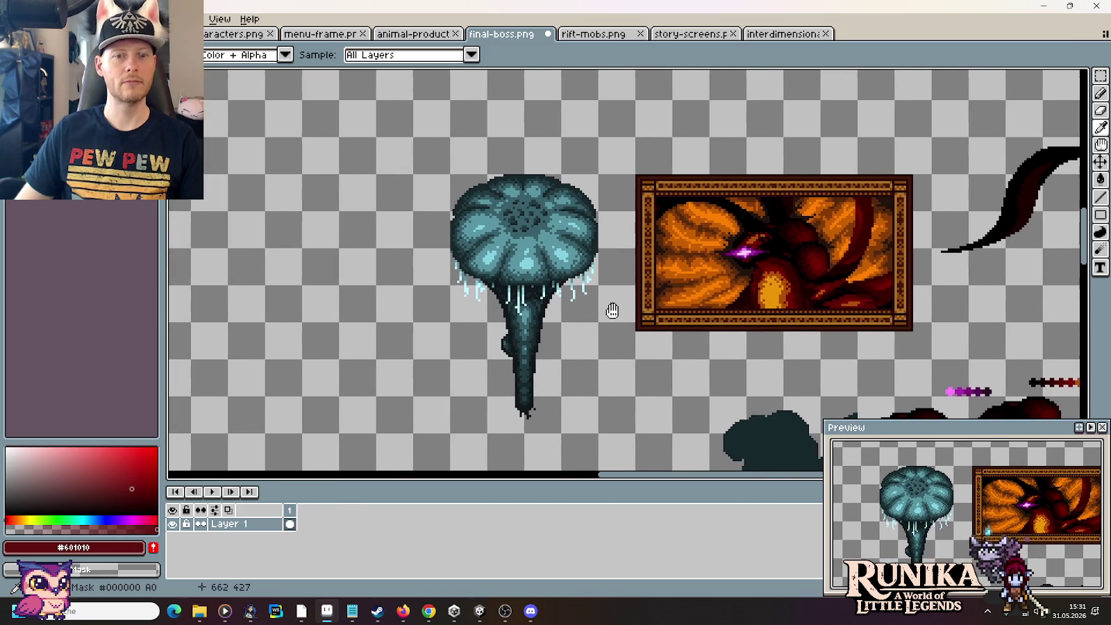
drag(539, 321, 610, 310)
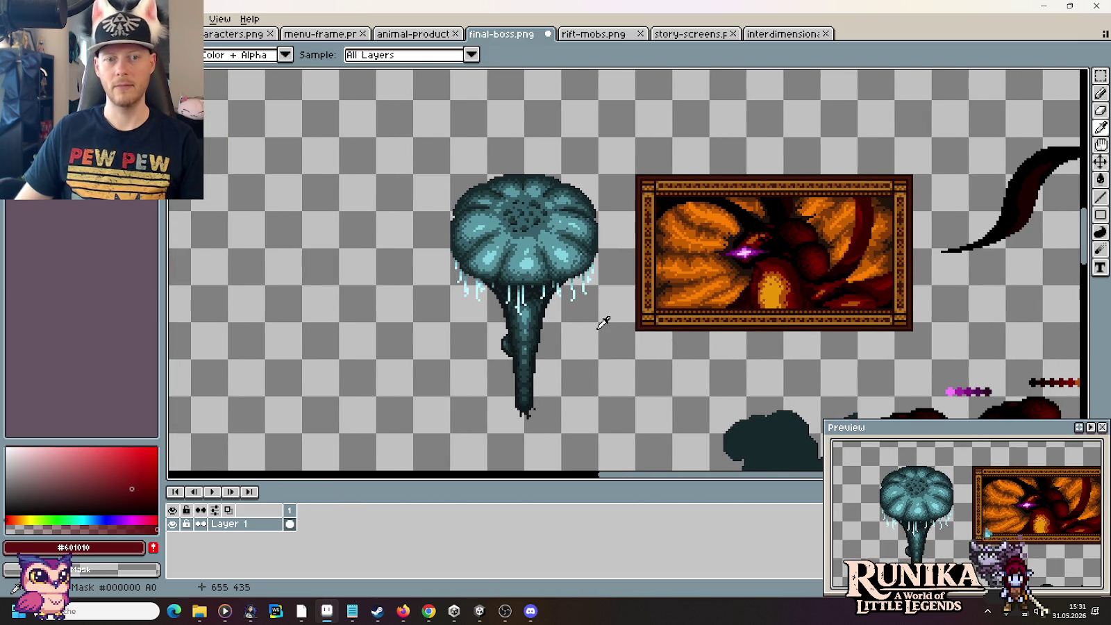
drag(595, 349, 637, 338)
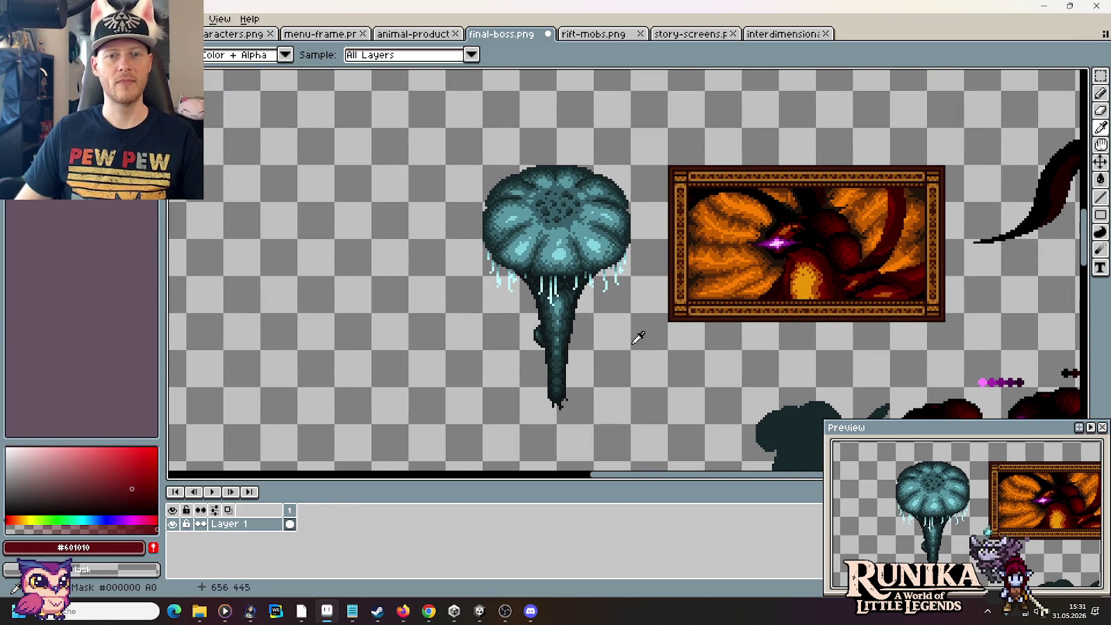
click(806, 35)
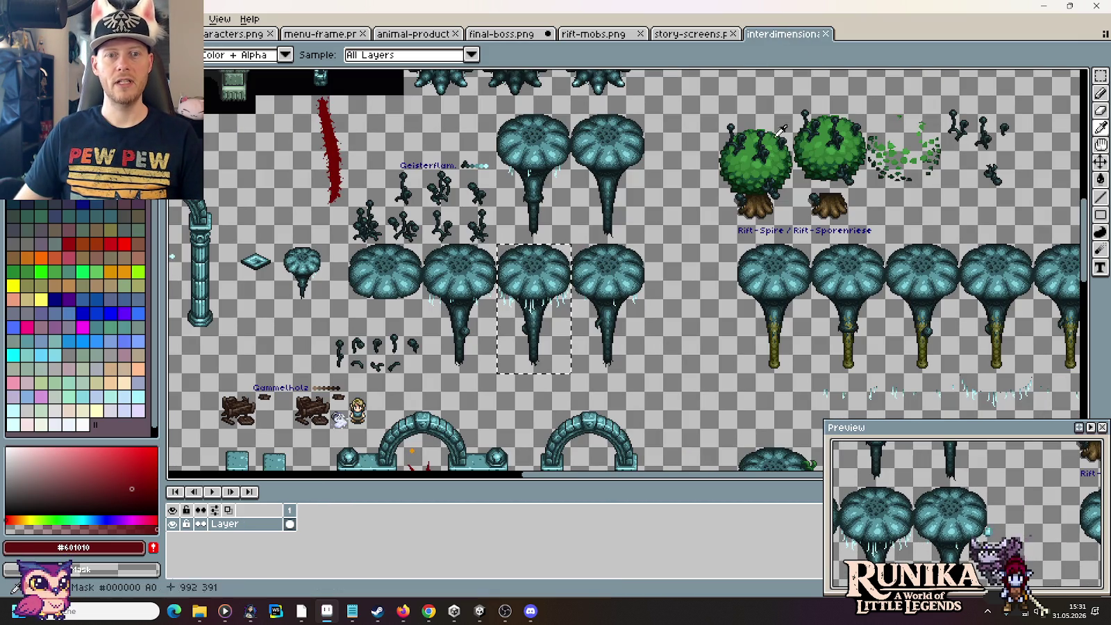
Step: Select the Geisterflam. label and its flame colour swatch row on the rift sheet
drag(783, 130, 903, 219)
scroll(633, 256, up, 3)
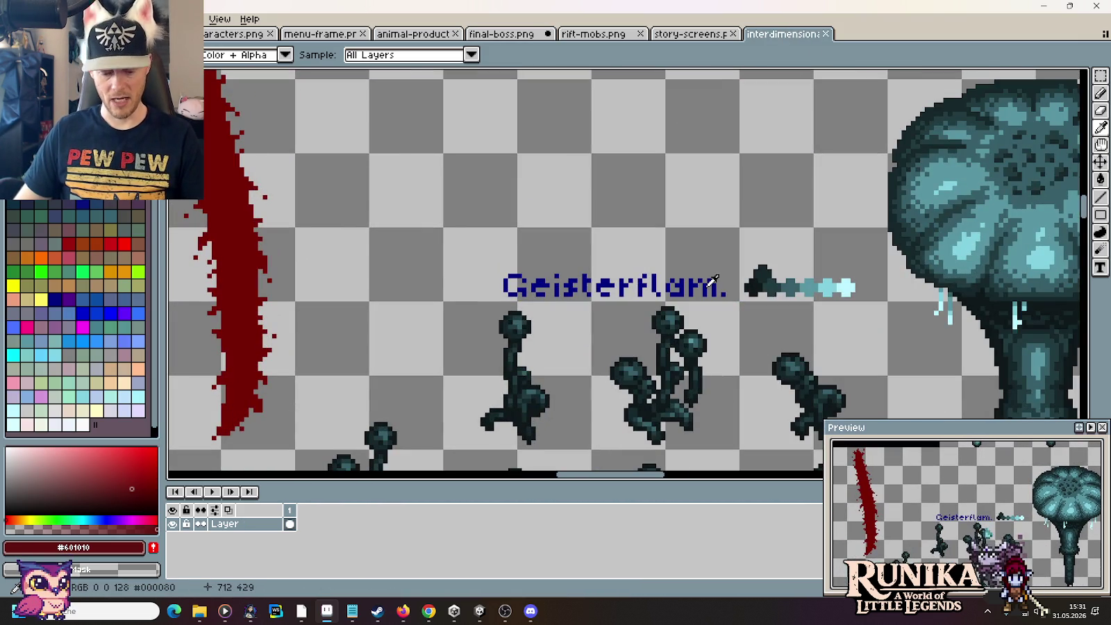
key(m)
drag(868, 271, 518, 269)
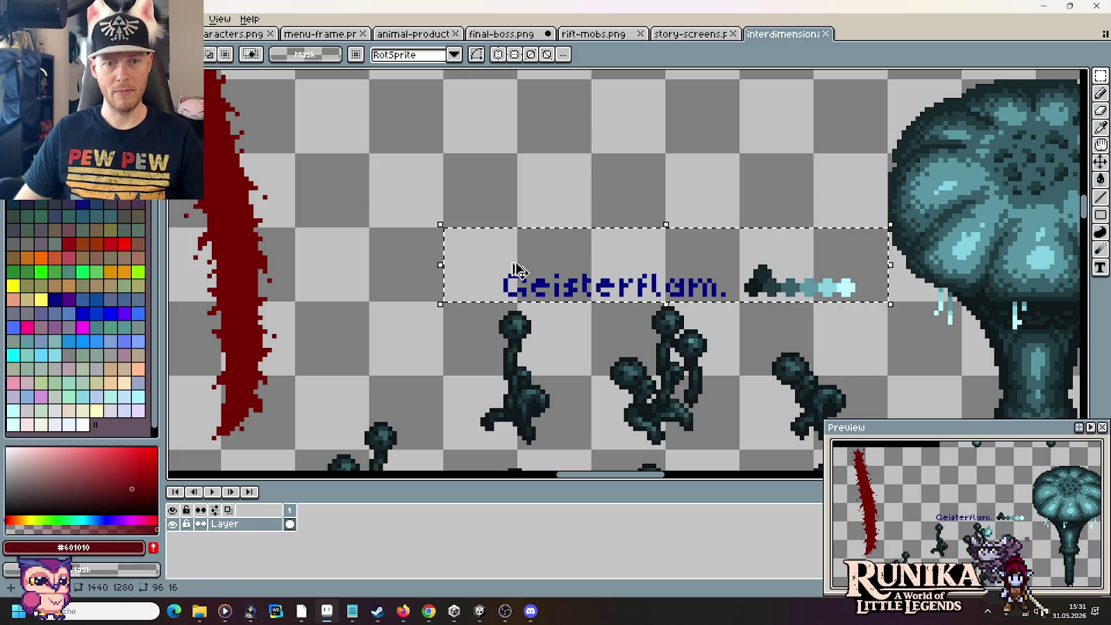
Step: Paste the Geisterflam. label and swatch left of the mushroom tree, then select the swatch
click(502, 34)
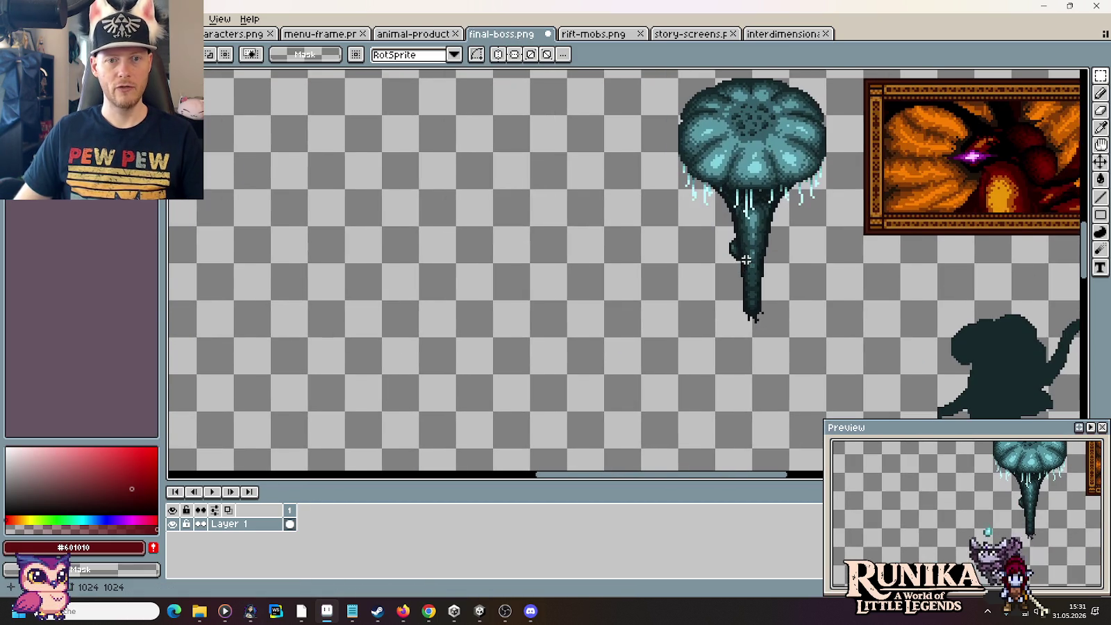
key(ctrl+v)
drag(944, 222, 534, 294)
click(545, 316)
scroll(601, 279, up, 1)
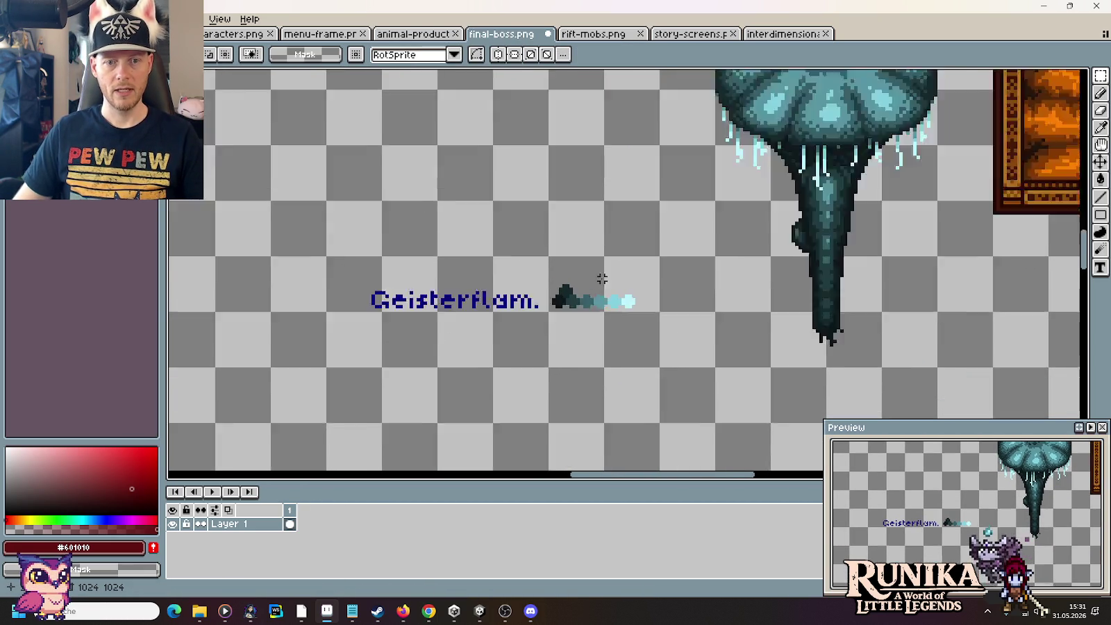
scroll(602, 292, up, 3)
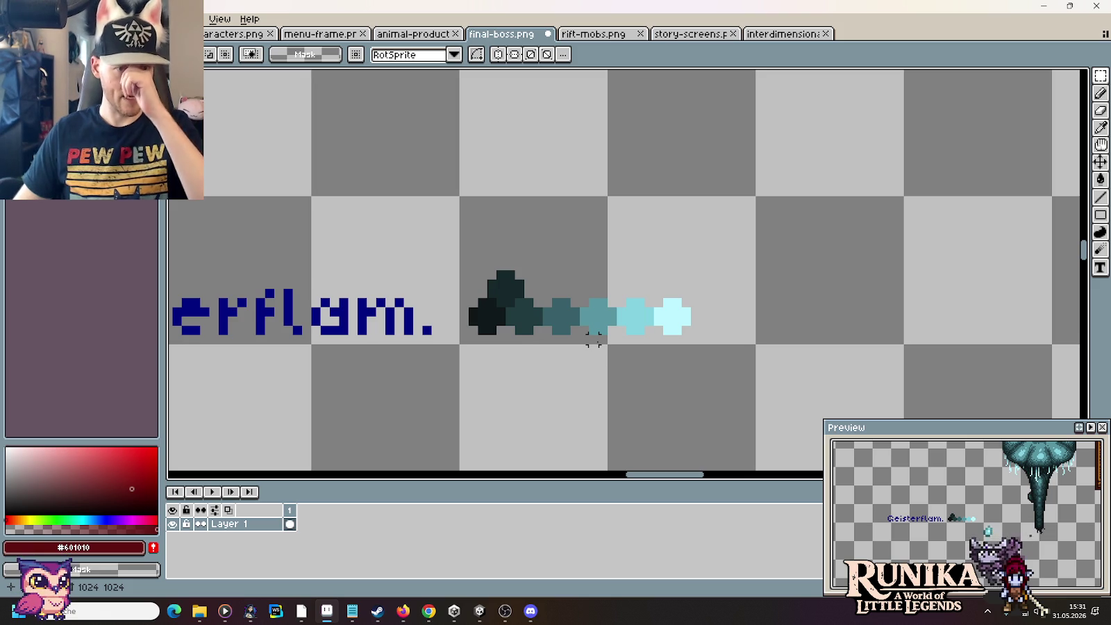
drag(594, 339, 672, 265)
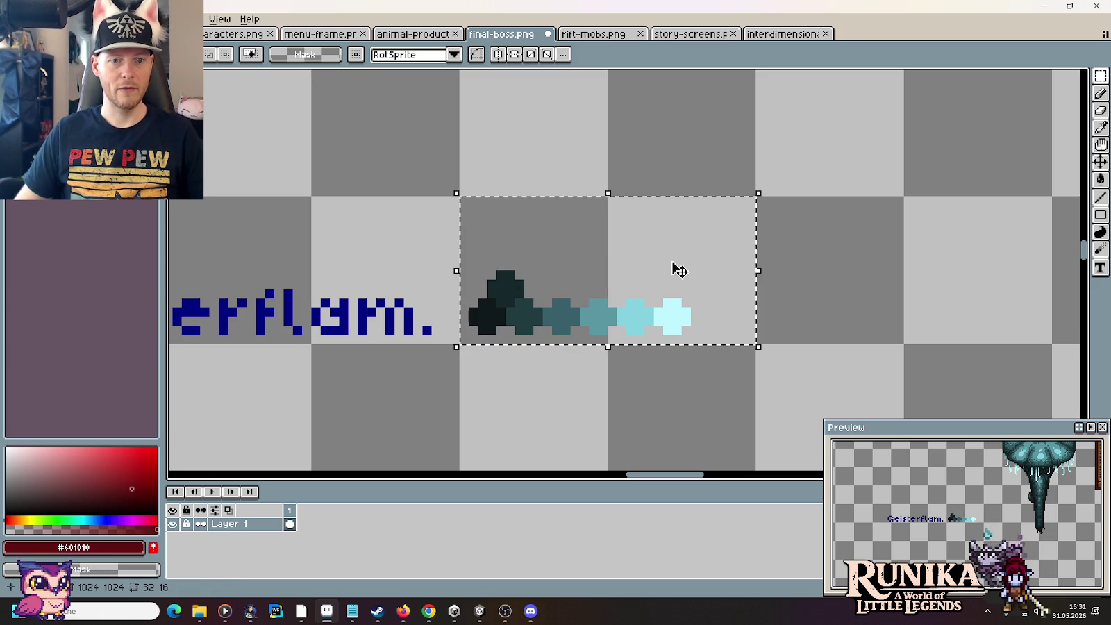
click(35, 19)
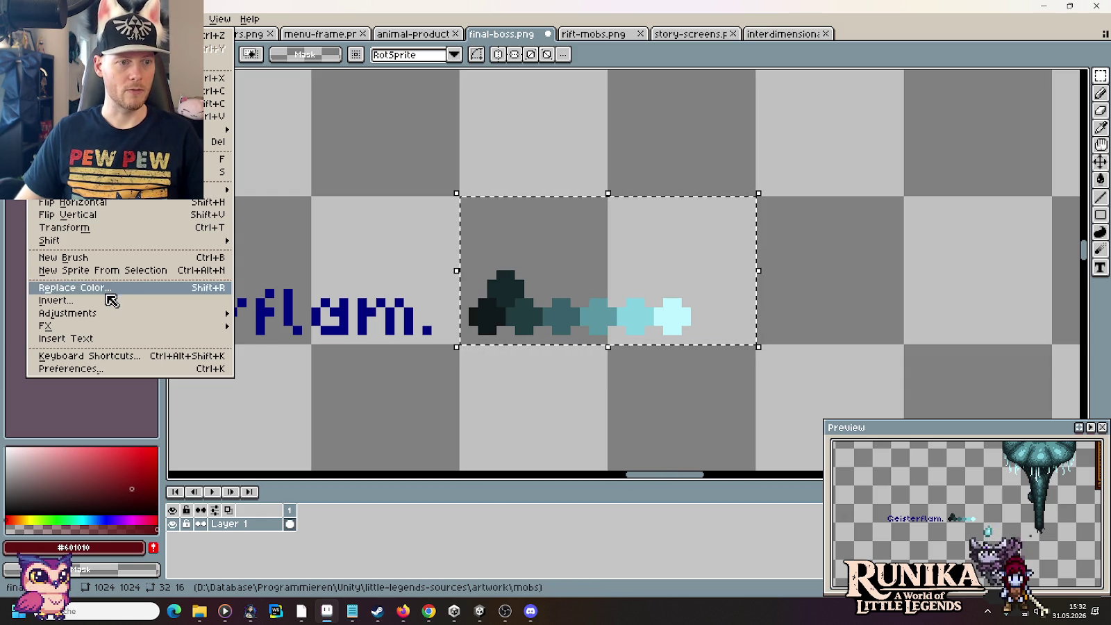
Step: Lower the flame swatch's saturation with Hue/Saturation, deselect, and pick dark teal #213d41
mouse_move(67, 313)
click(292, 322)
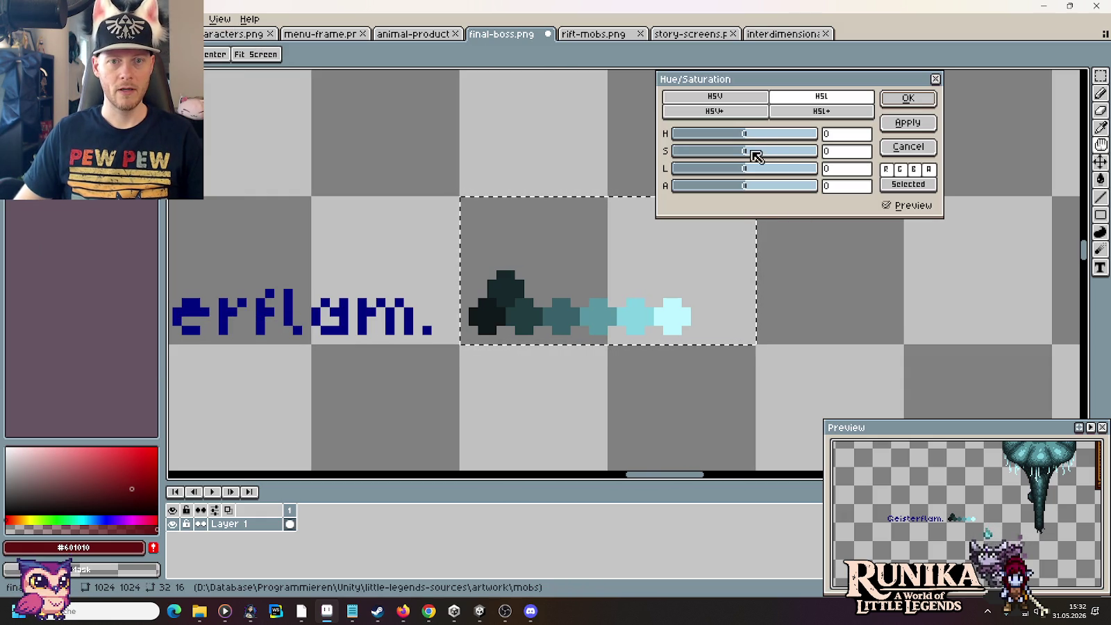
mouse_move(744, 151)
mouse_down()
mouse_move(665, 153)
mouse_move(844, 173)
mouse_move(658, 177)
mouse_move(756, 173)
mouse_up()
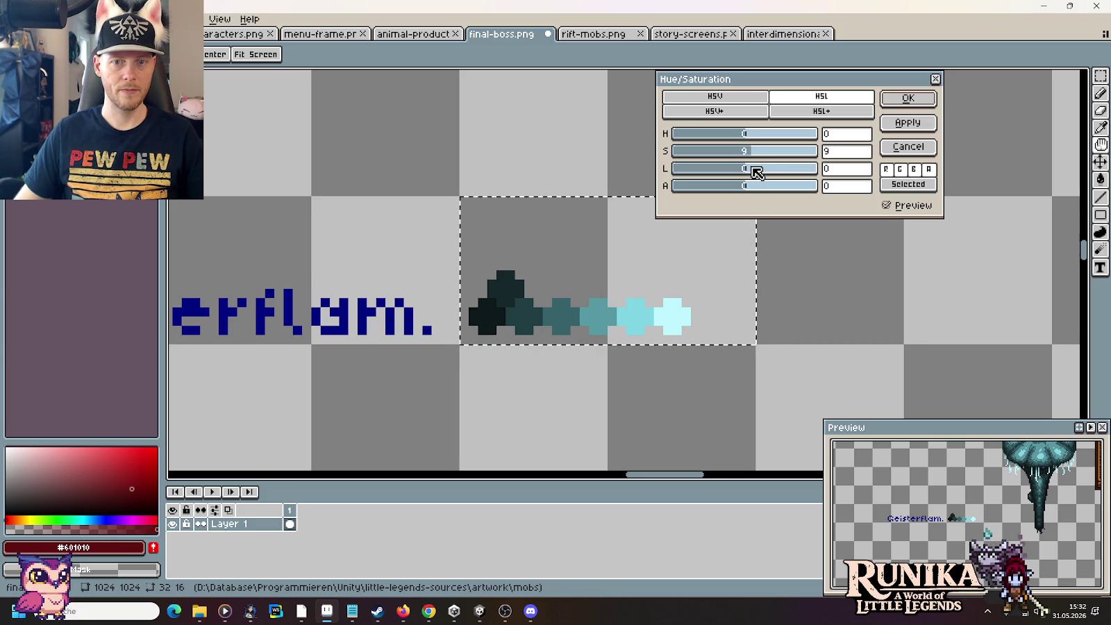
click(921, 105)
key(ctrl+d)
key(i)
click(526, 316)
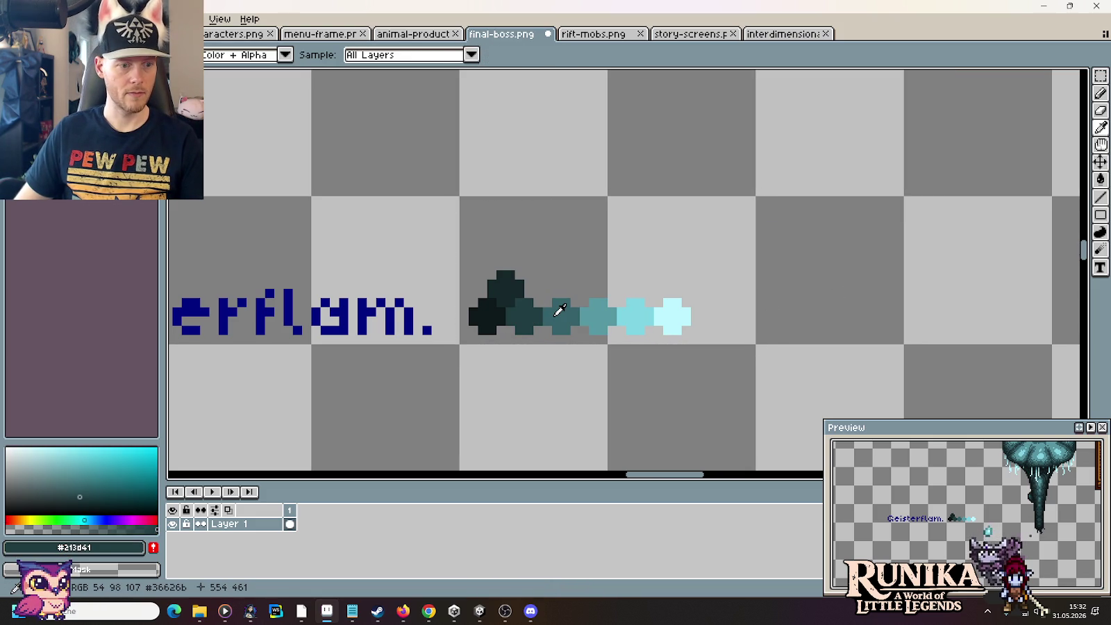
Step: Recolour the fourth and fifth swatch dots from light teal to green
click(557, 313)
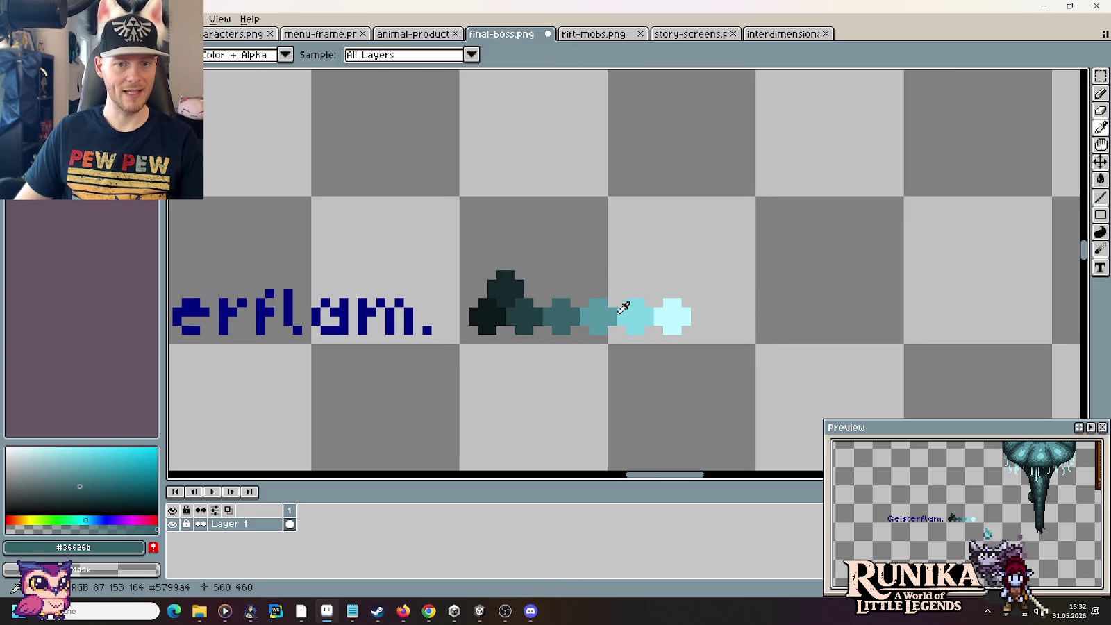
click(587, 313)
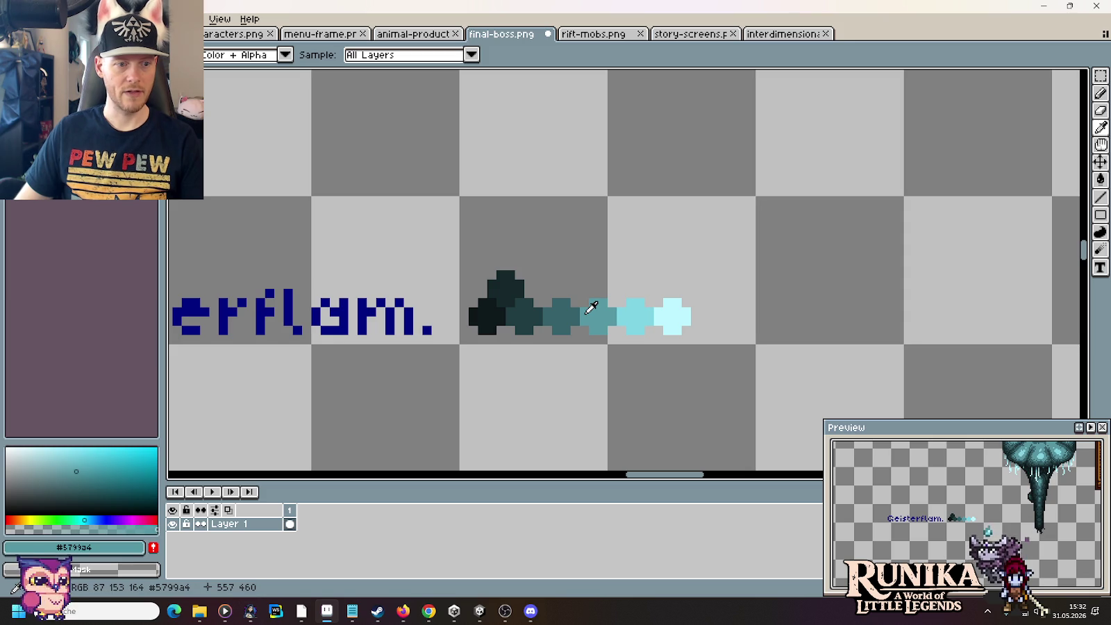
click(72, 519)
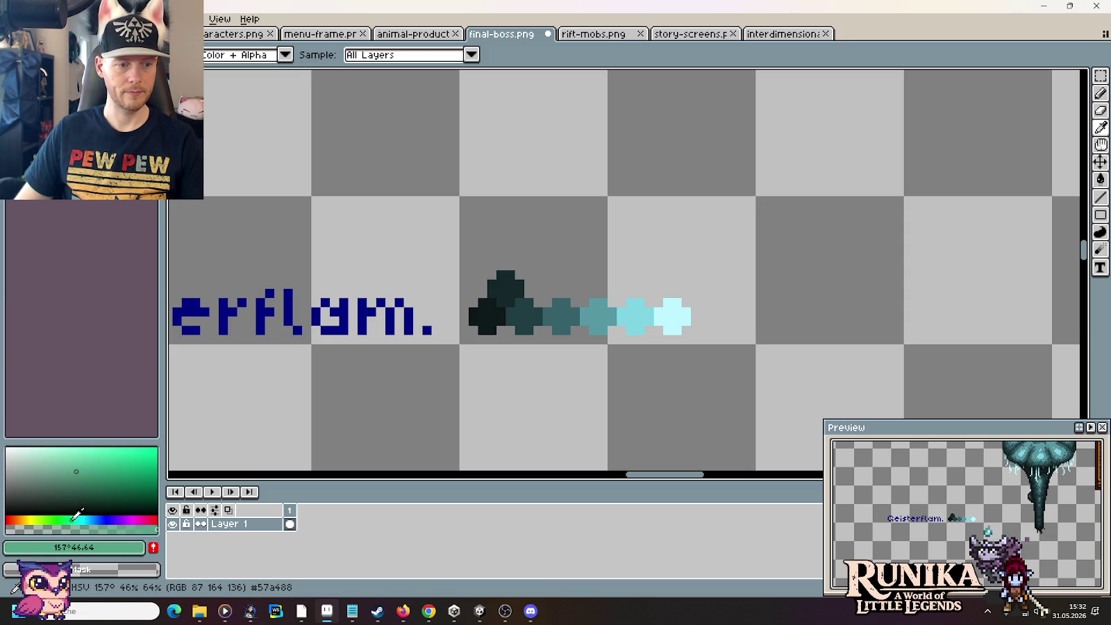
key(g)
click(610, 318)
key(i)
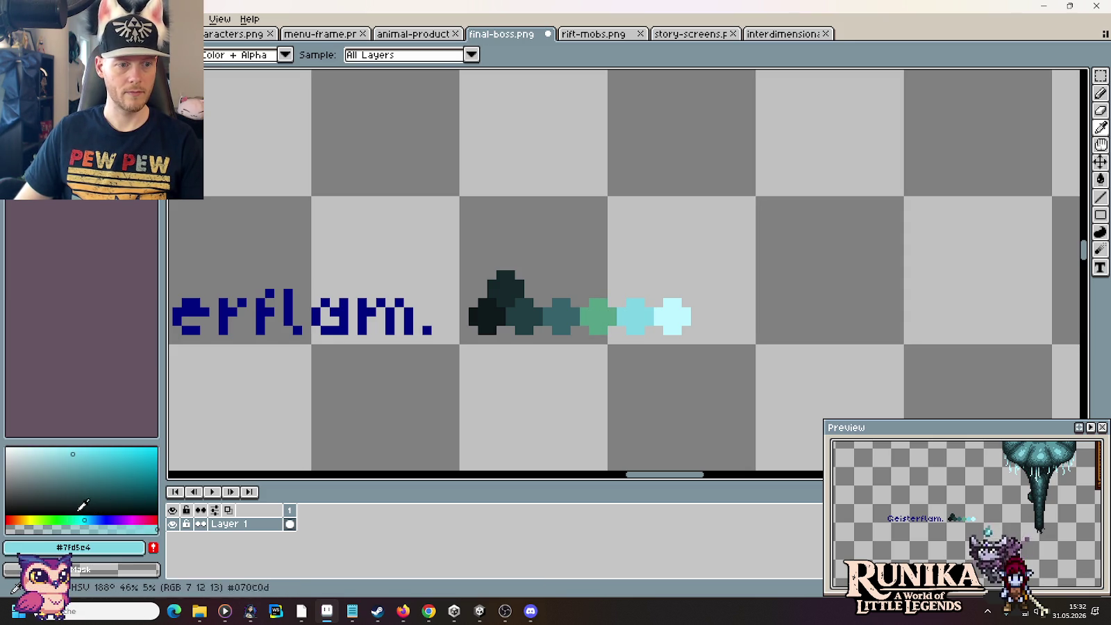
click(58, 519)
key(g)
click(634, 316)
Step: Fill the last swatch dot with pale yellow-green
key(i)
click(44, 448)
click(37, 520)
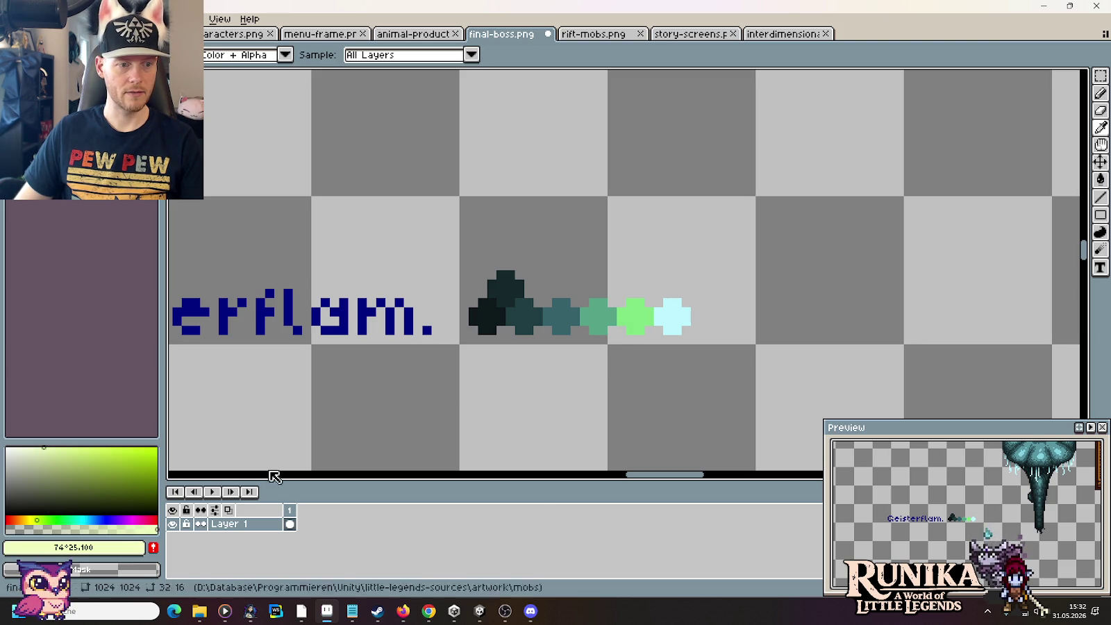
key(b)
click(668, 313)
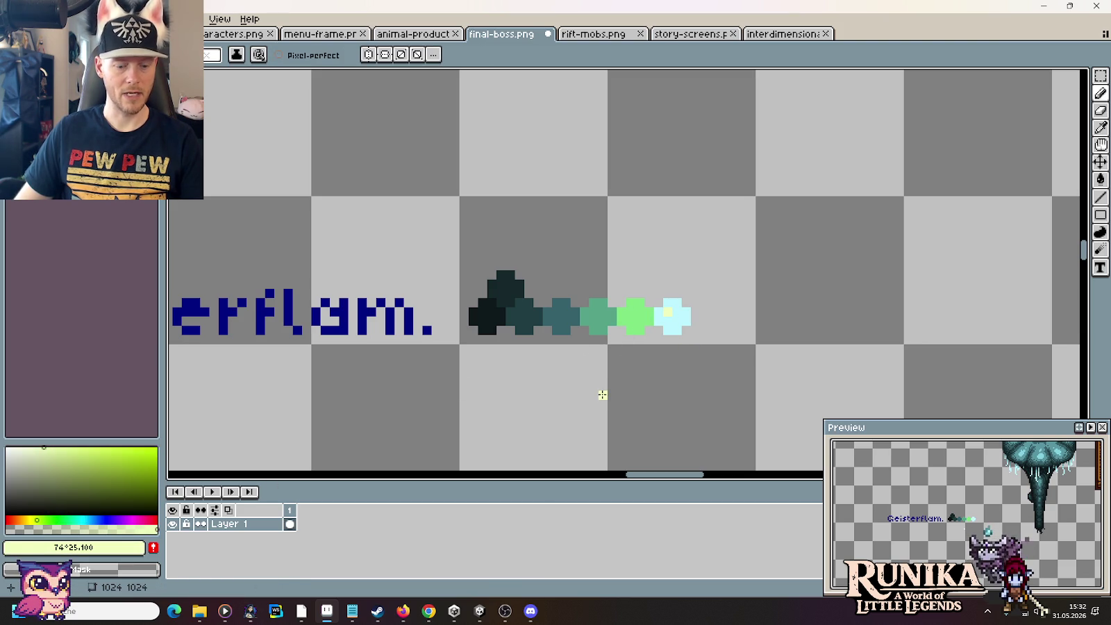
key(g)
click(664, 326)
scroll(658, 339, down, 3)
scroll(654, 337, up, 1)
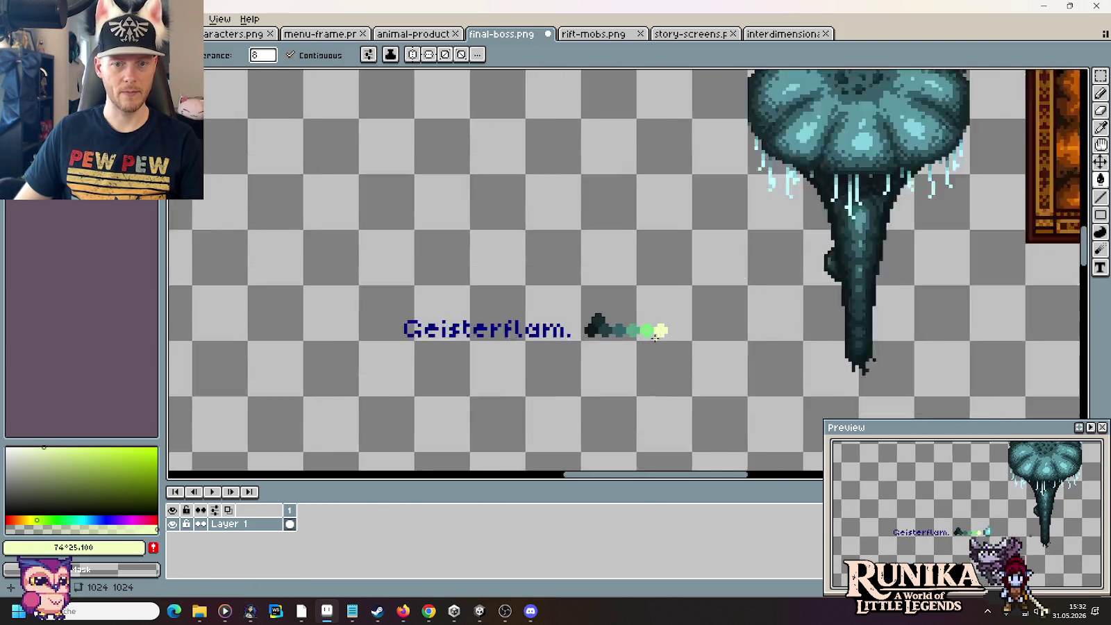
scroll(657, 343, up, 1)
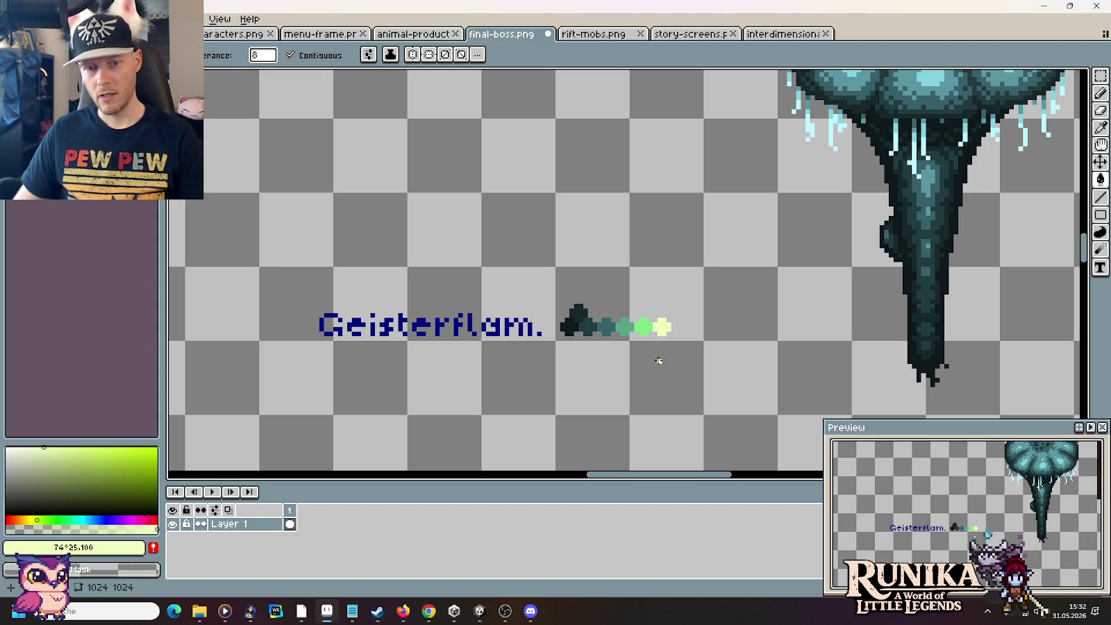
scroll(658, 361, down, 2)
mouse_move(679, 373)
mouse_down()
mouse_move(568, 464)
mouse_move(591, 319)
mouse_up()
scroll(743, 198, up, 1)
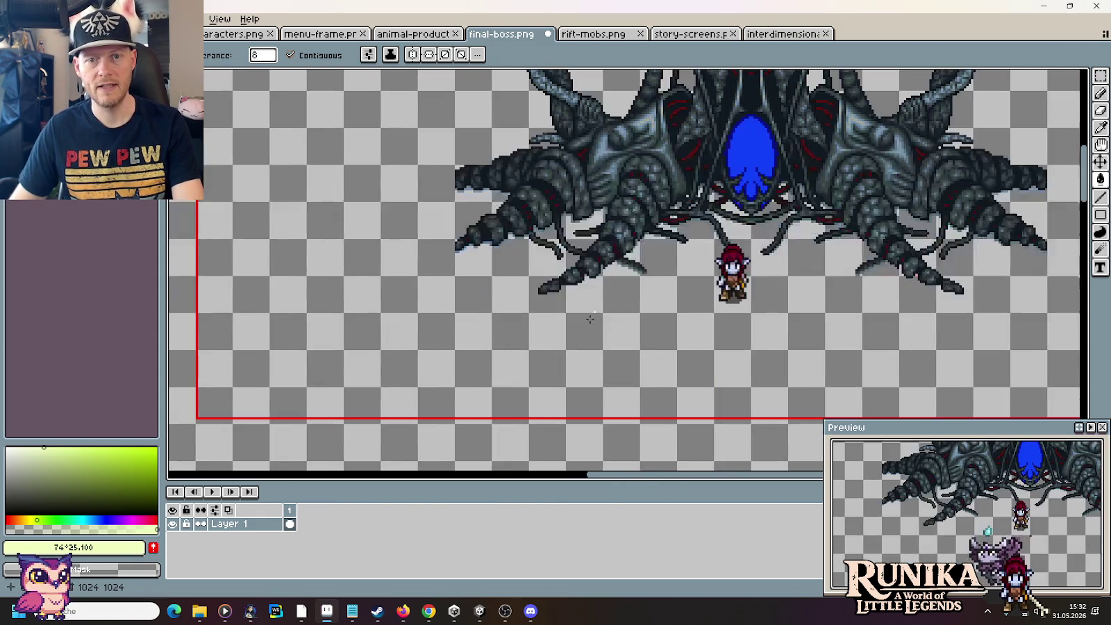
scroll(591, 319, down, 3)
scroll(591, 319, down, 5)
scroll(507, 363, up, 1)
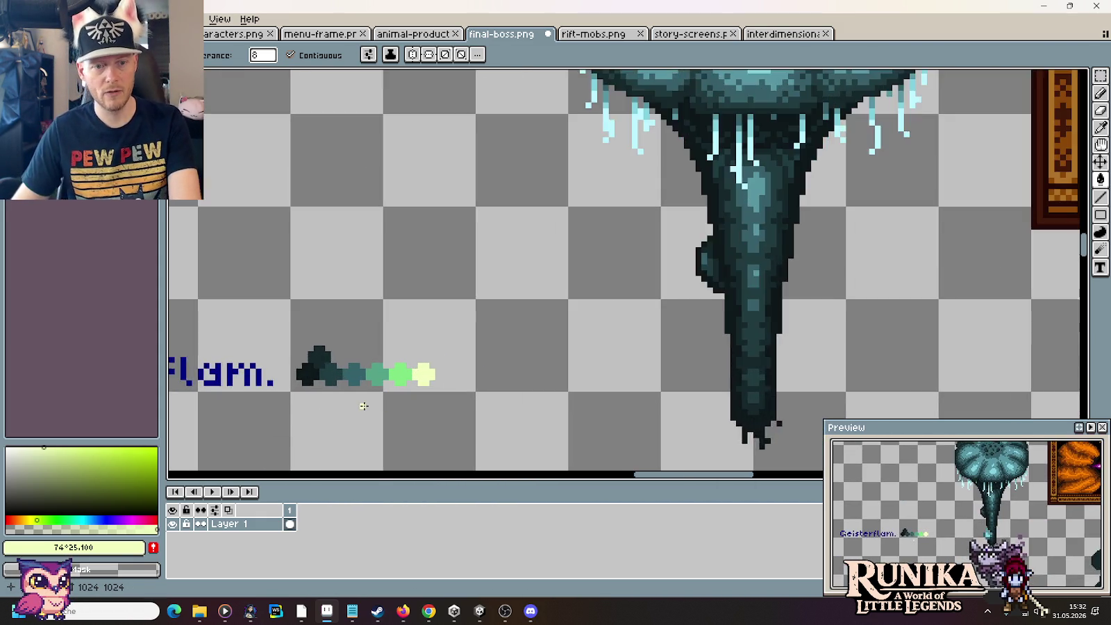
scroll(364, 406, up, 1)
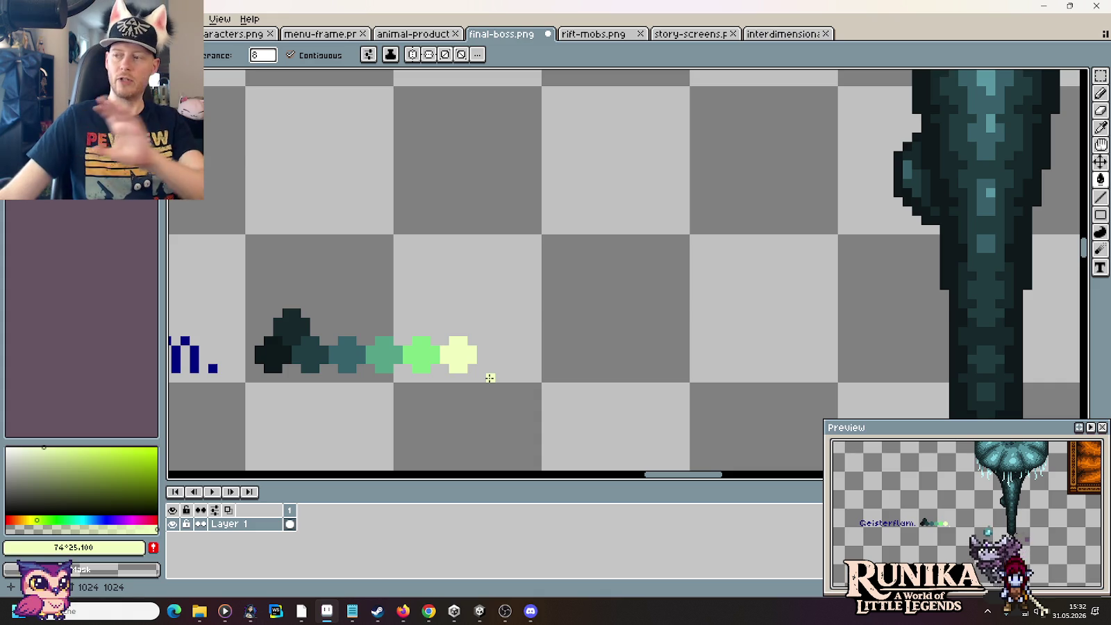